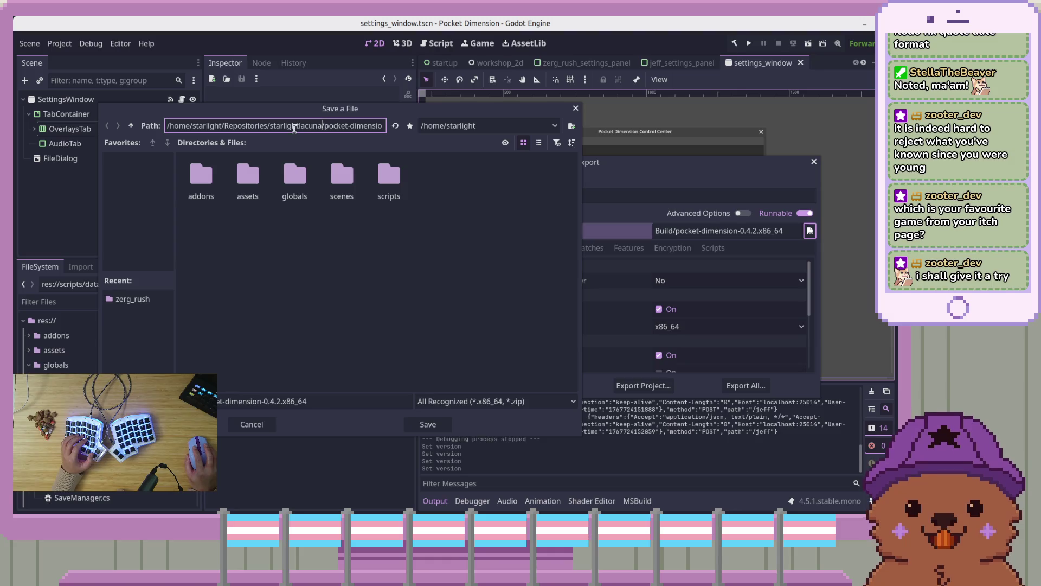
Step: Go up to the Repositories folder in the Save a File dialog and close the export dialogs
left_click(359, 268)
left_click_drag(286, 126, 390, 133)
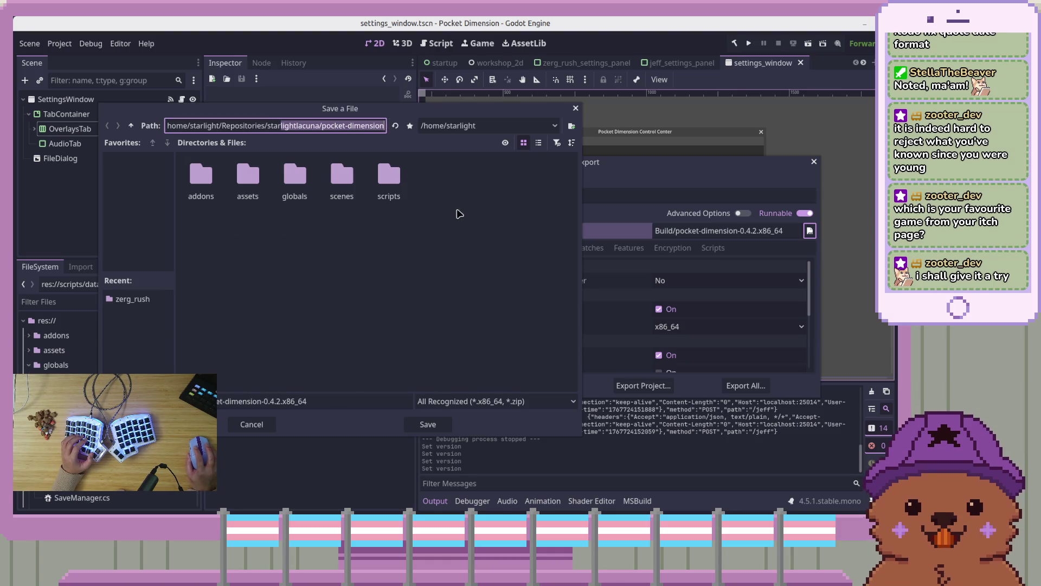
left_click(451, 206)
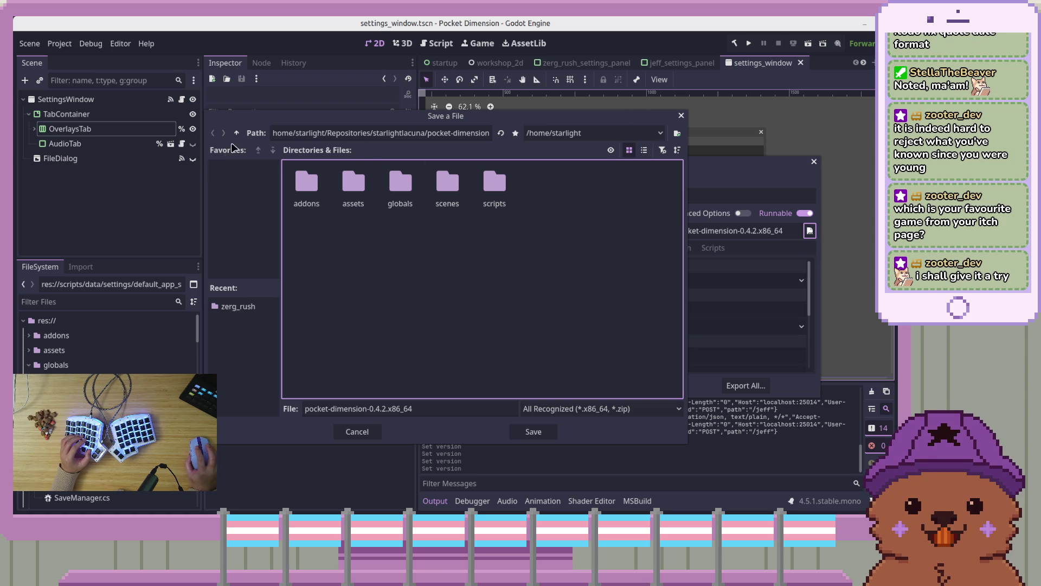
double_click(237, 133)
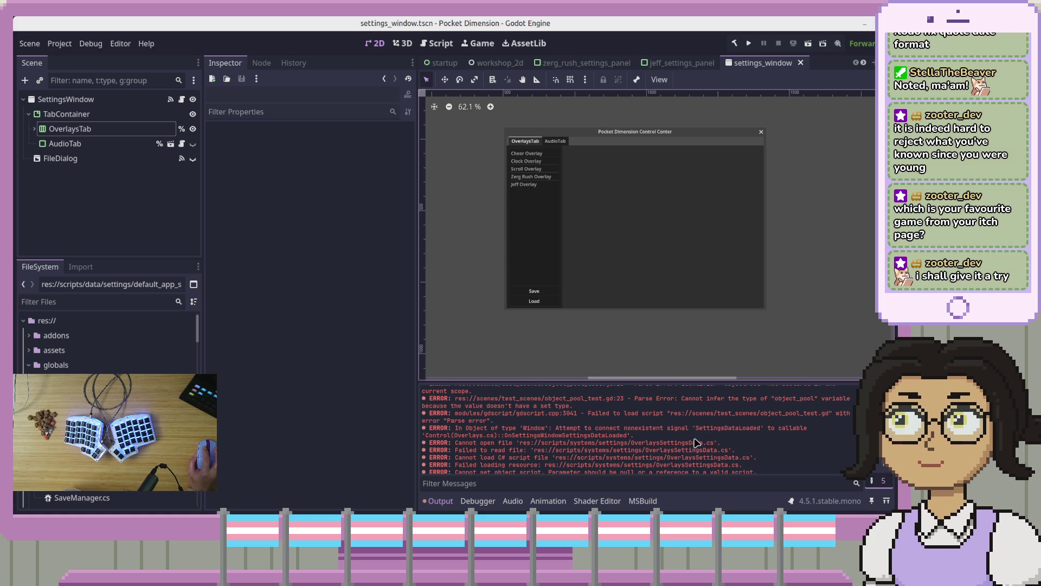
Step: Read the last Output error, then bring up the workshop_2d scene
scroll(721, 413, "down", 1)
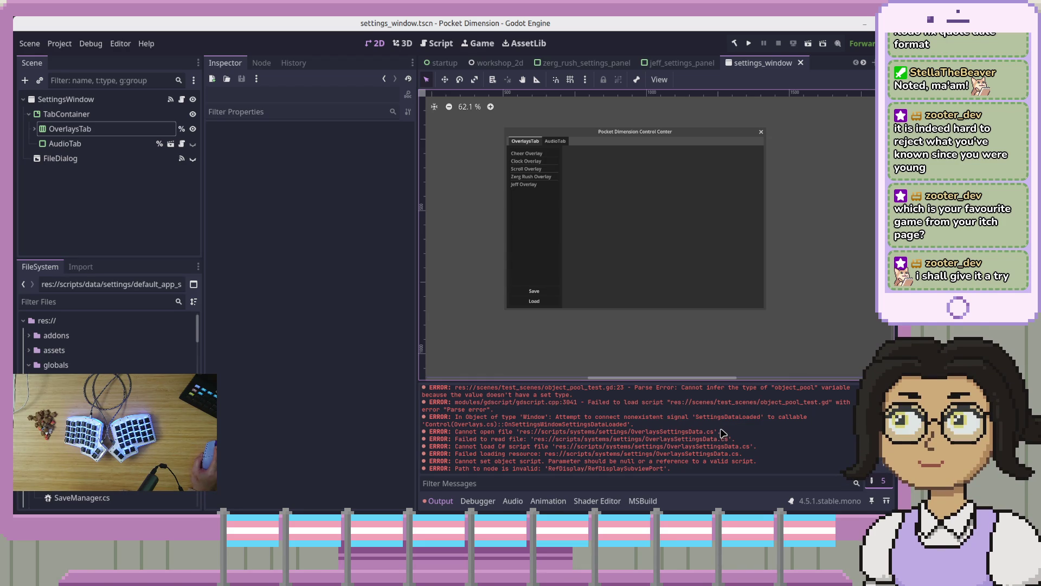
left_click(470, 69)
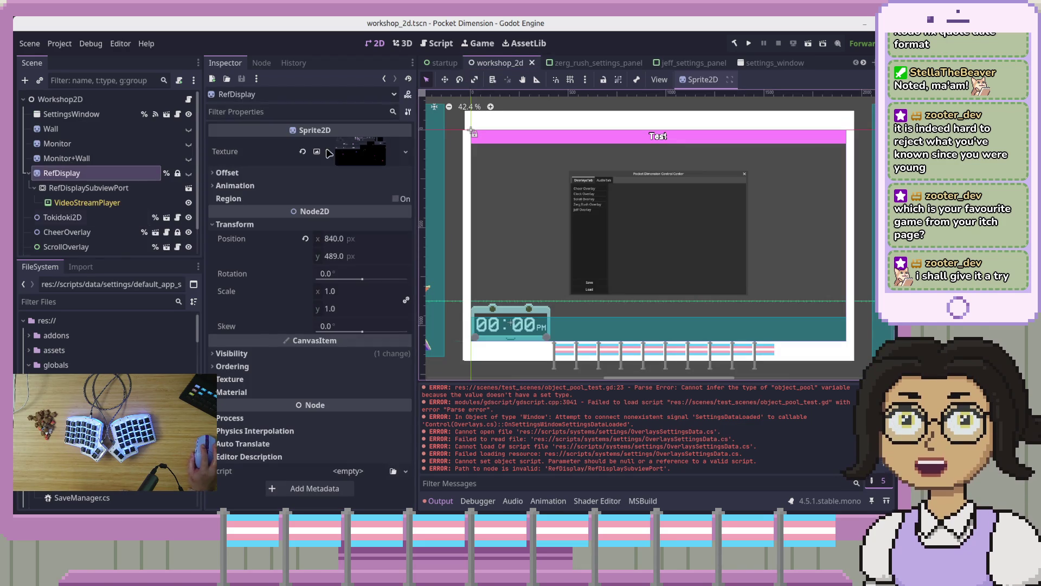
Step: Inspect the VideoStreamPlayer and RefDisplaySubviewPort nodes, then switch to VS Code
left_click(111, 202)
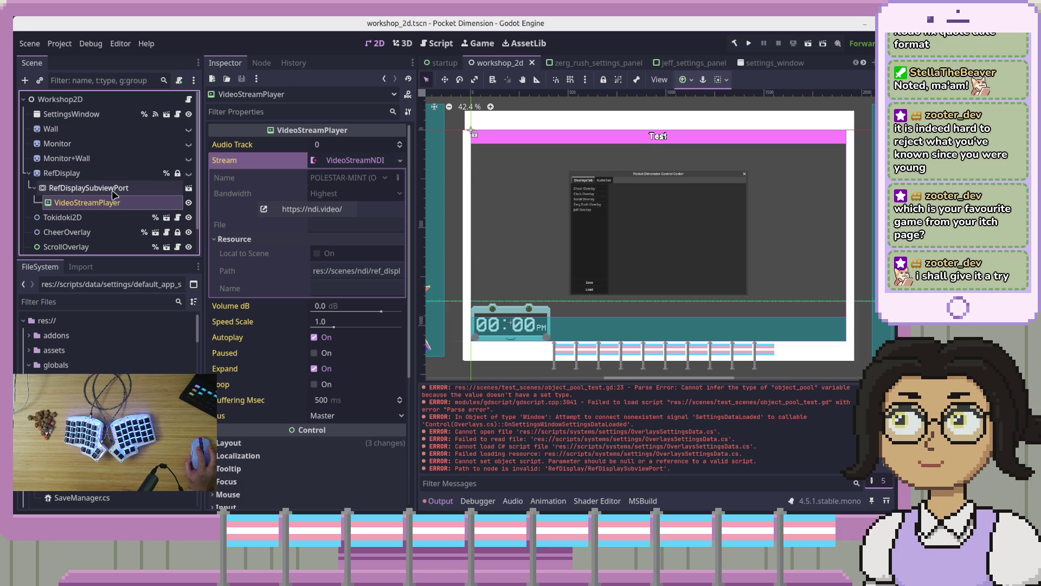
left_click(113, 189)
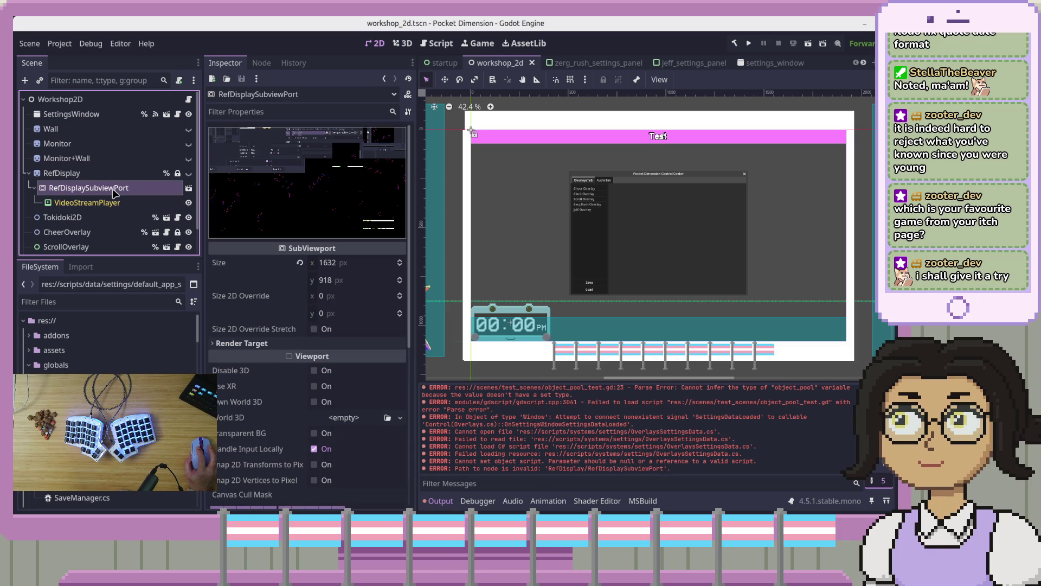
left_click(120, 203)
left_click(133, 189)
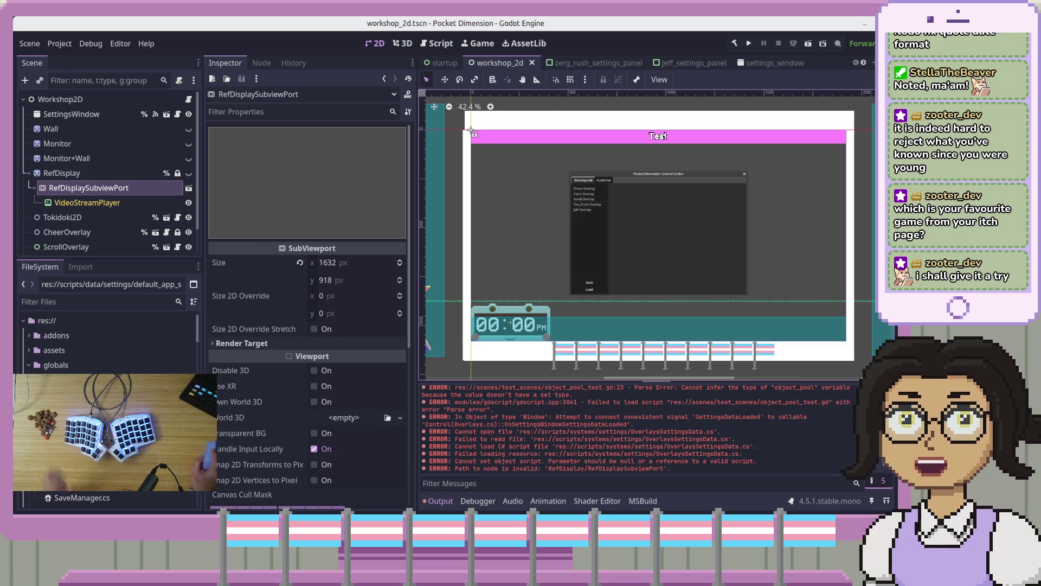
key("alt+Tab")
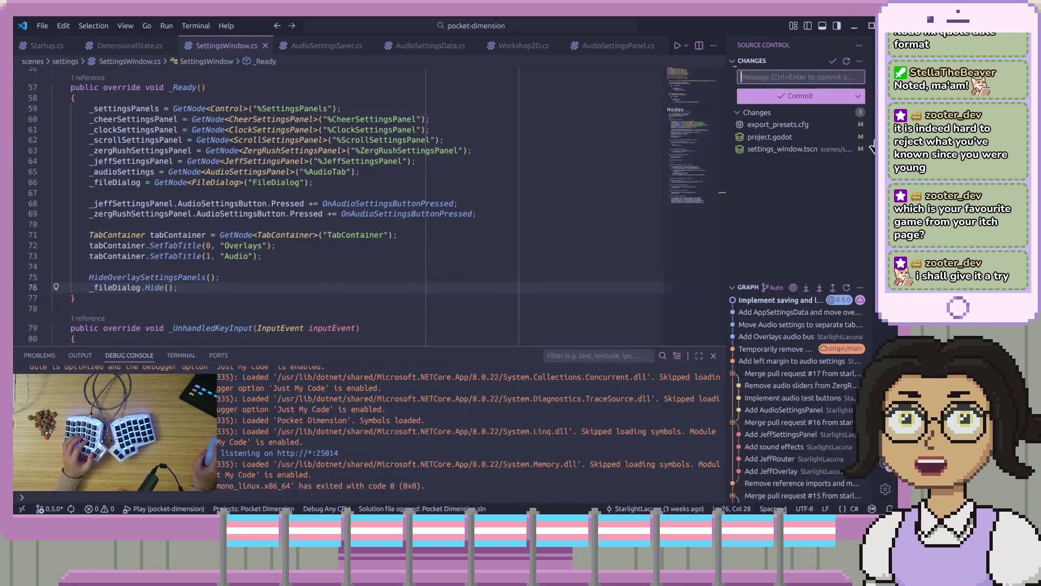
Step: Search the project for 'OverlaysSettings' and open the DimensionalState.cs match
left_click(786, 74)
type("o")
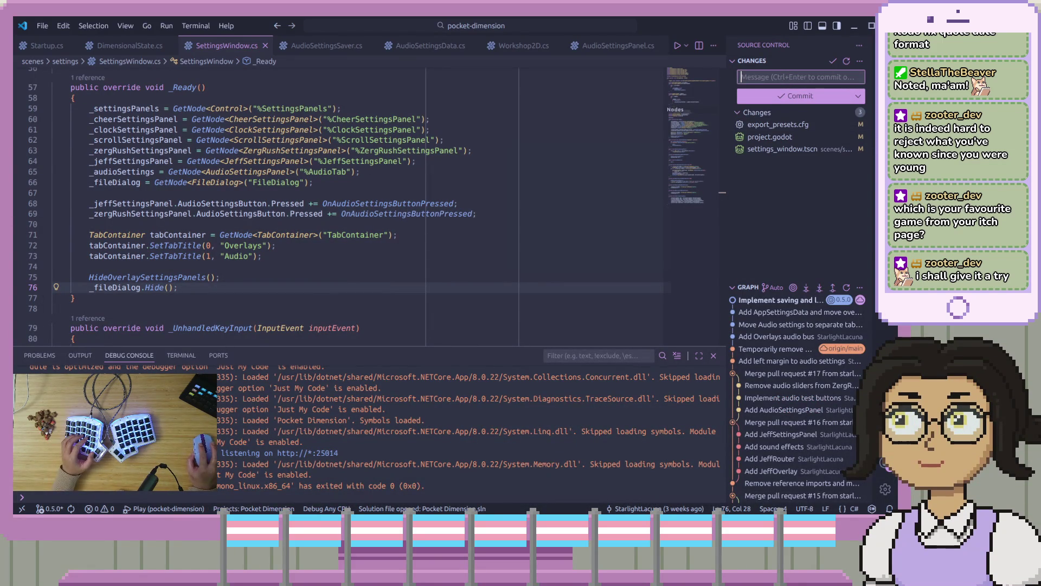
key("ctrl+shift+f")
type("O")
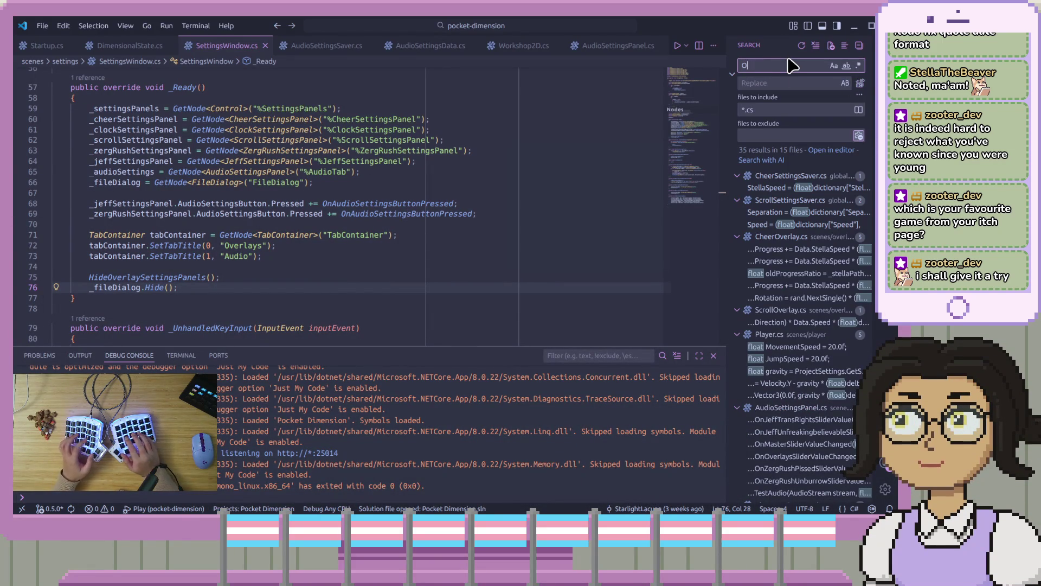
type("verlaysSetti")
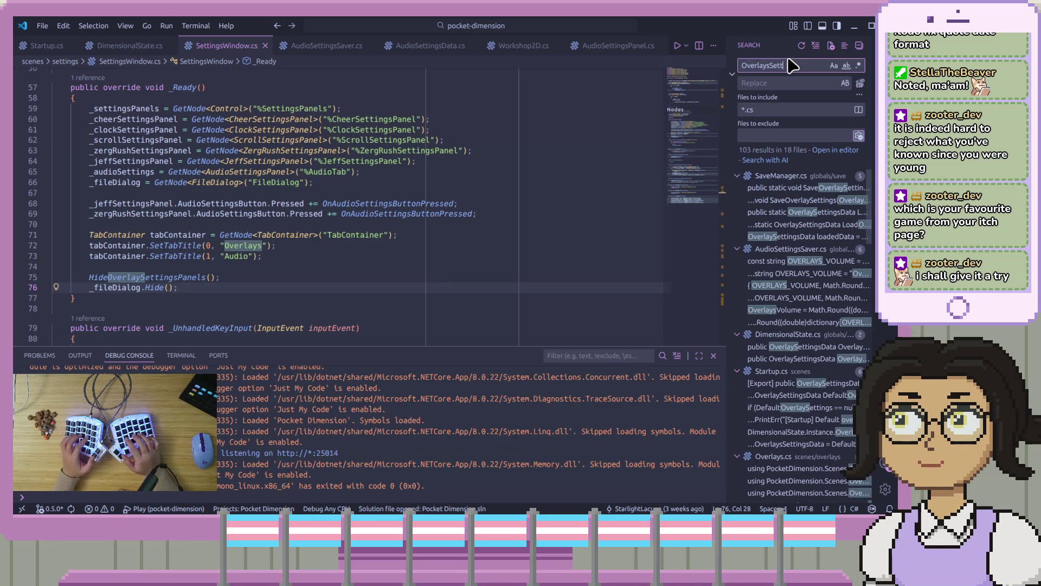
type("ngs")
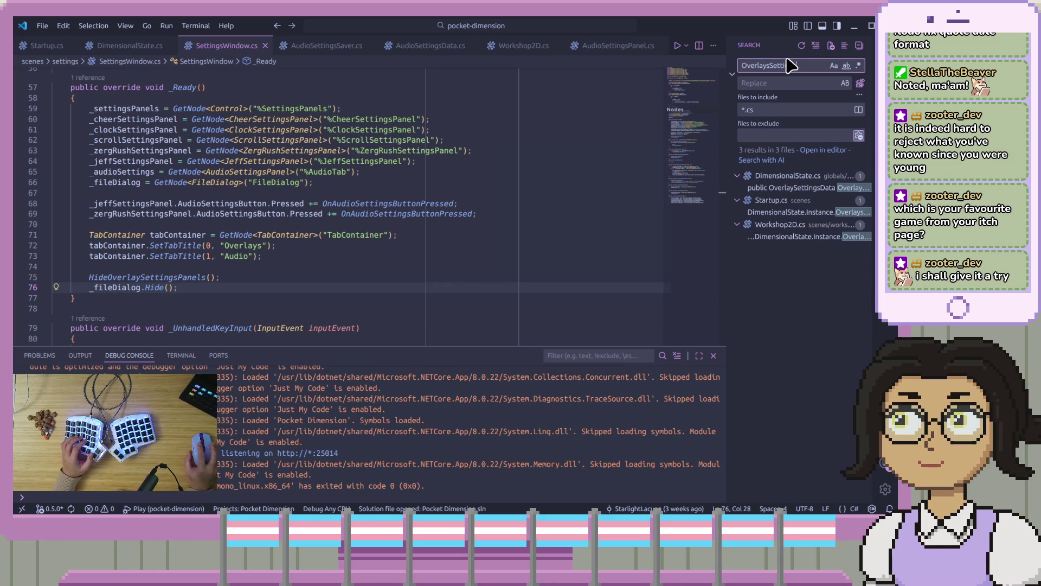
left_click_drag(725, 93, 631, 93)
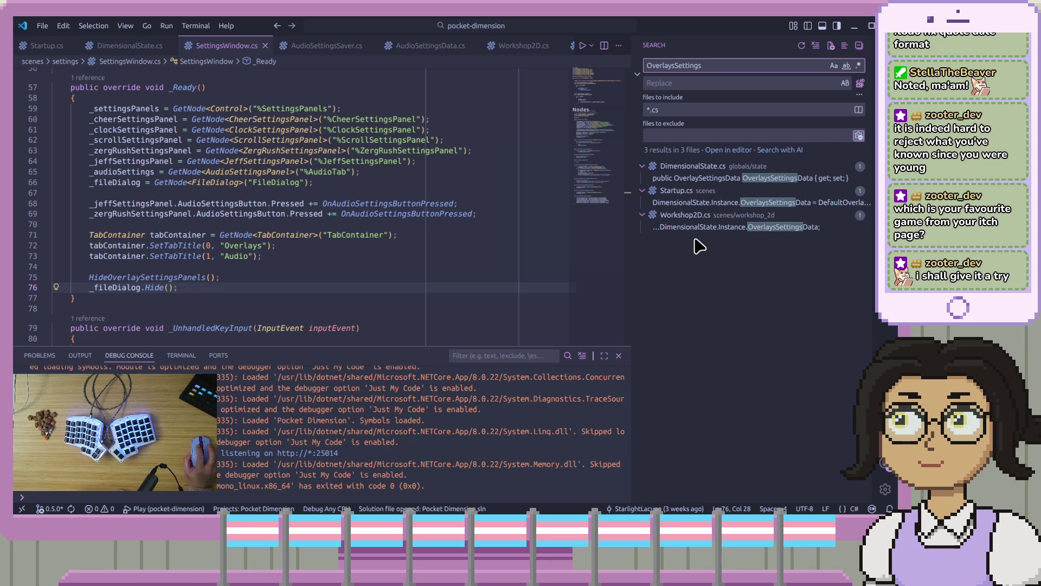
left_click(730, 178)
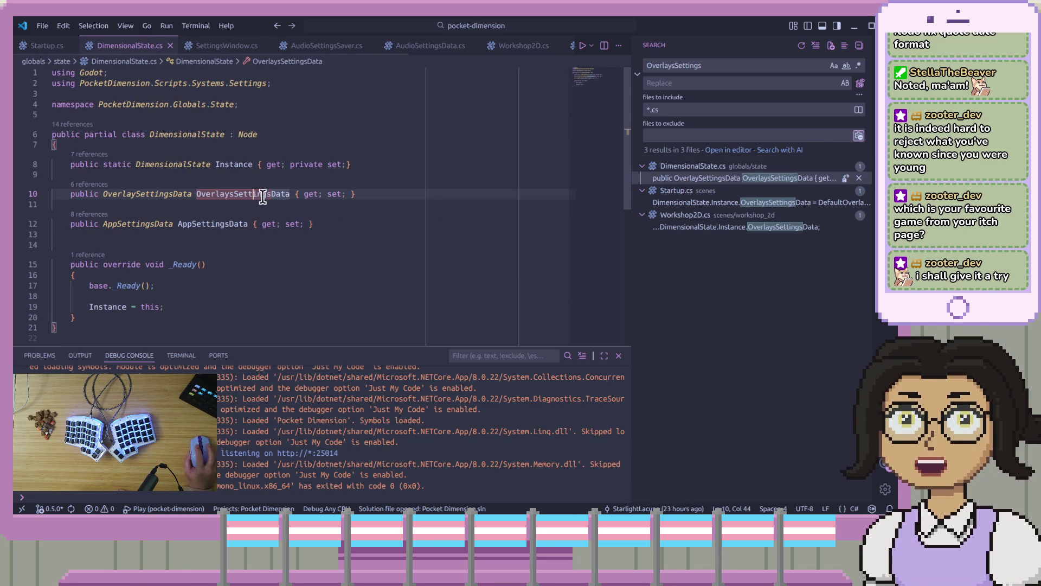
Step: Refactor-rename the OverlaysSettingsData property to OverlaySettingsData project-wide
key("F2")
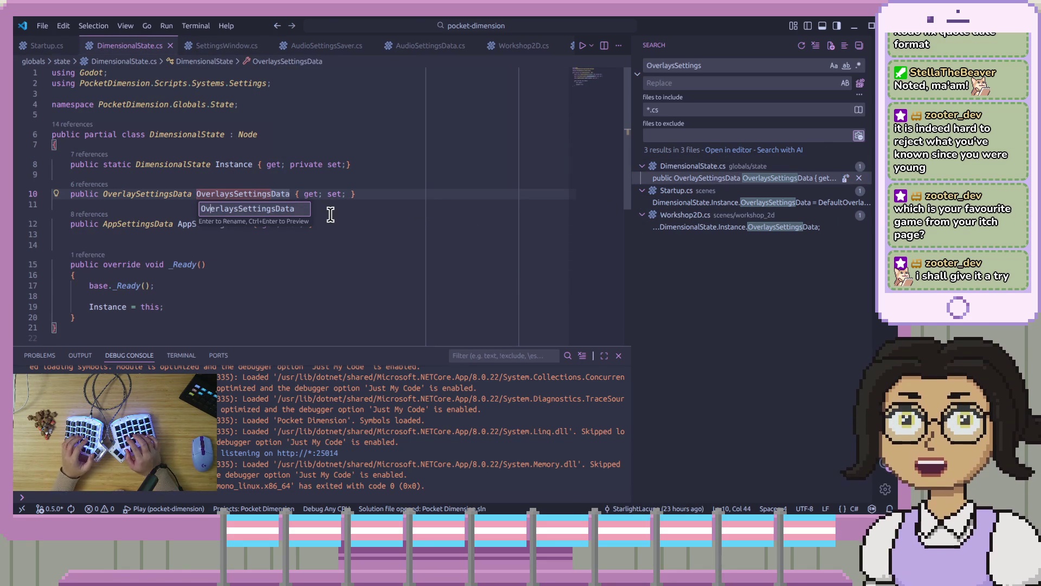
key("Right")
key("Right")
key("Right")
key("BackSpace")
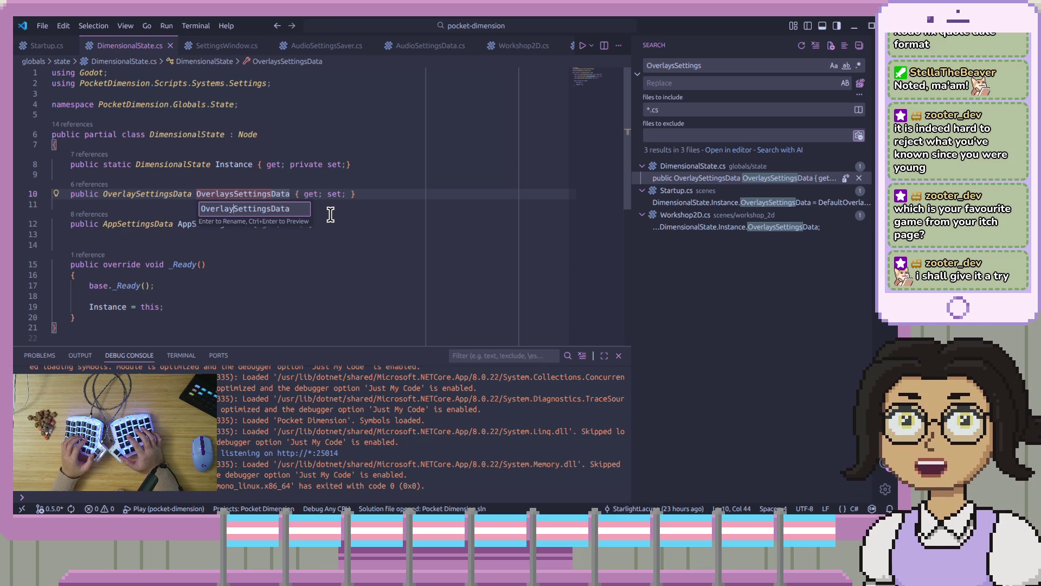
key("Return")
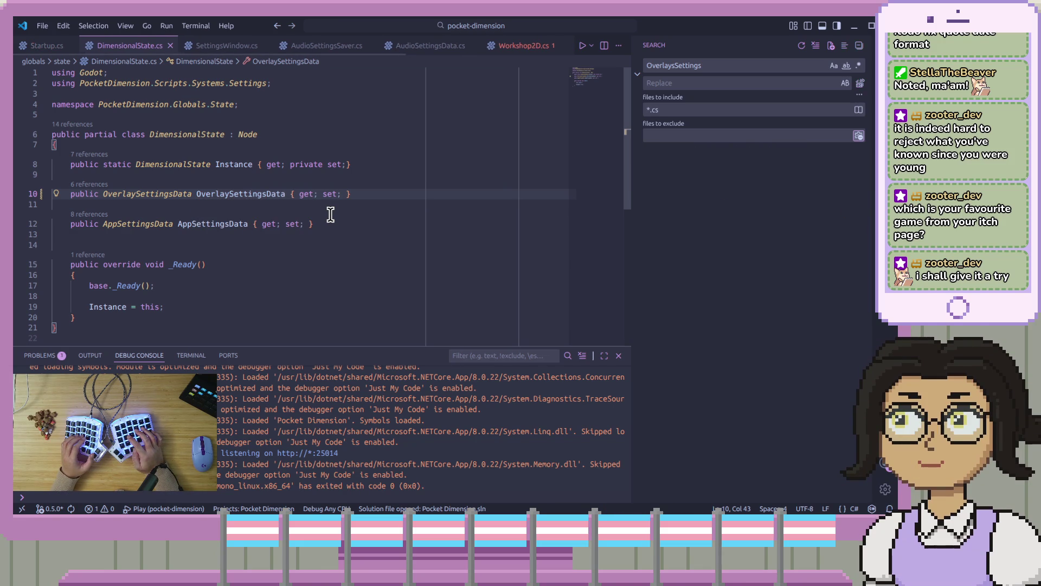
left_click(681, 219)
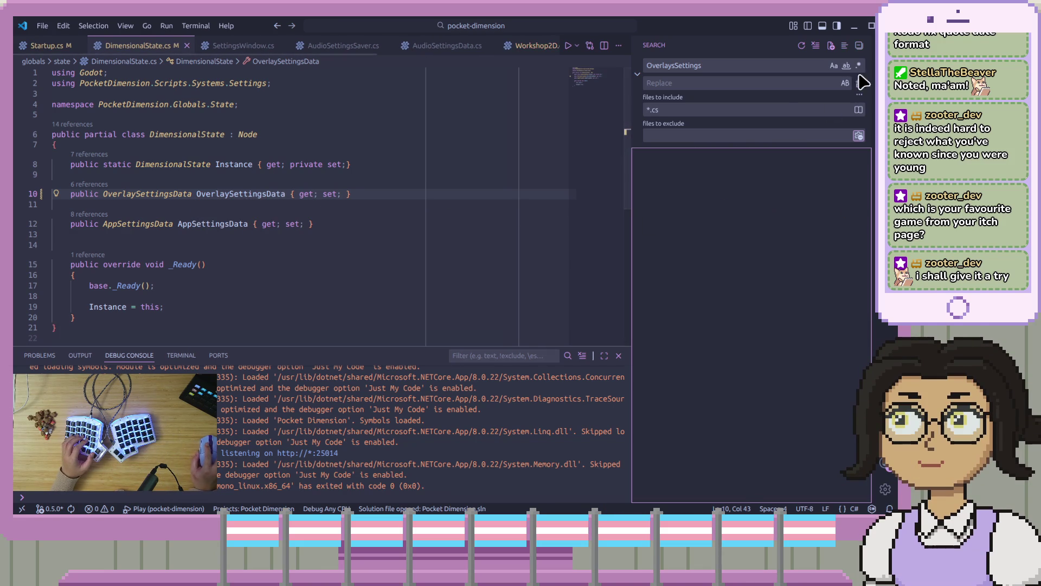
Step: Drop the *.cs filter, locate the leftover reference in test_overlay_settings.tres, then build in Godot
triple_click(787, 109)
key("BackSpace")
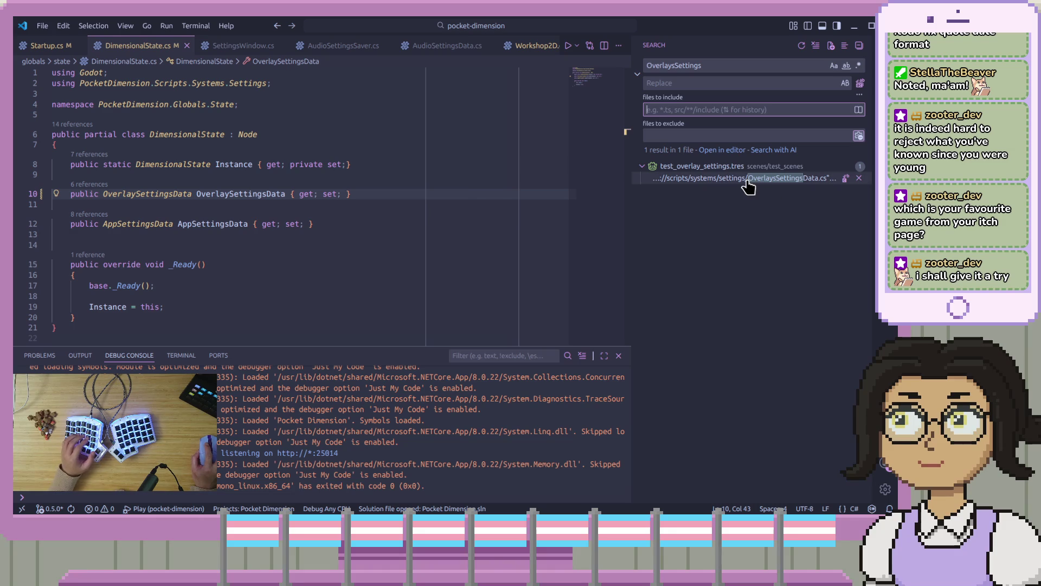
left_click(748, 179)
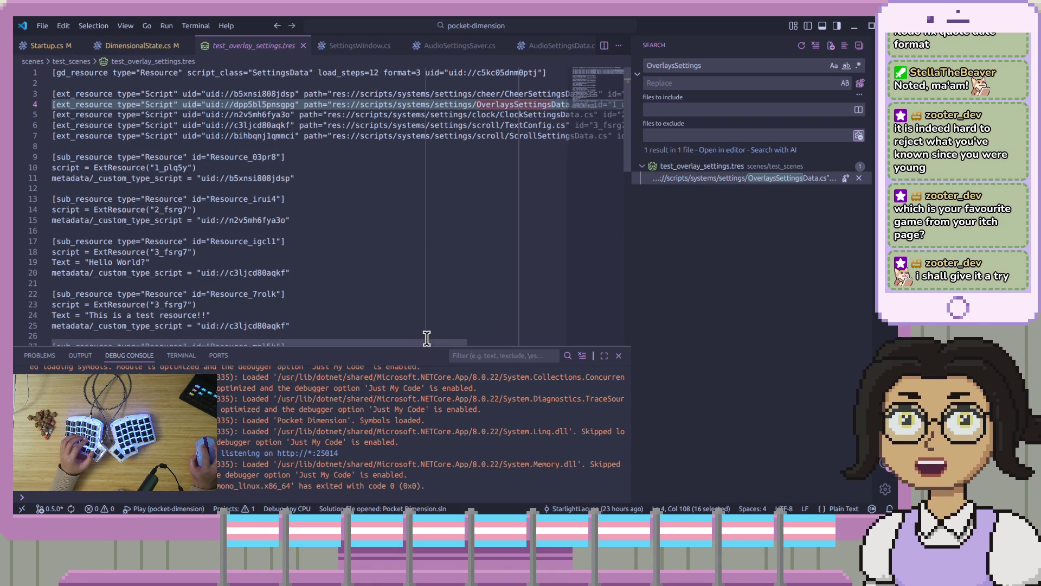
left_click(724, 261)
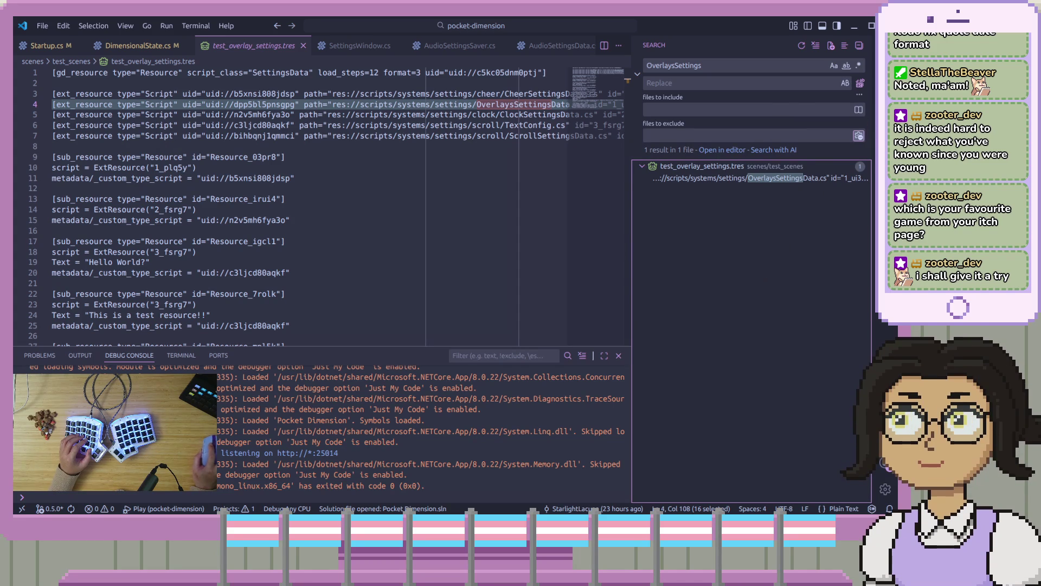
key("ctrl+shift+e")
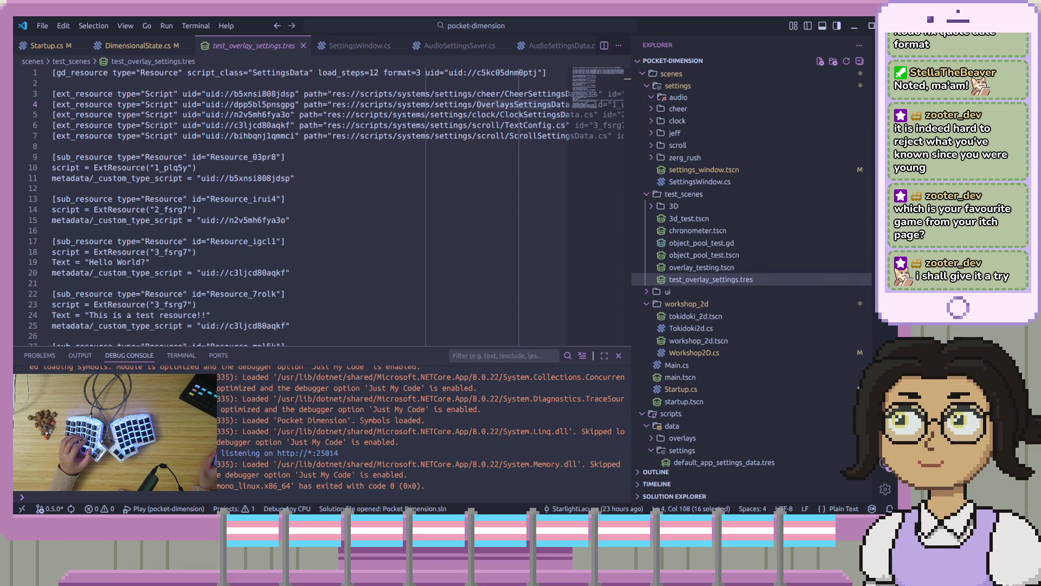
key("alt+Tab")
key("alt+b")
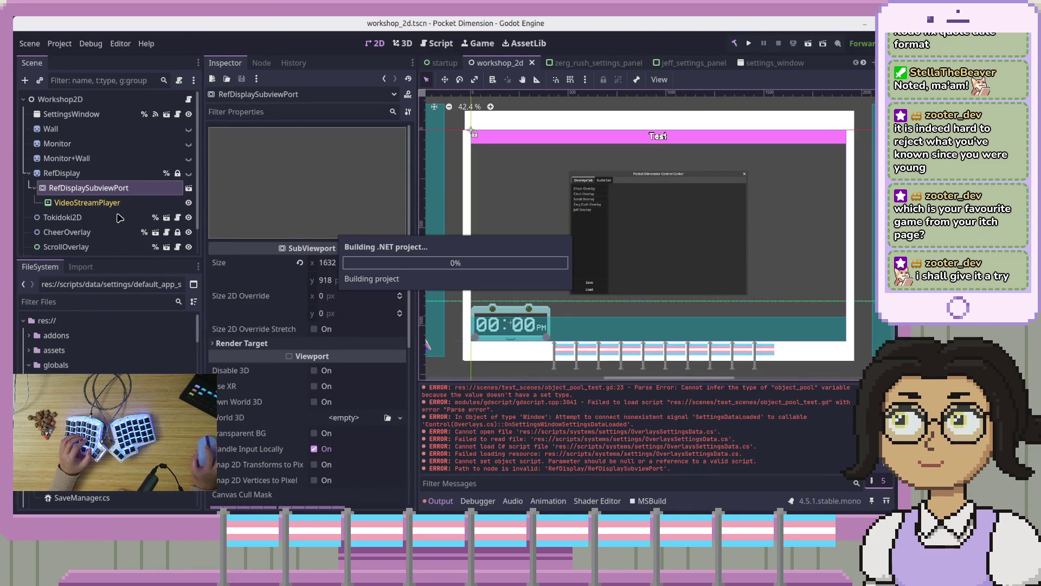
Step: Load test_overlay_settings.tres, attempt fixing its missing OverlaysSettingsData.cs dependency, then Open Anyway
scroll(108, 412, "down", 10)
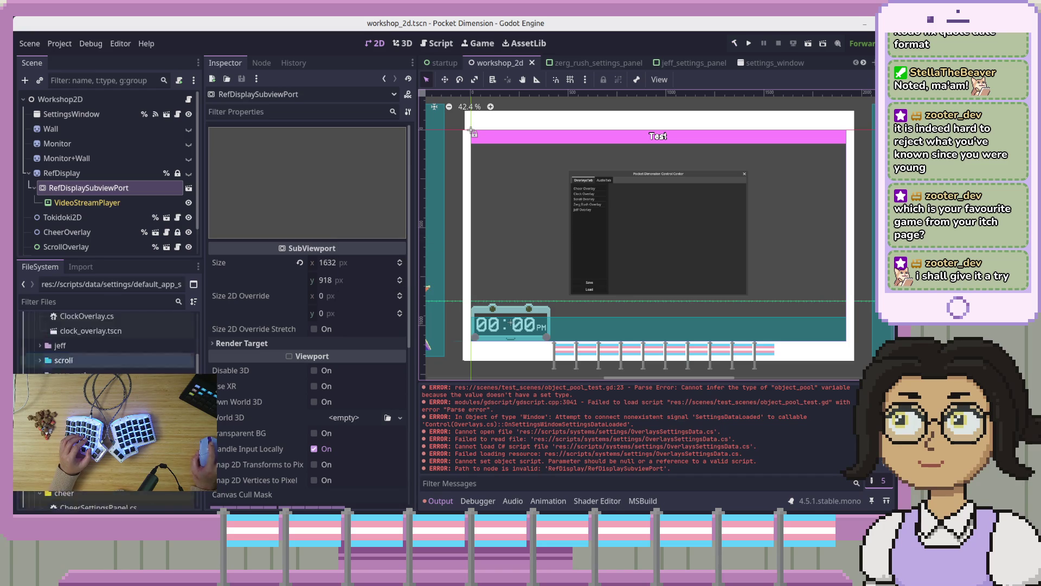
scroll(109, 358, "down", 5)
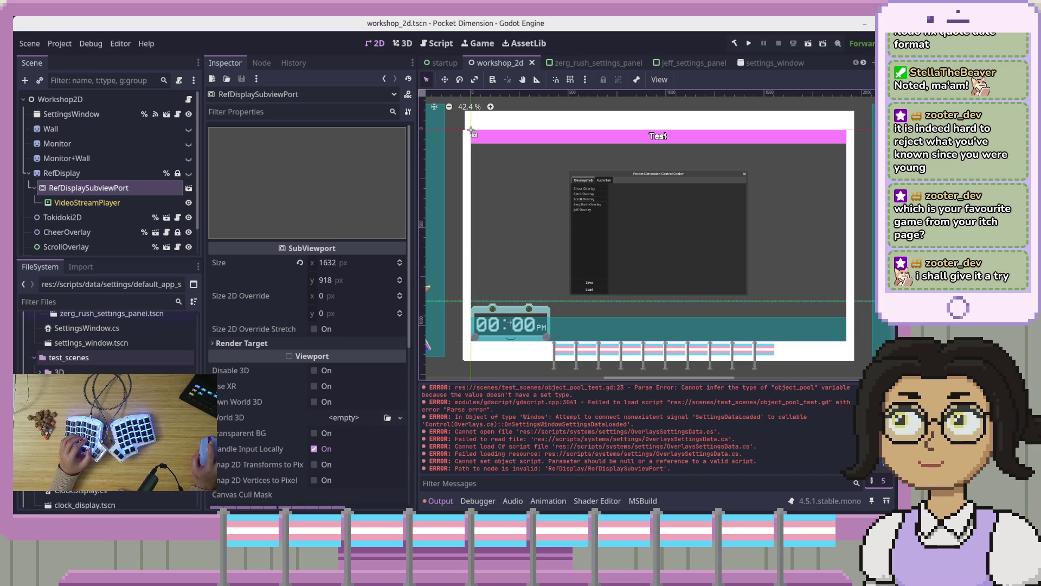
double_click(120, 415)
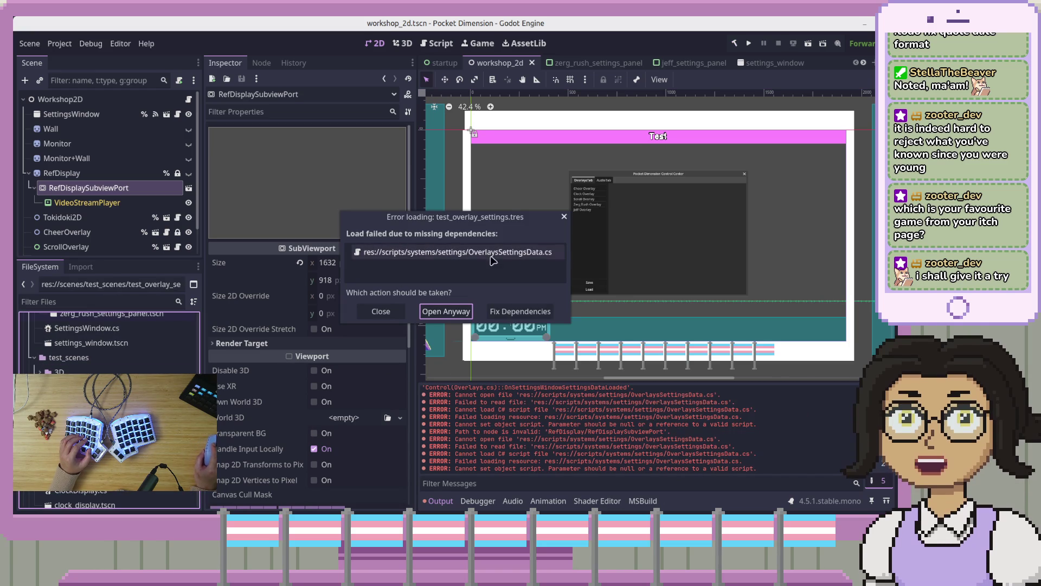
left_click(512, 319)
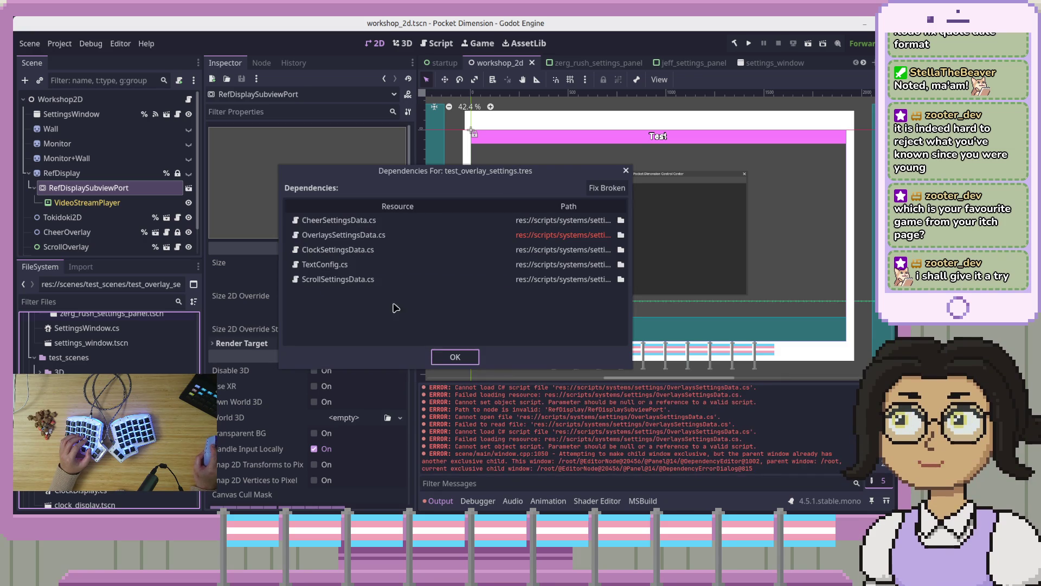
left_click(343, 235)
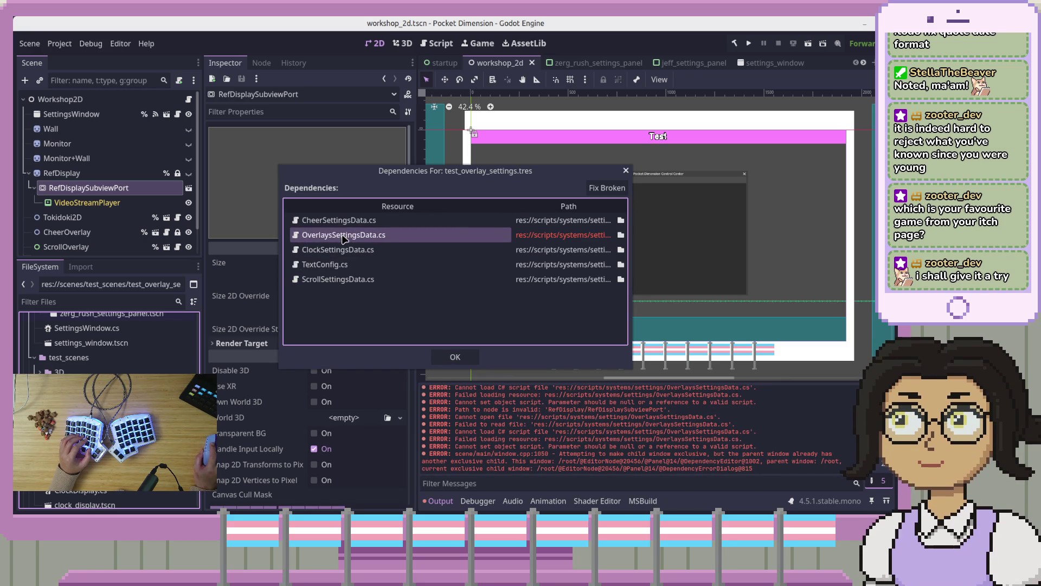
left_click(544, 238)
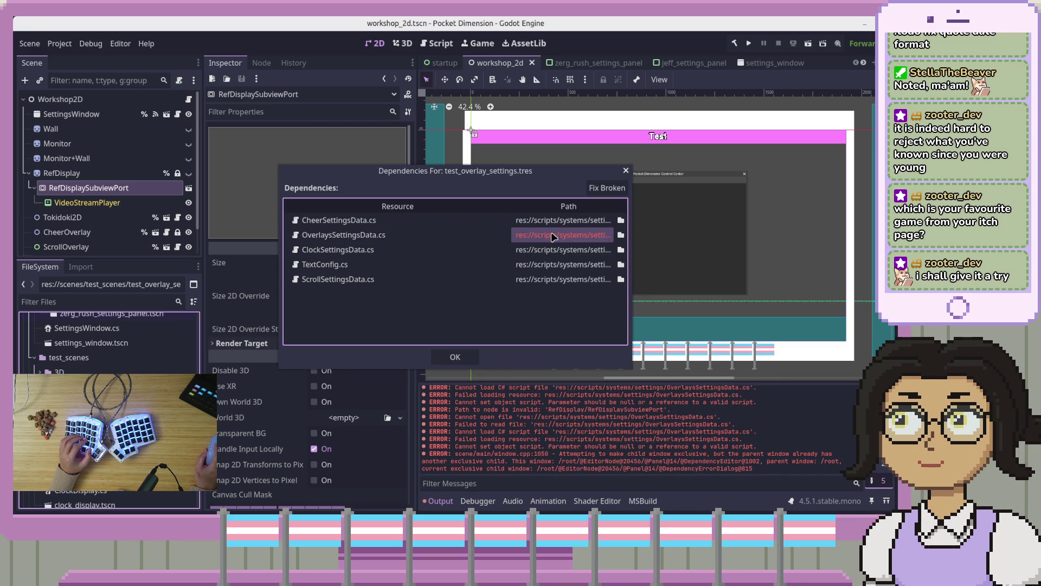
left_click(606, 187)
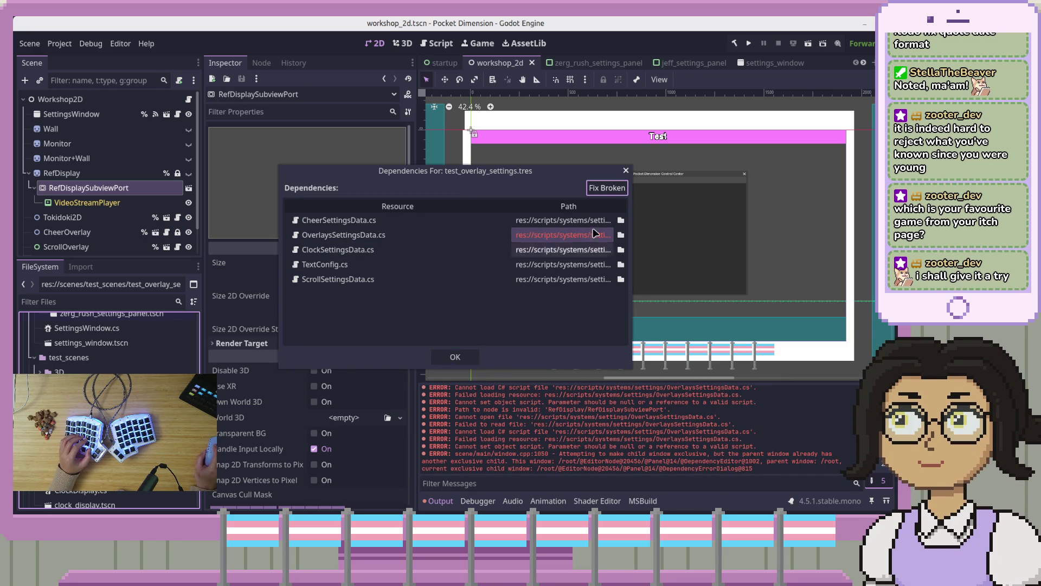
left_click(472, 358)
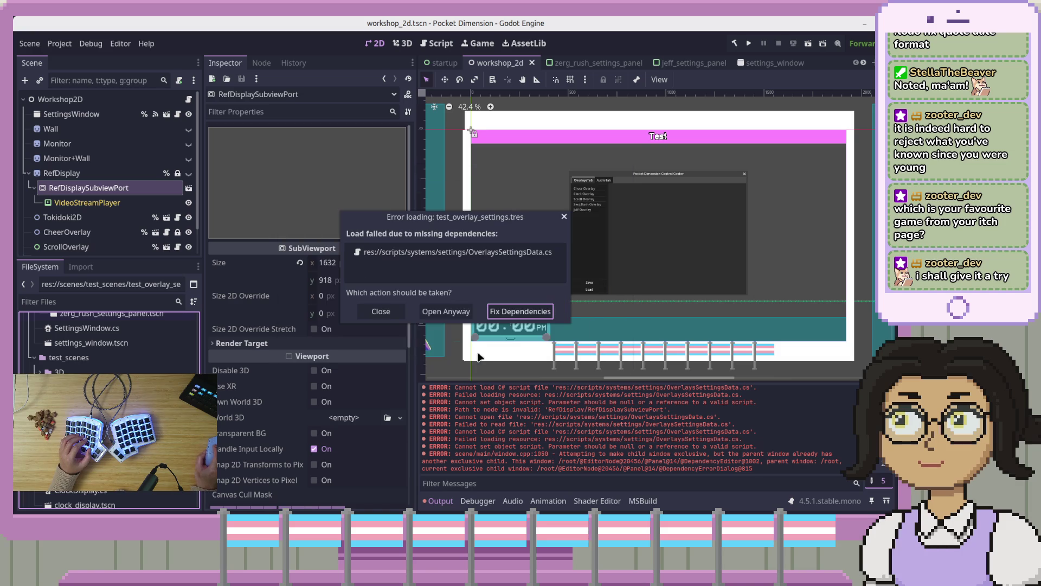
left_click(437, 318)
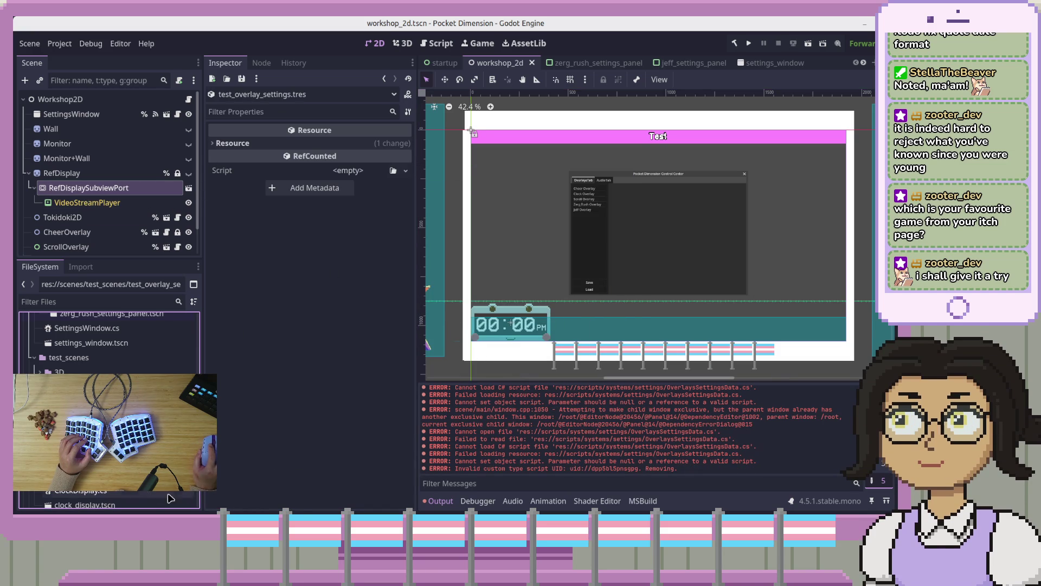
Step: Delete test_overlay_settings.tres from test_scenes and review the new errors in the Output log
right_click(188, 493)
left_click(255, 438)
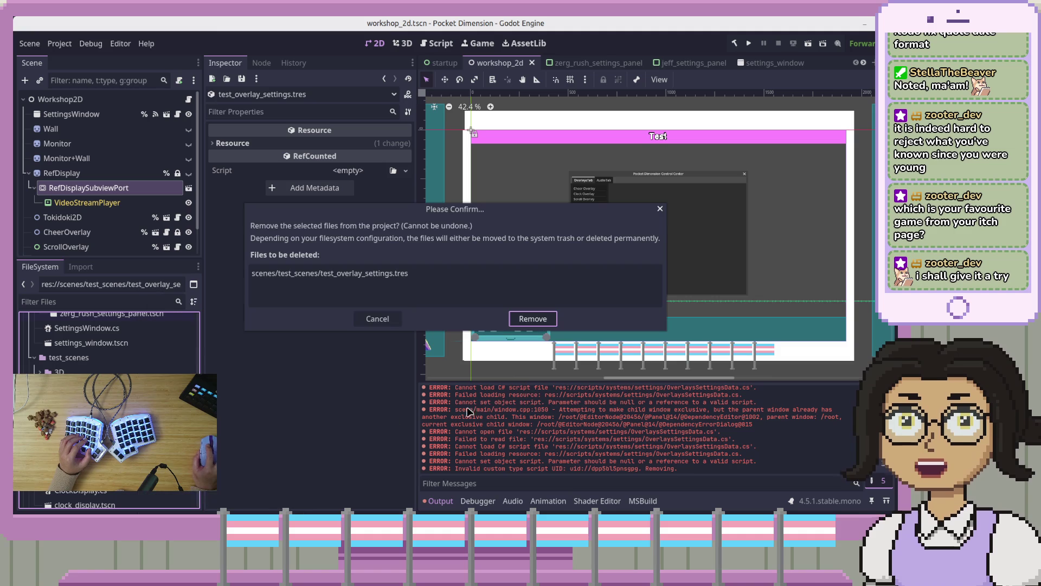
left_click(534, 318)
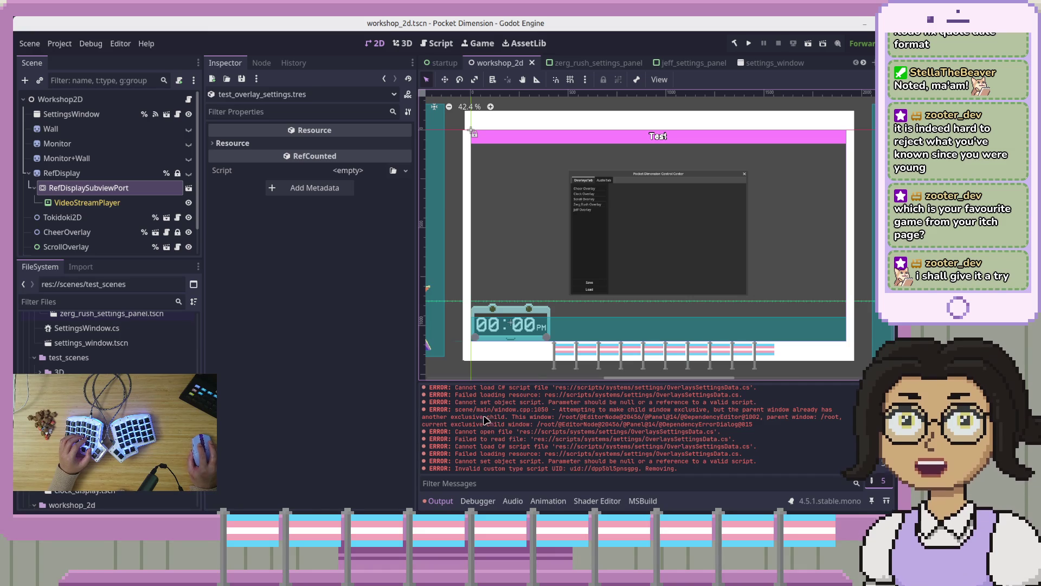
scroll(130, 366, "down", 5)
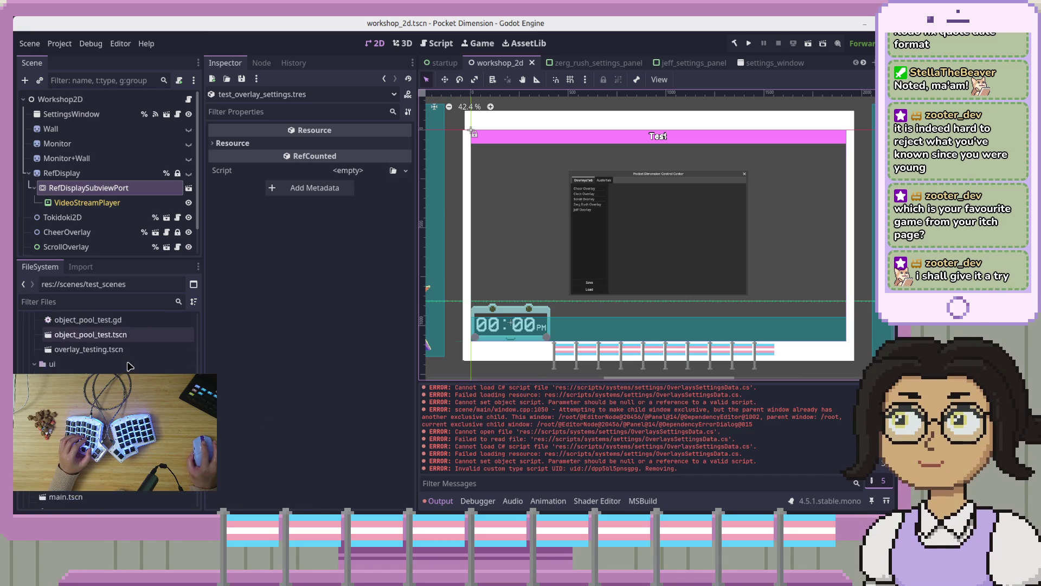
scroll(130, 366, "down", 3)
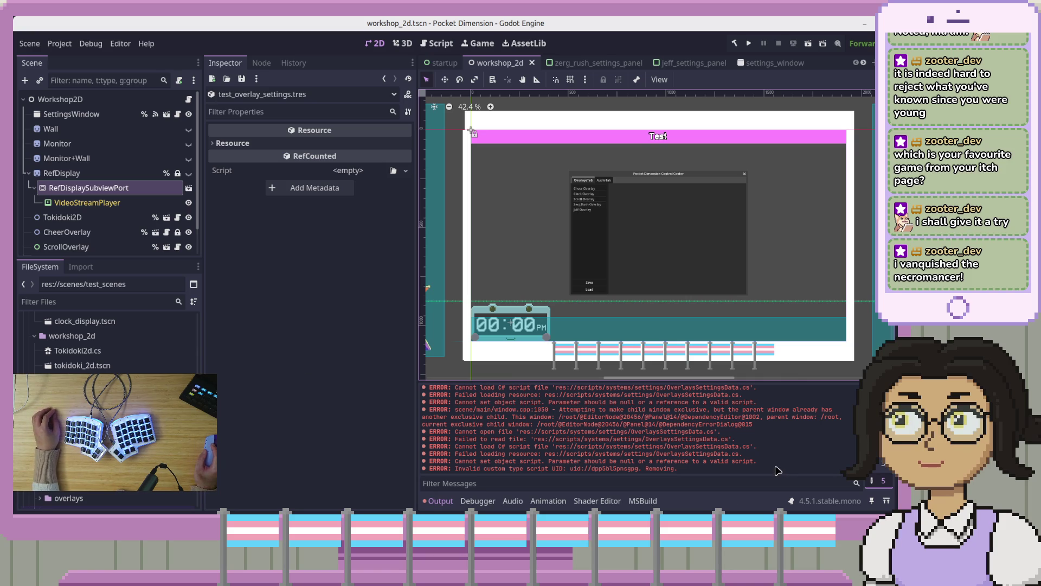
scroll(777, 470, "up", 3)
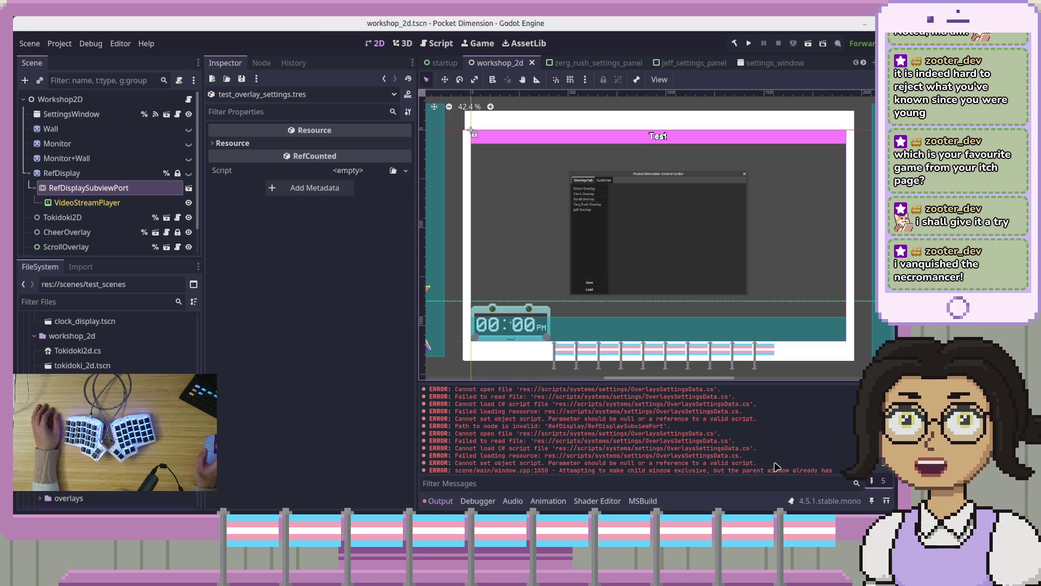
scroll(775, 466, "up", 3)
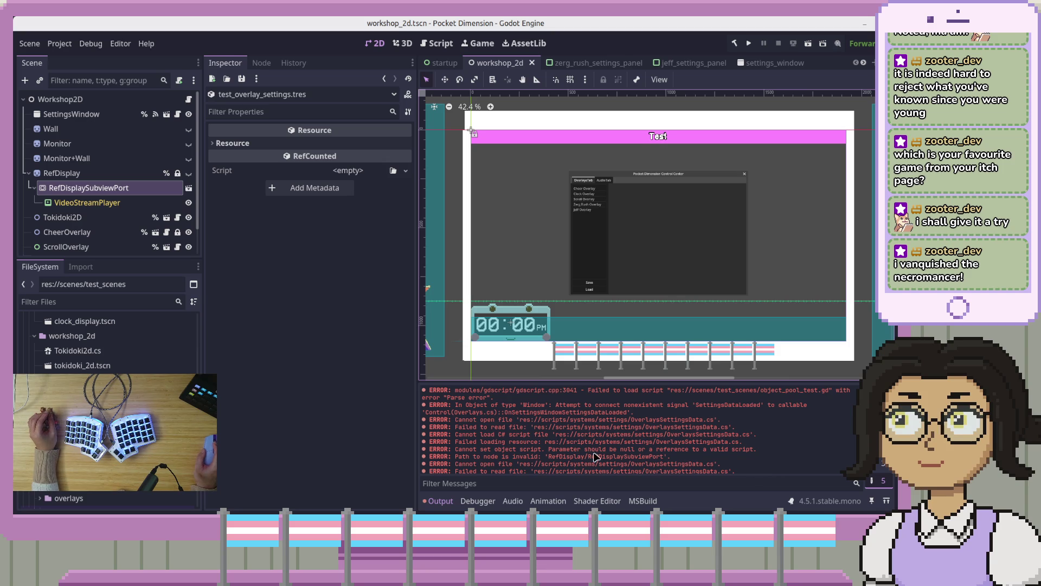
left_click(60, 45)
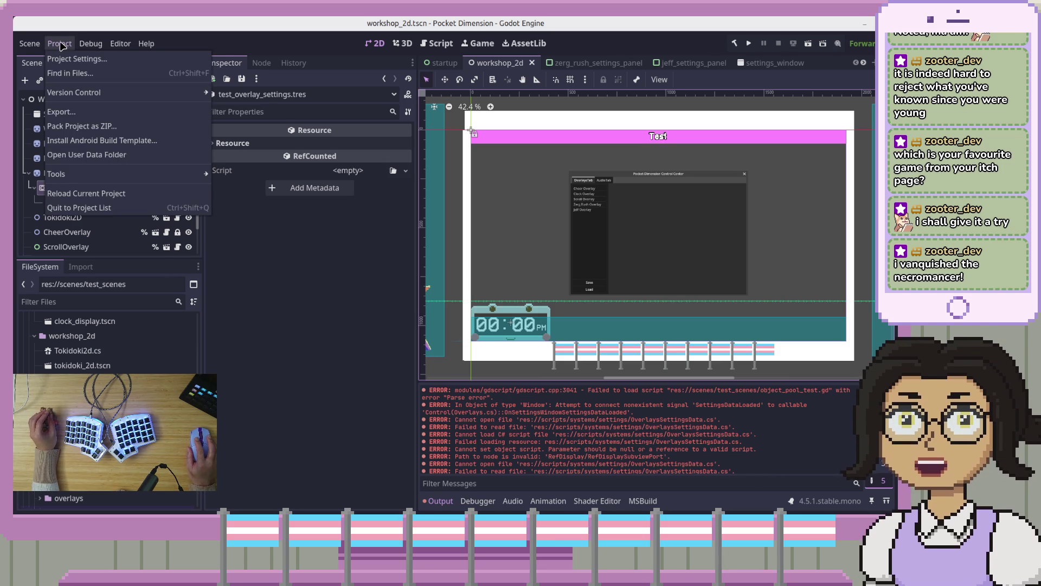
mouse_move(33, 46)
mouse_move(93, 45)
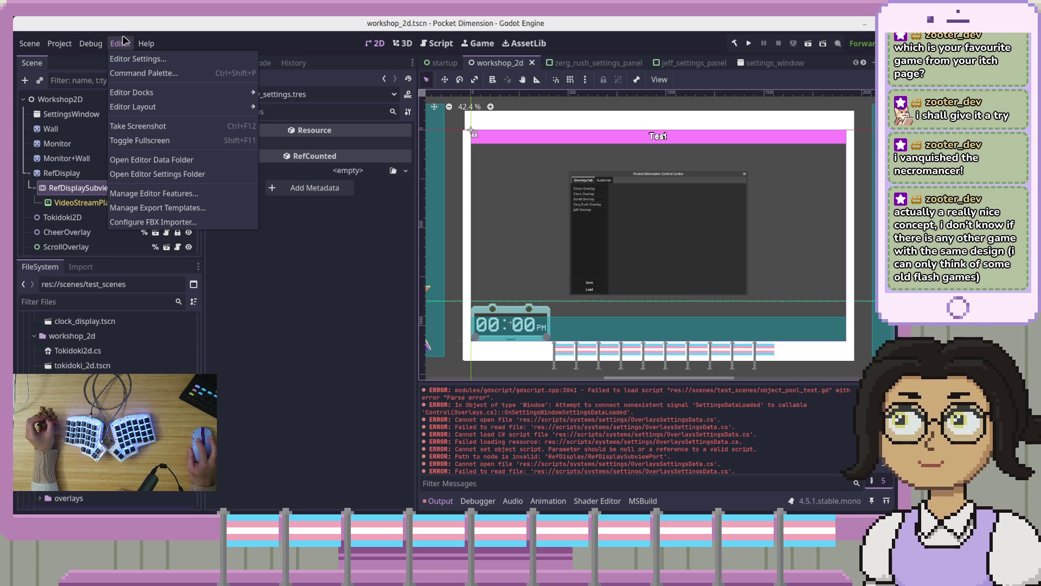
left_click(287, 295)
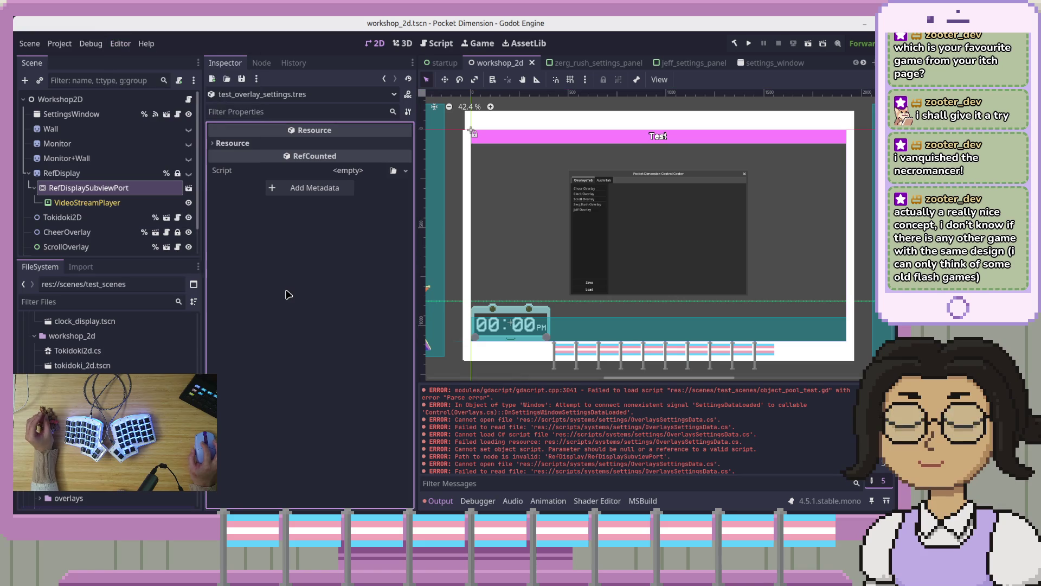
Step: Inspect Tokidoki2D and the CheerOverlay node's four Bit Scenes and Max Bits of 100
left_click(112, 219)
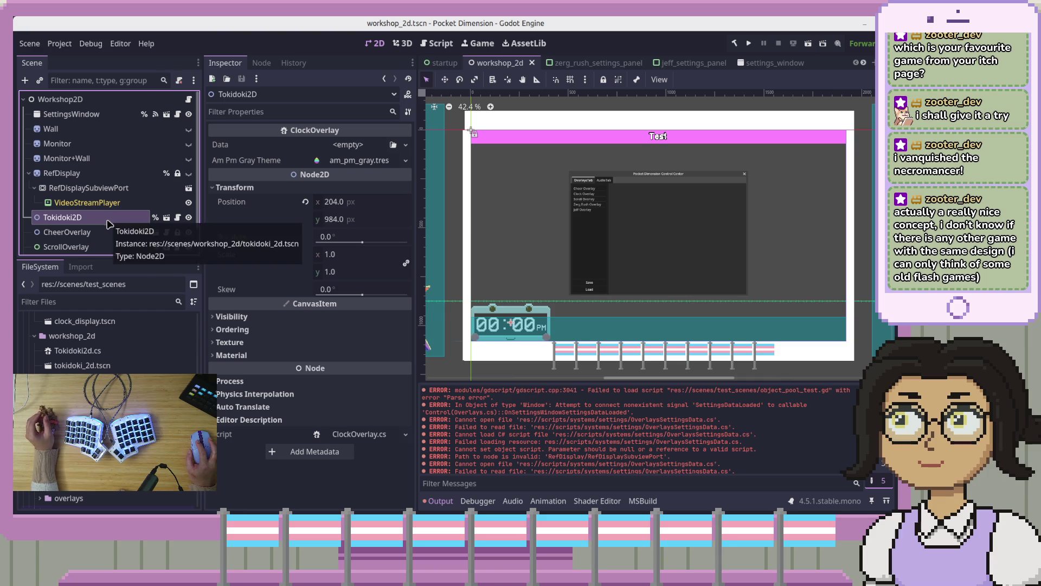
left_click(98, 235)
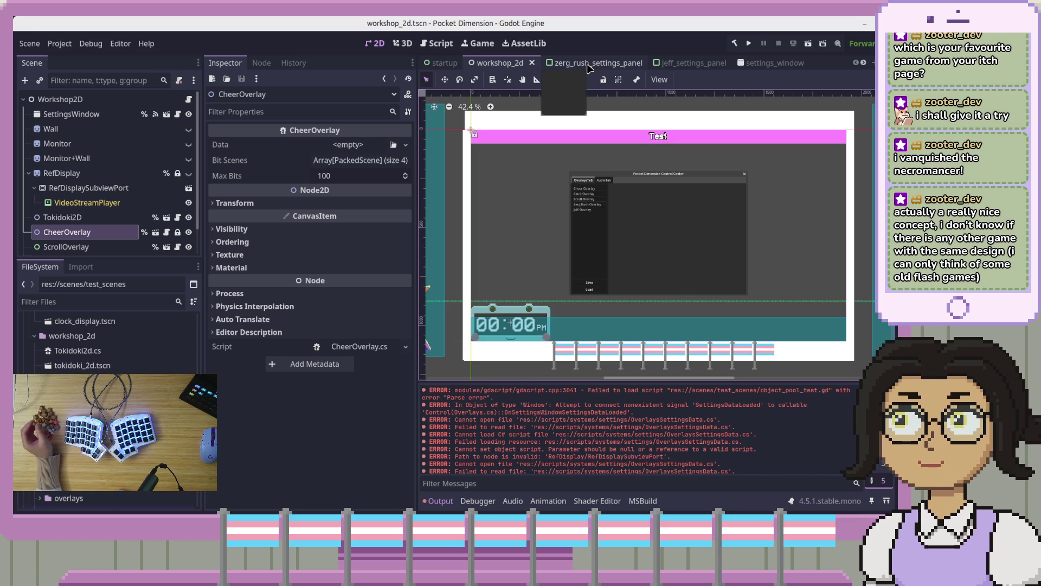
left_click(59, 44)
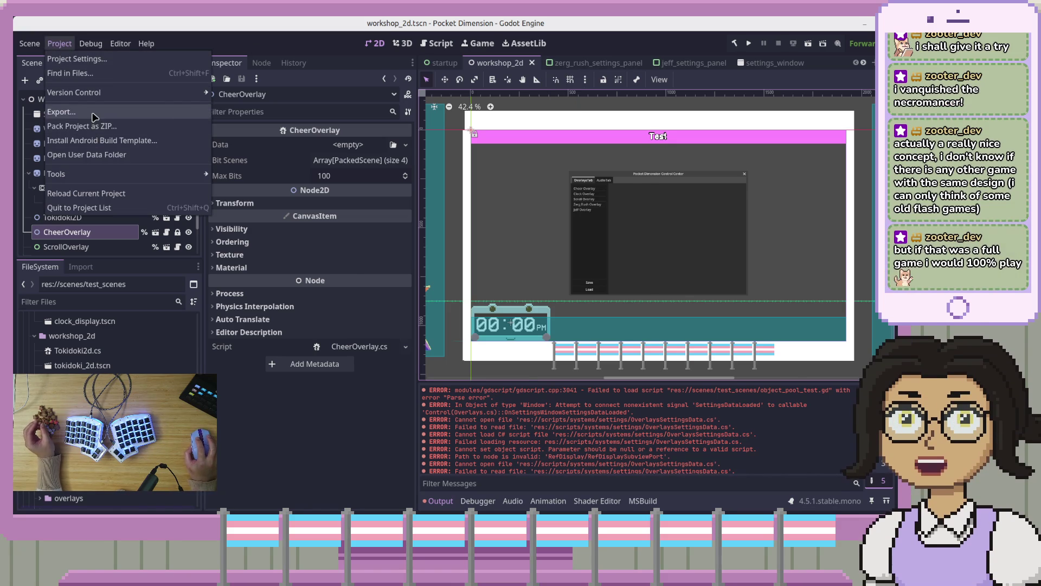
Step: Export the Linux build, overwriting pocket-dimension-0.5.0.x86_64, and close the Export dialog
left_click(92, 113)
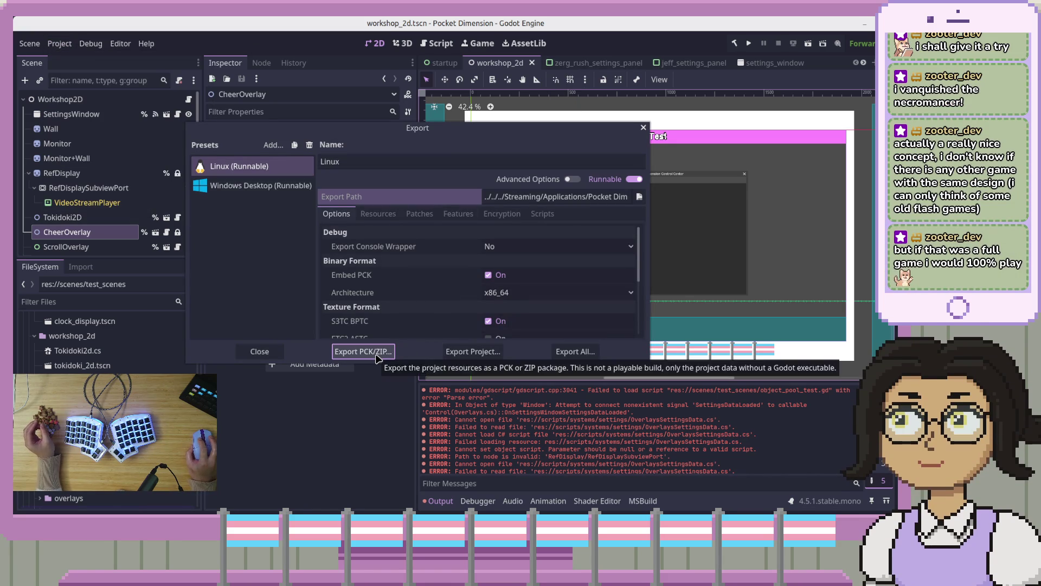
left_click(472, 351)
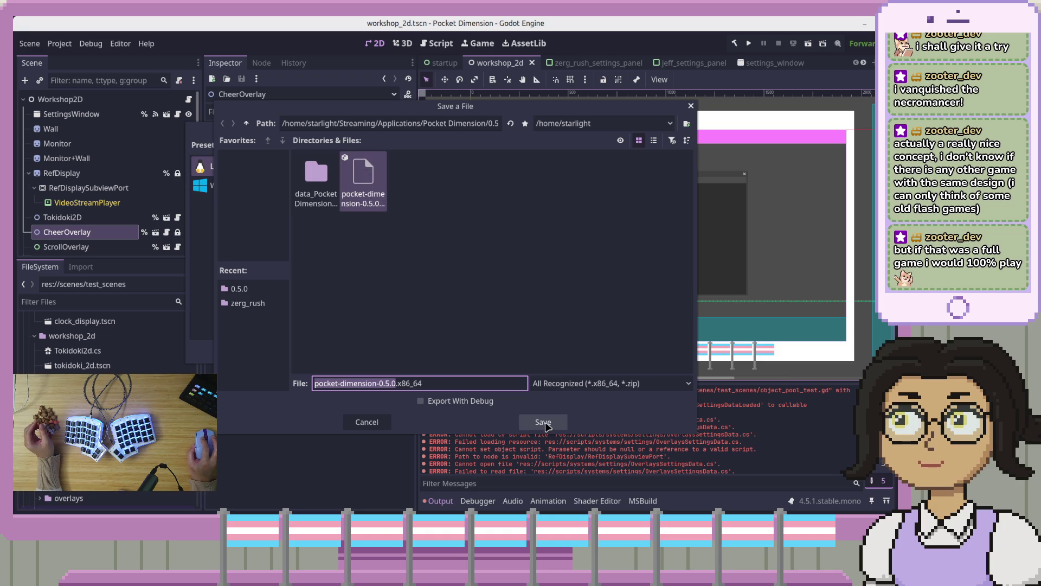
left_click(542, 422)
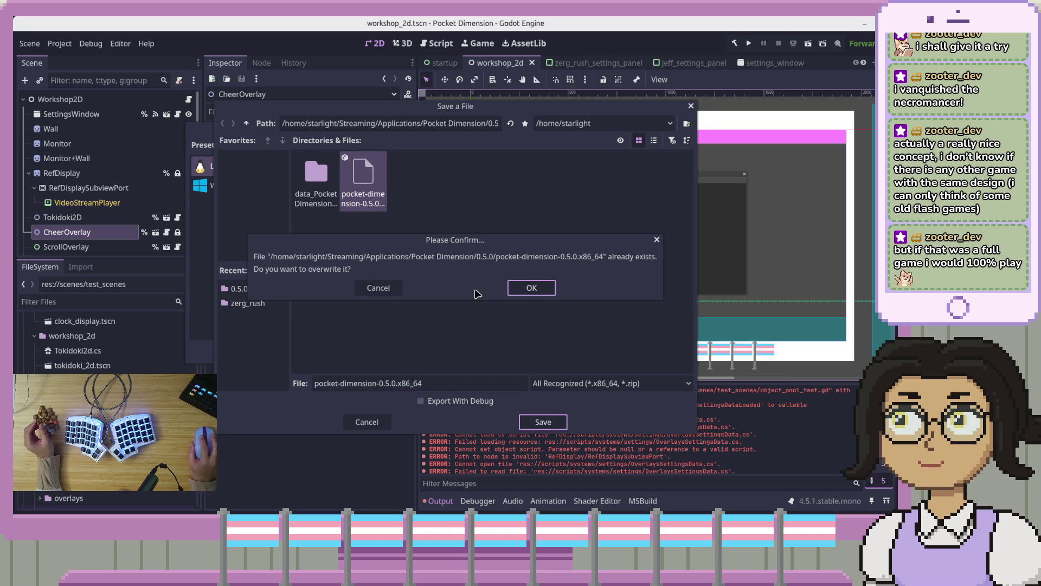
left_click(547, 293)
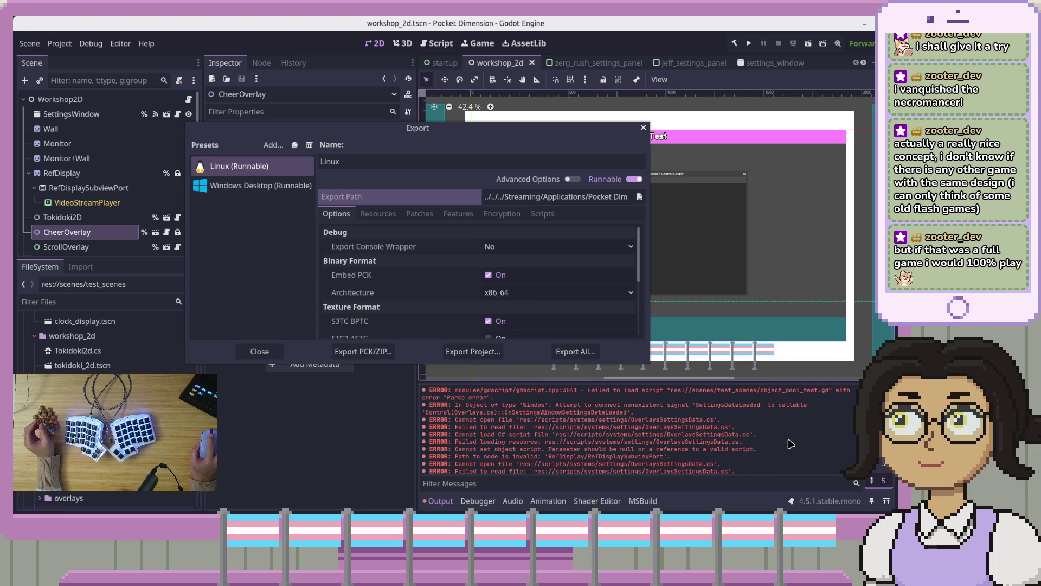
left_click(258, 352)
Step: Clear the Output log of errors and reopen Project > Export
scroll(722, 448, "up", 2)
key("ctrl+alt+k")
left_click(59, 44)
left_click(61, 111)
Step: Export the Linux build again and let the .NET publish complete
left_click(474, 352)
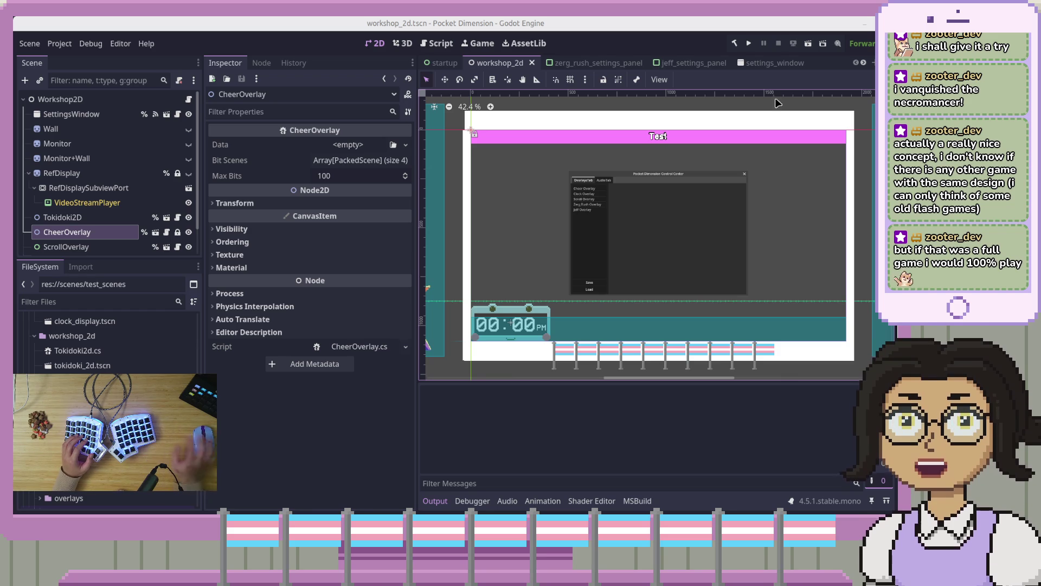
left_click(59, 43)
Step: Export the Linux build once from the Export dialog
left_click(66, 112)
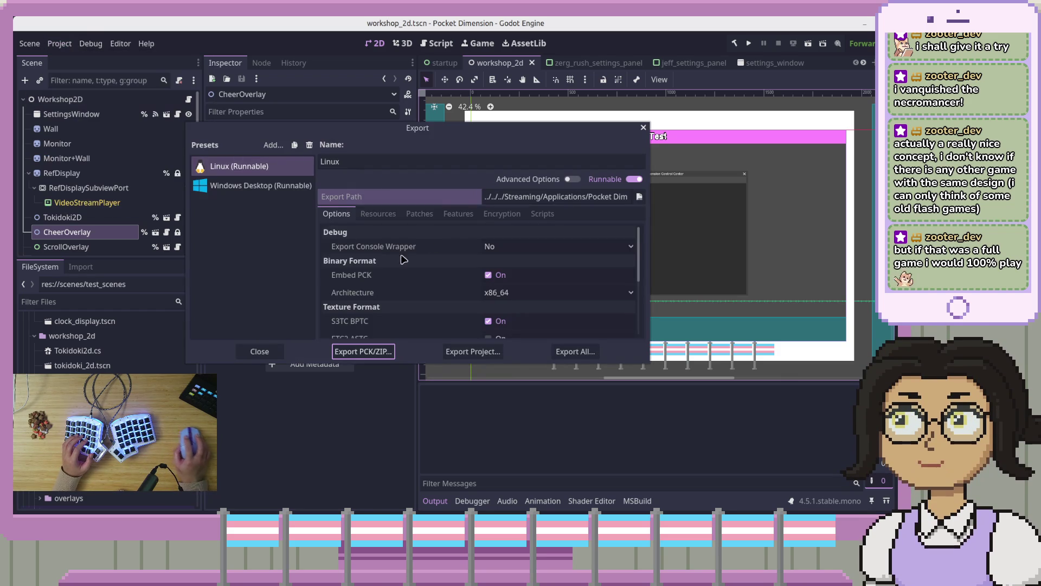
left_click(473, 351)
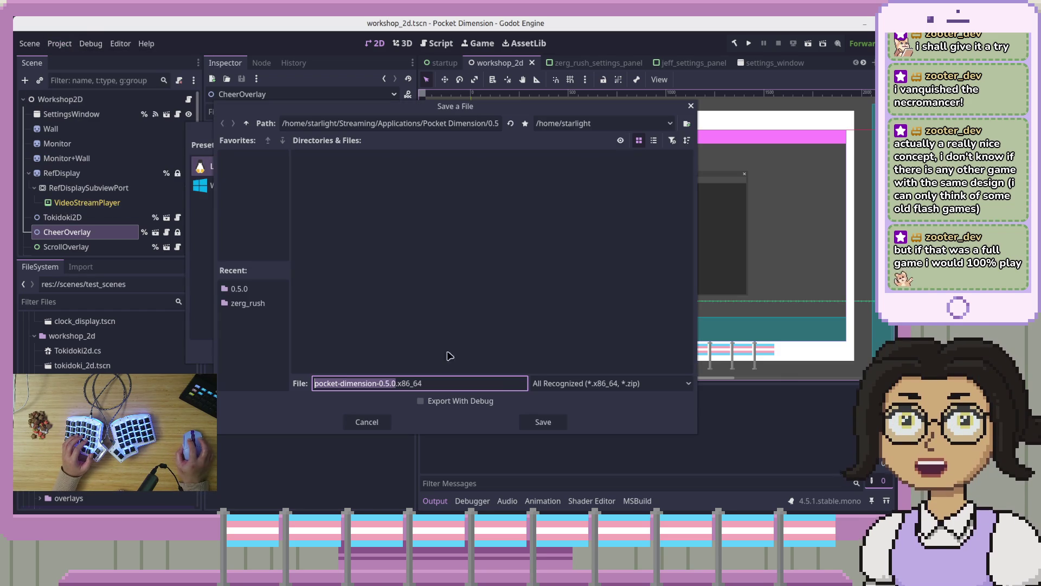
left_click(558, 425)
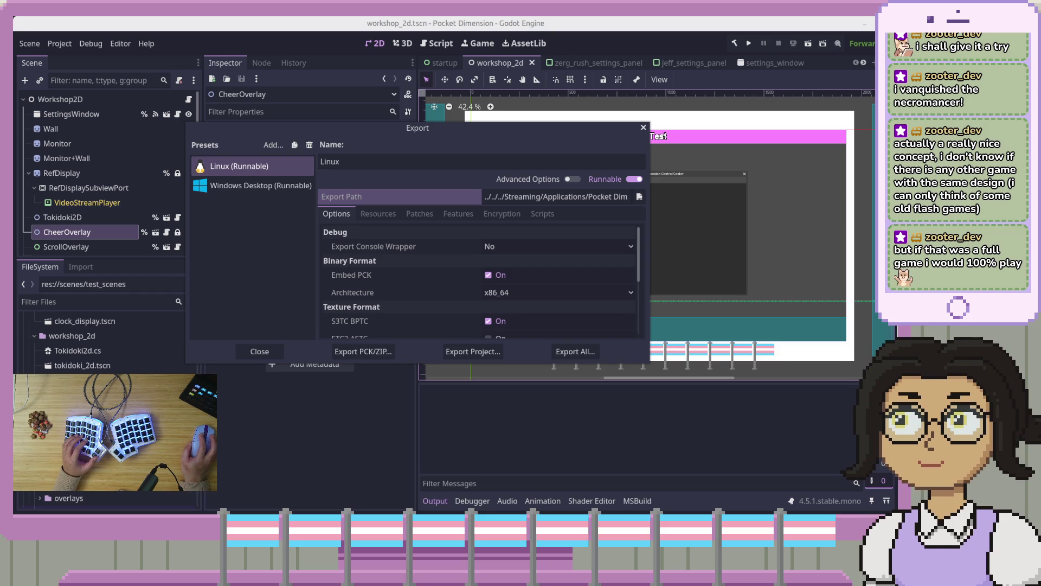
Step: Uncheck Include Debug Symbols in the Dotnet options and export the Linux build again
left_click(442, 309)
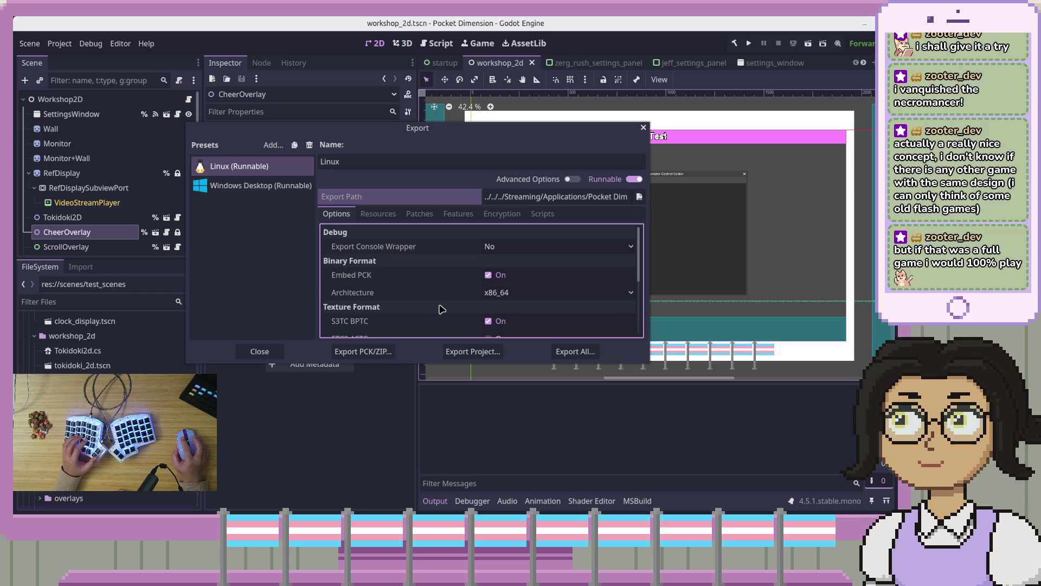
scroll(453, 304, "down", 5)
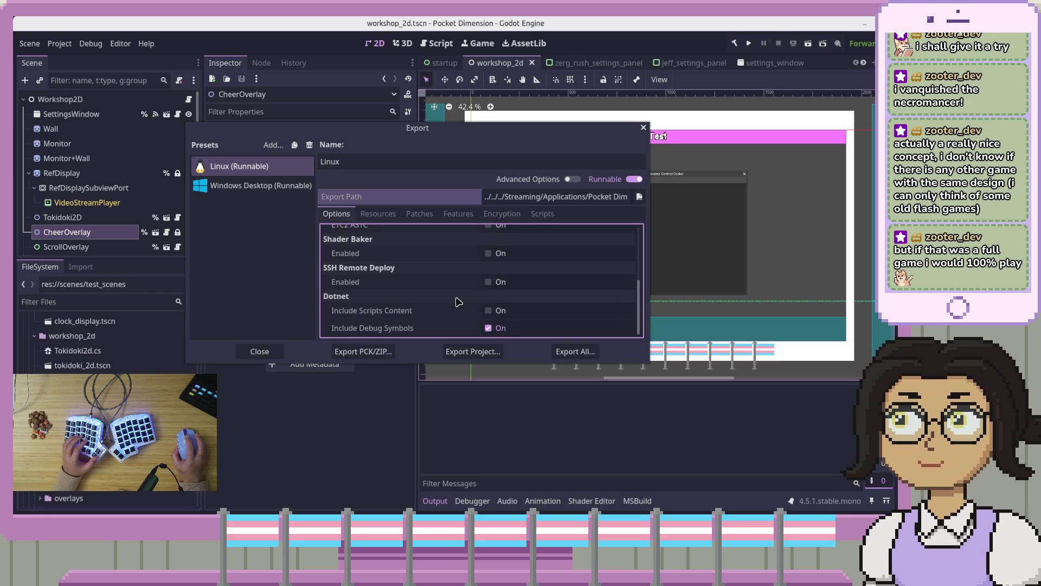
left_click(488, 328)
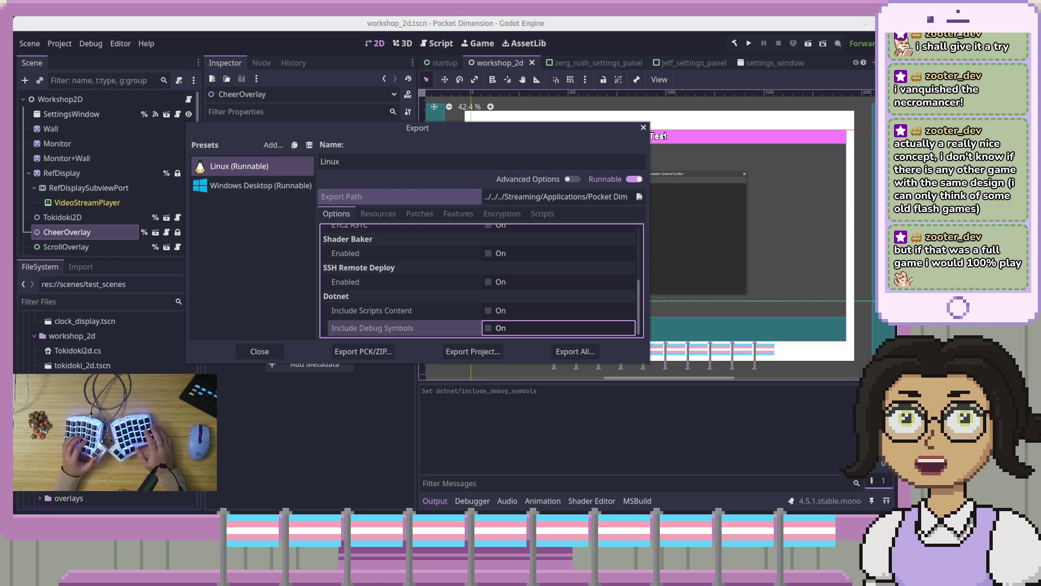
left_click(463, 352)
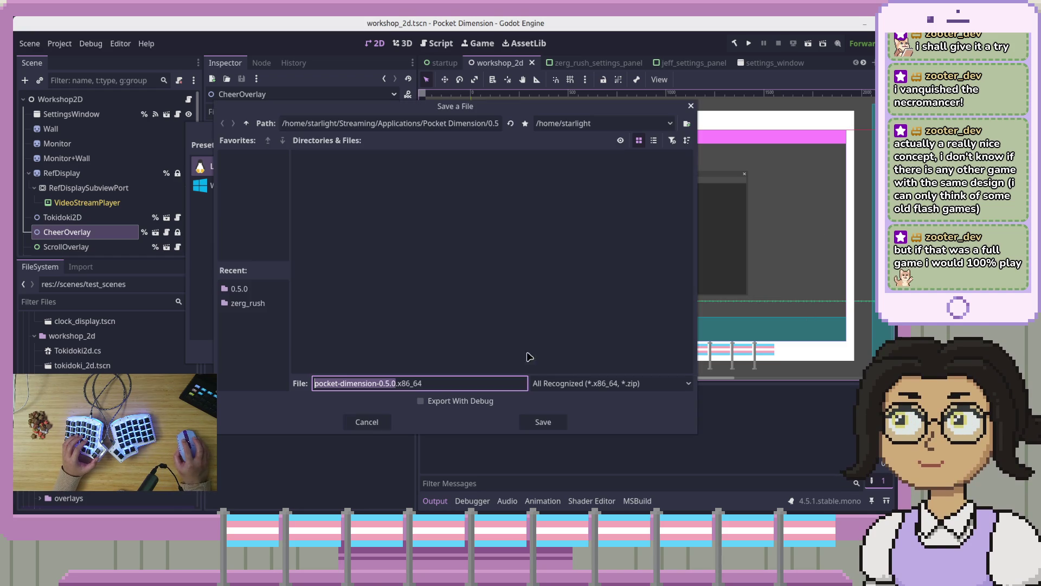
left_click(529, 428)
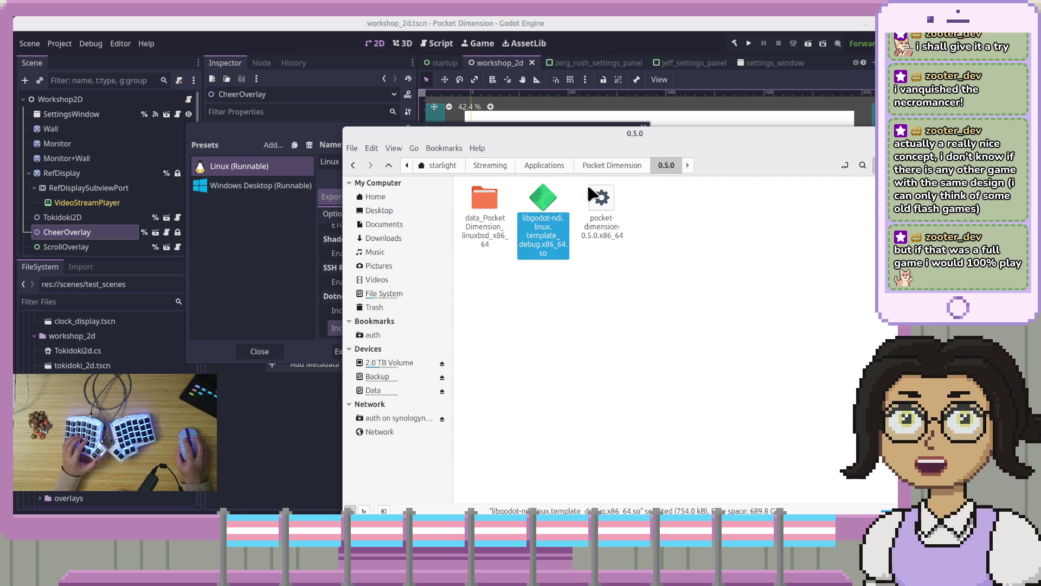
Step: Open the 0.4.2 and then the 0.5.0 release folders to compare them, then close Nemo
key("alt+Up")
double_click(482, 209)
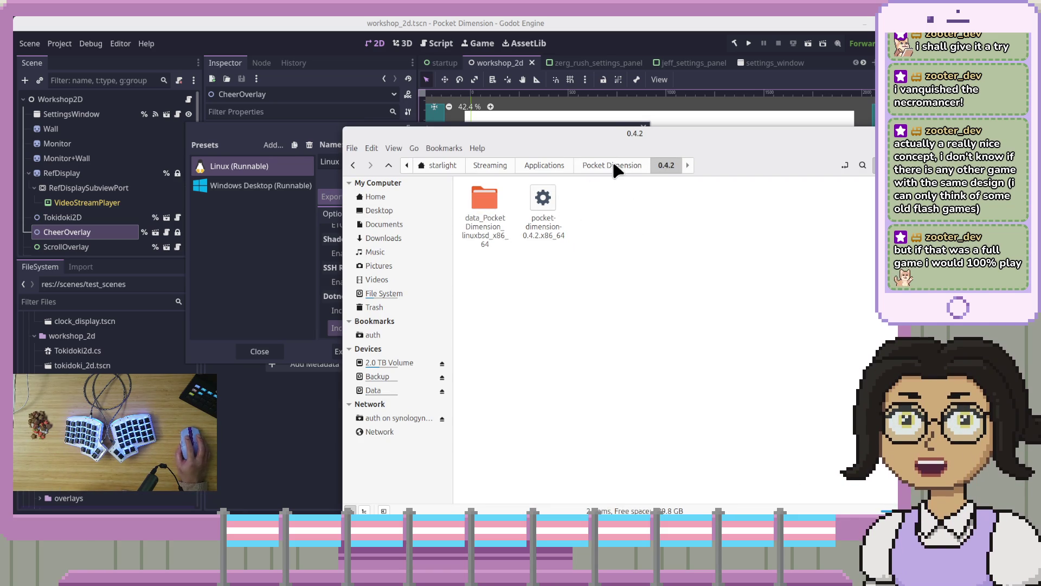
left_click(599, 167)
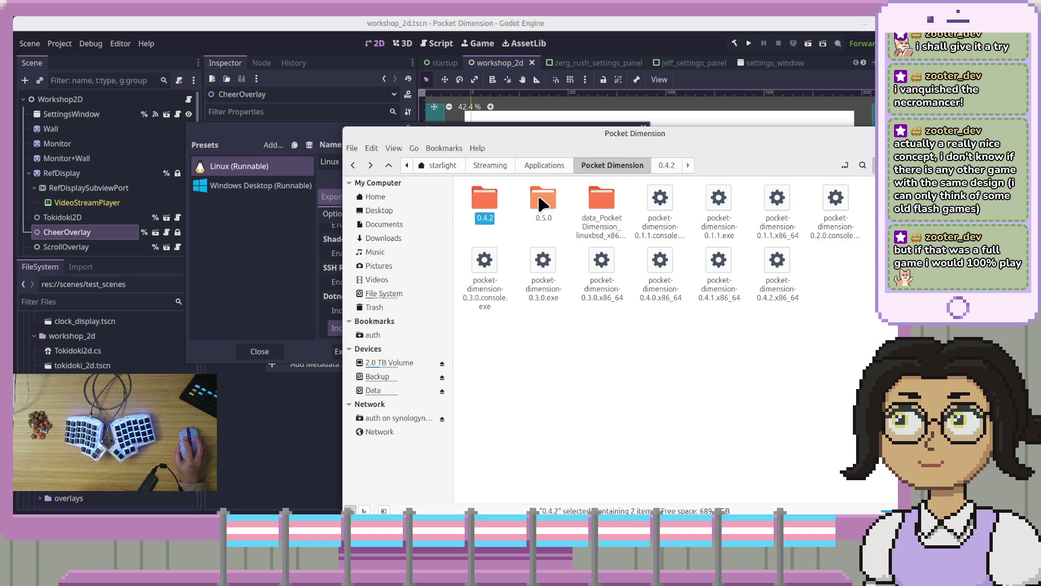
double_click(542, 202)
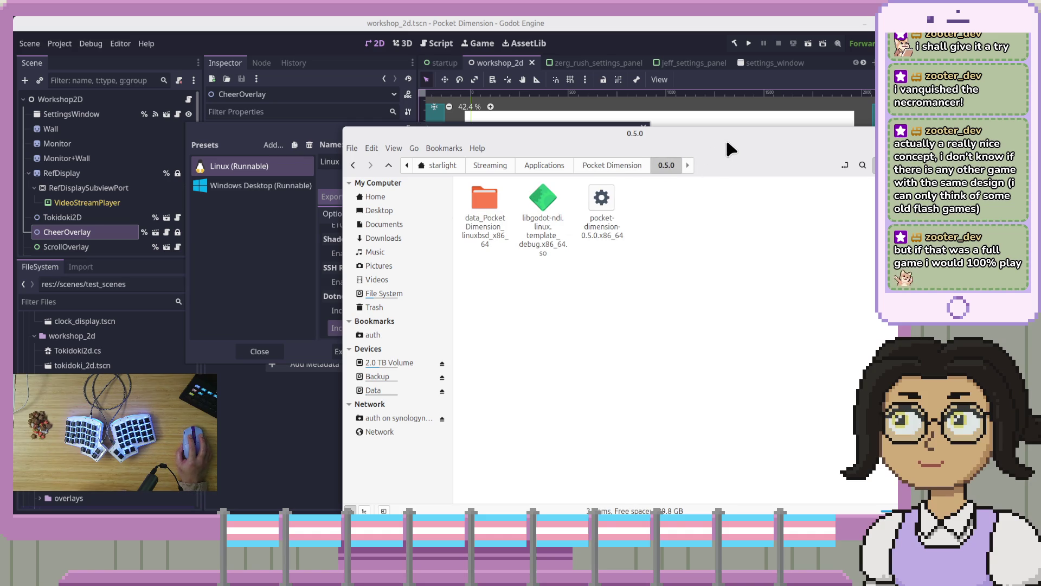
key("ctrl+w")
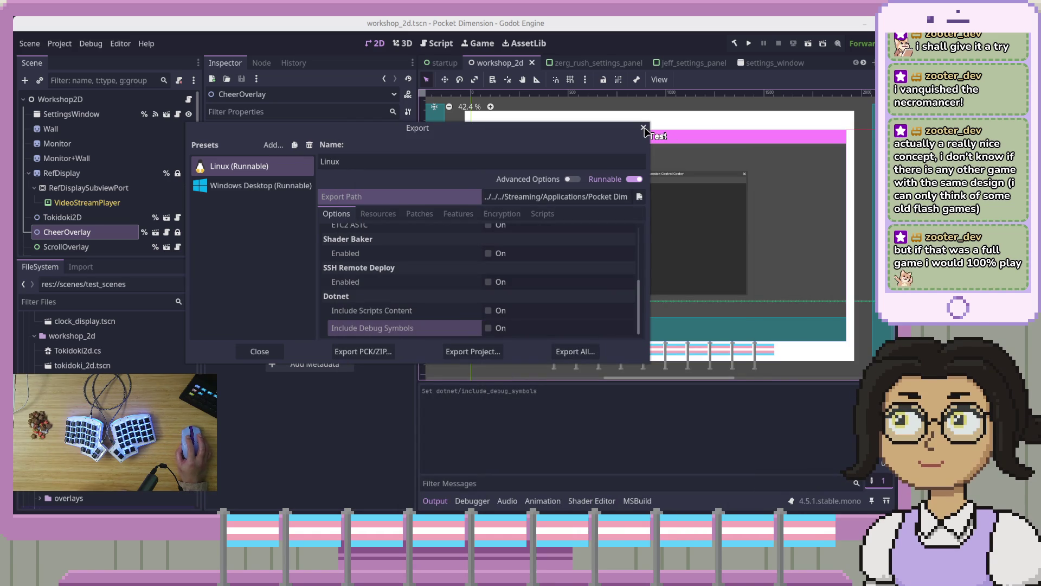
Step: Re-enable debug symbols and review the Resources, Patches, Features, Encryption and Scripts tabs
left_click(492, 329)
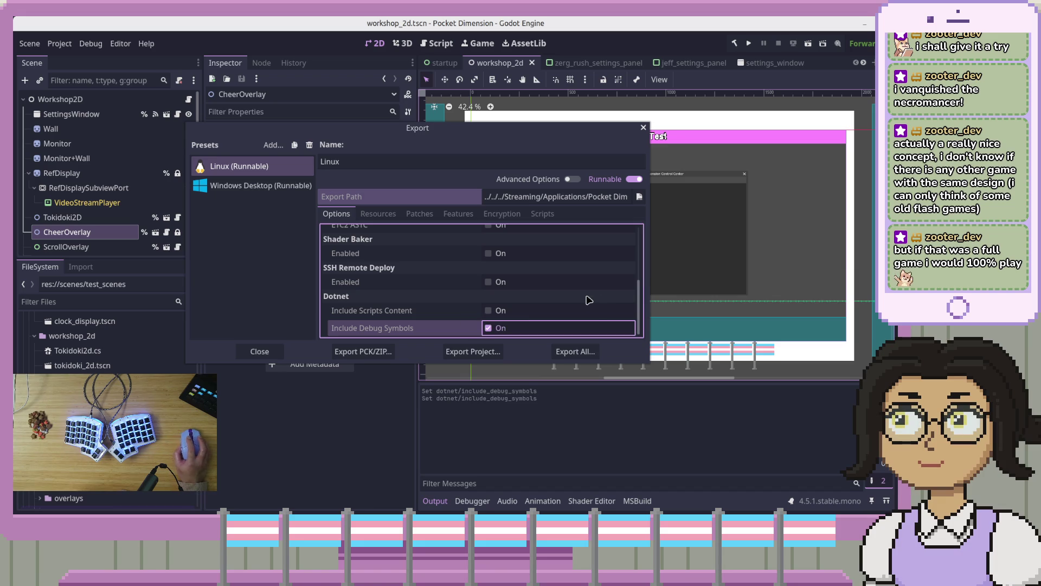
scroll(542, 271, "up", 5)
left_click(377, 213)
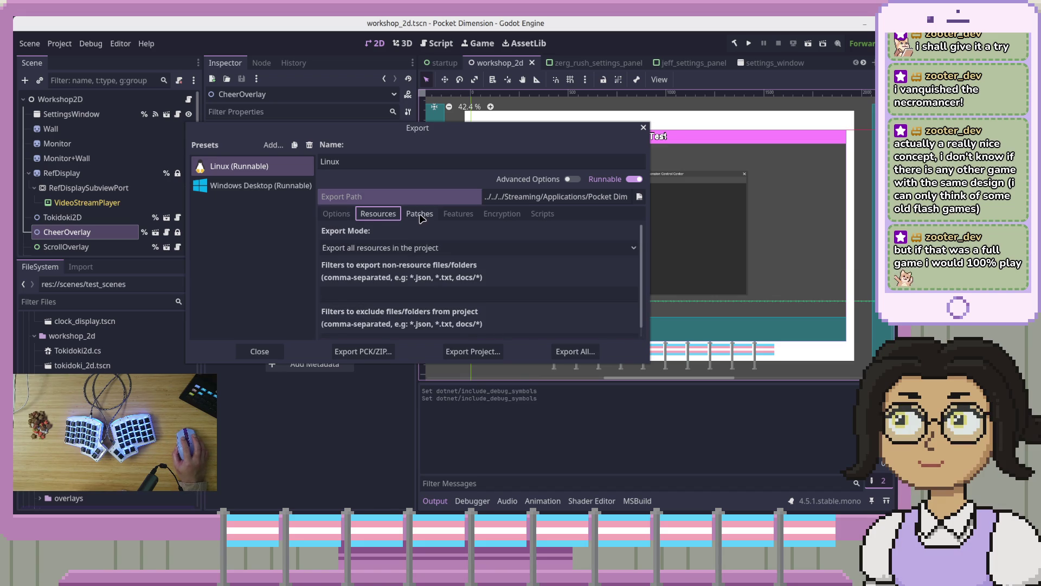
left_click(421, 215)
left_click(462, 217)
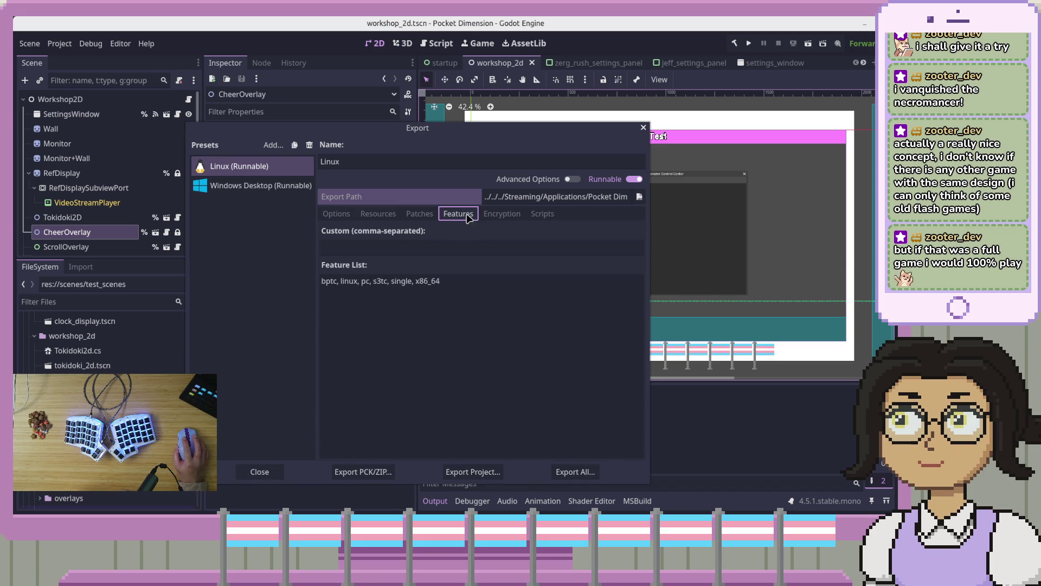
left_click(502, 214)
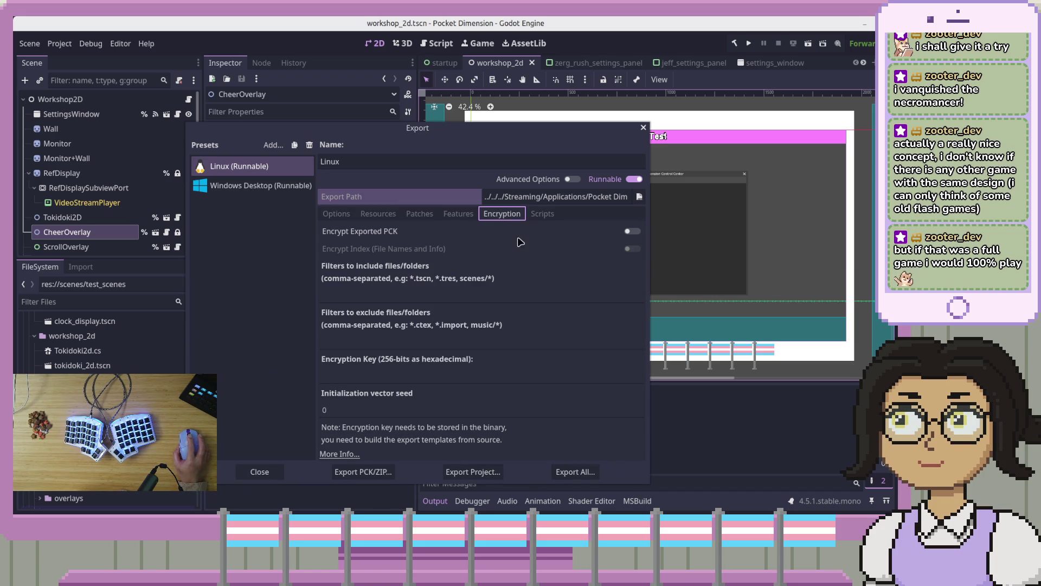
left_click(542, 214)
left_click(339, 215)
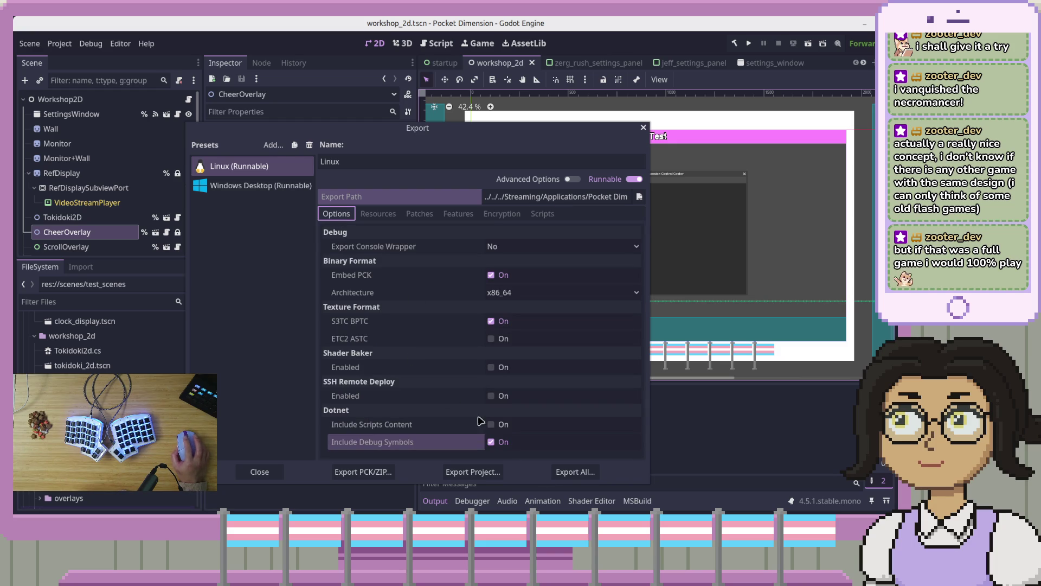
Step: Switch on Advanced Options, look through the expanded options list, and close the Export window
left_click(573, 180)
scroll(435, 320, "down", 3)
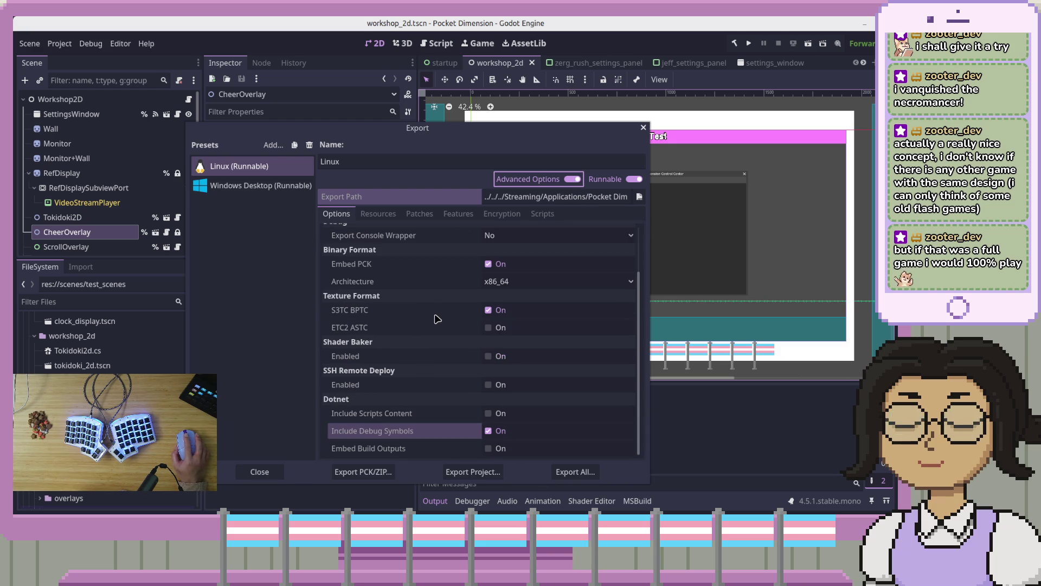
scroll(428, 437, "up", 3)
scroll(429, 437, "down", 3)
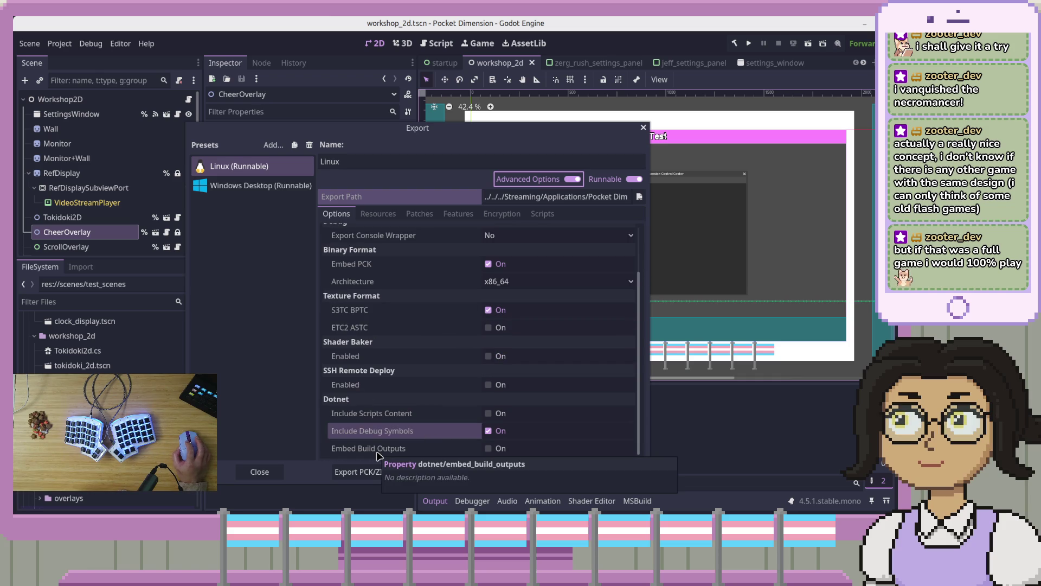
left_click(245, 474)
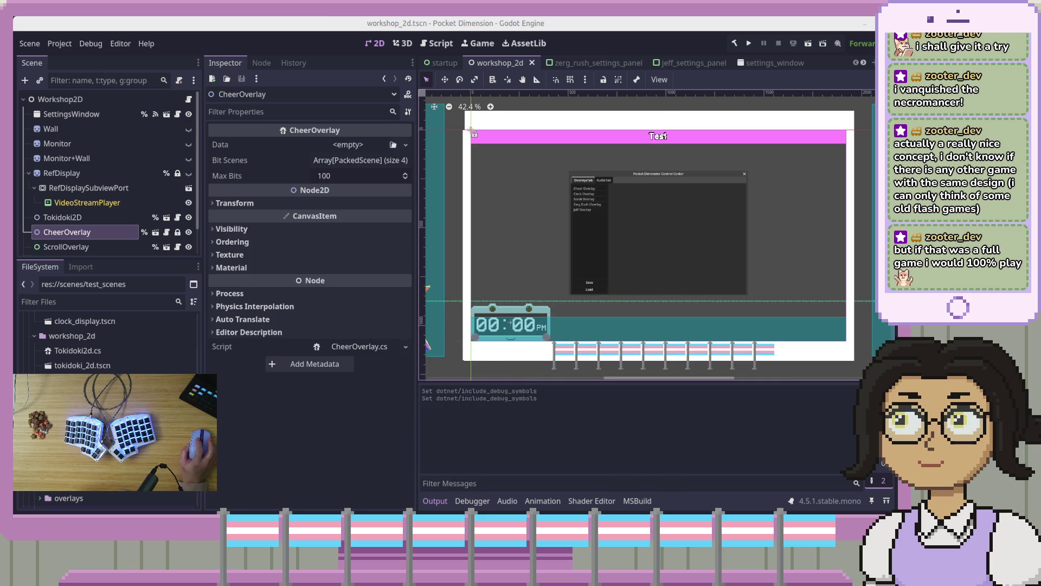
key("F5")
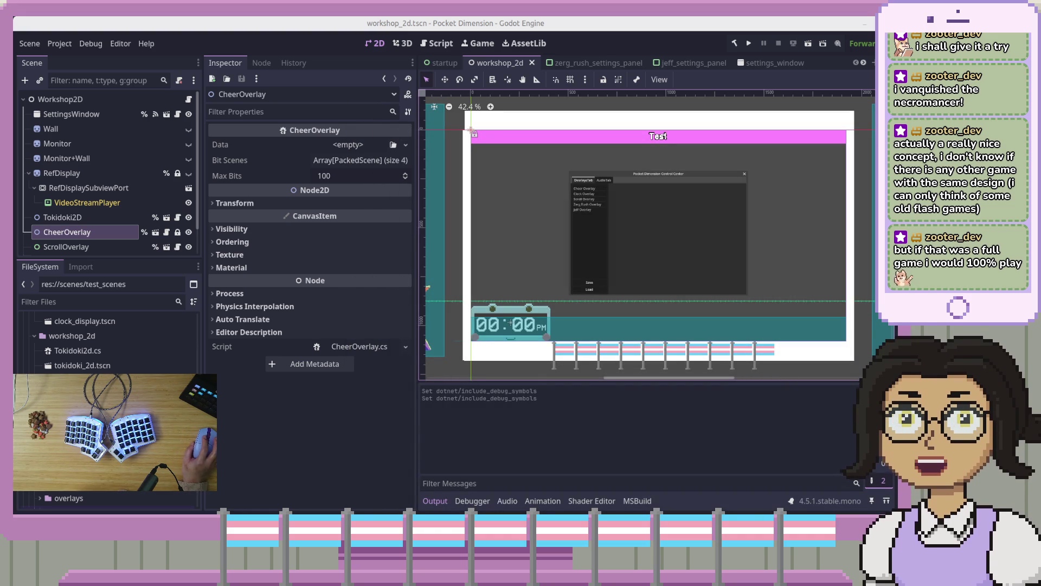
key("super+d")
key("super+d")
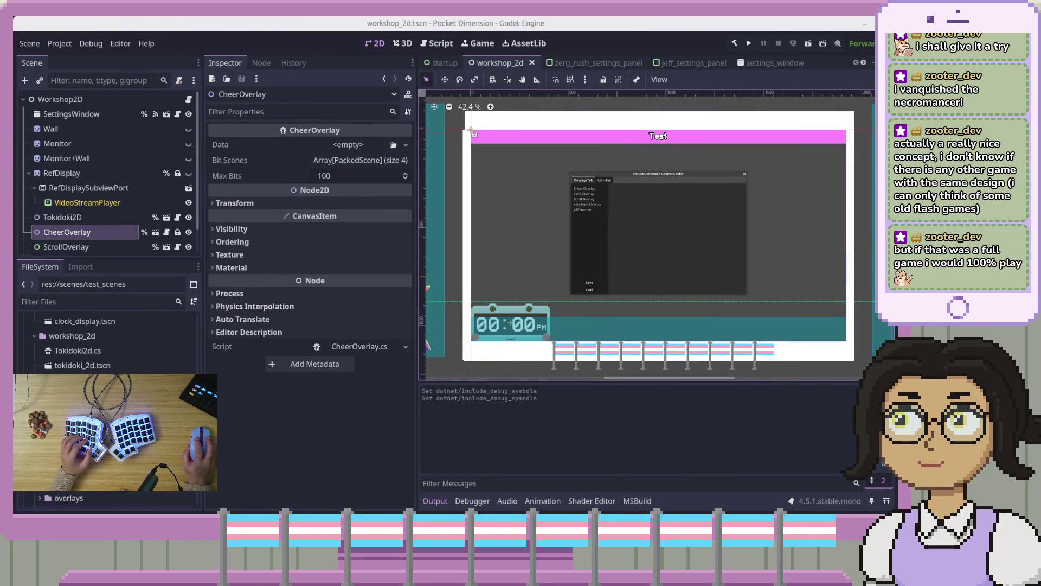
key("F6")
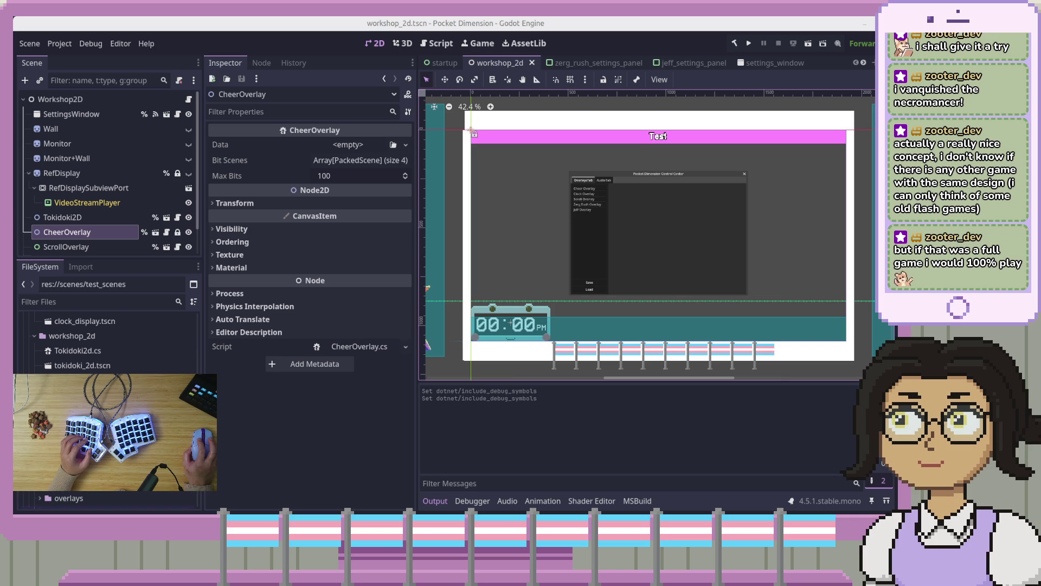
Step: Run the project with debugging, then stop the running game
left_click(753, 47)
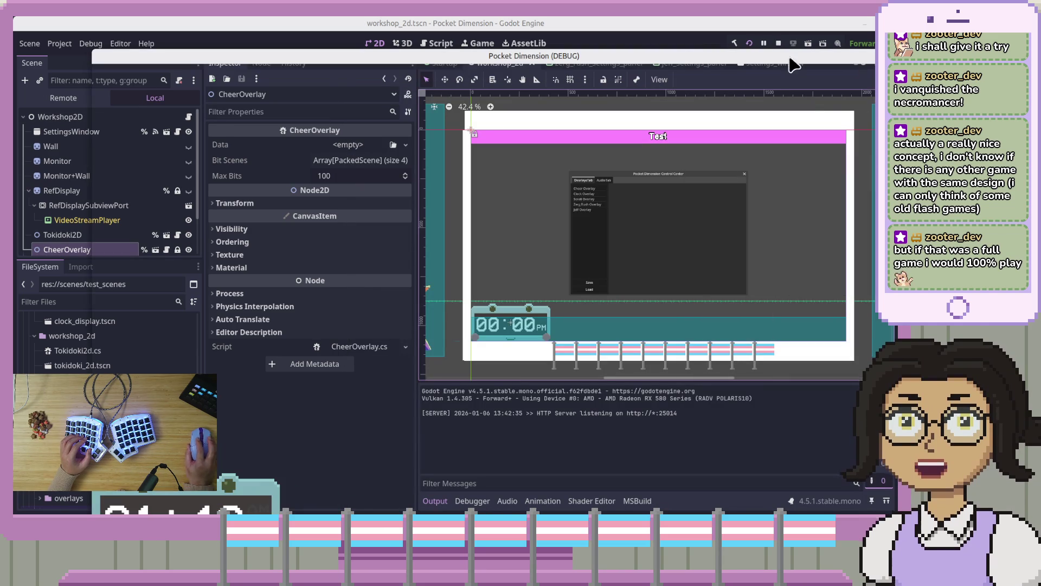
left_click(778, 43)
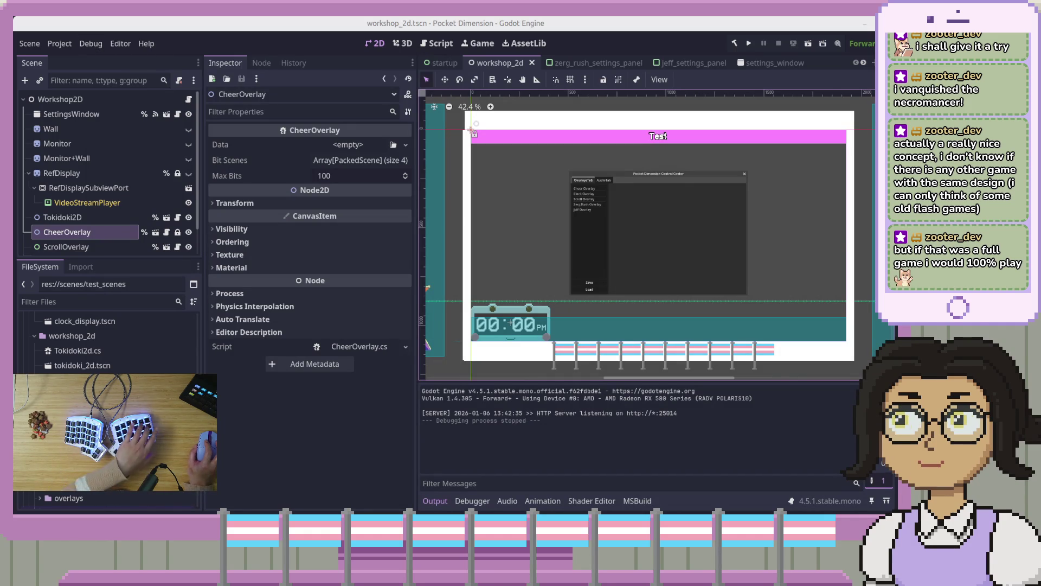
left_click(59, 43)
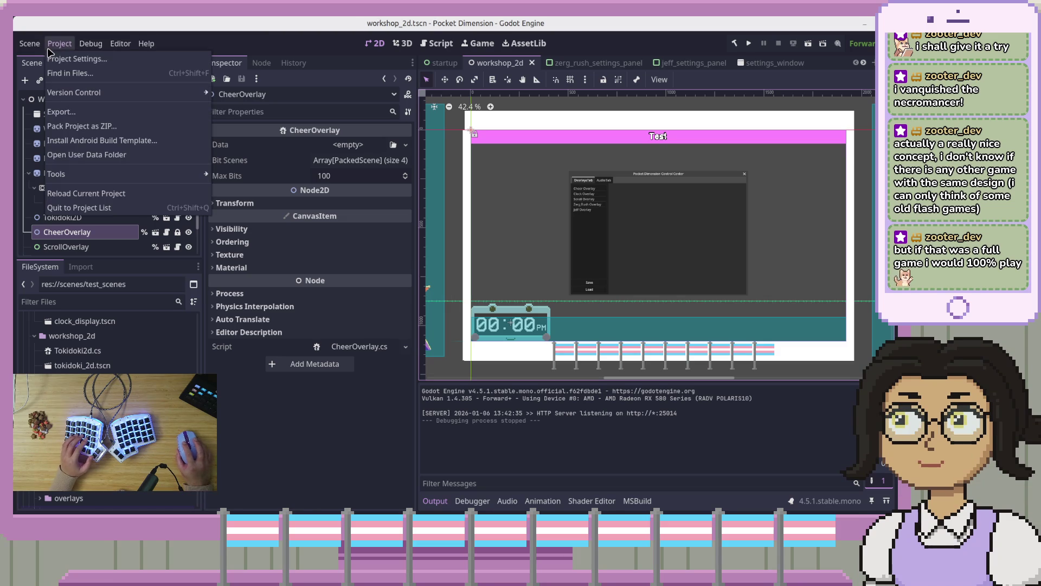
Step: Glance at Project Settings, then reopen the Export window on the Linux (Runnable) preset
left_click(63, 58)
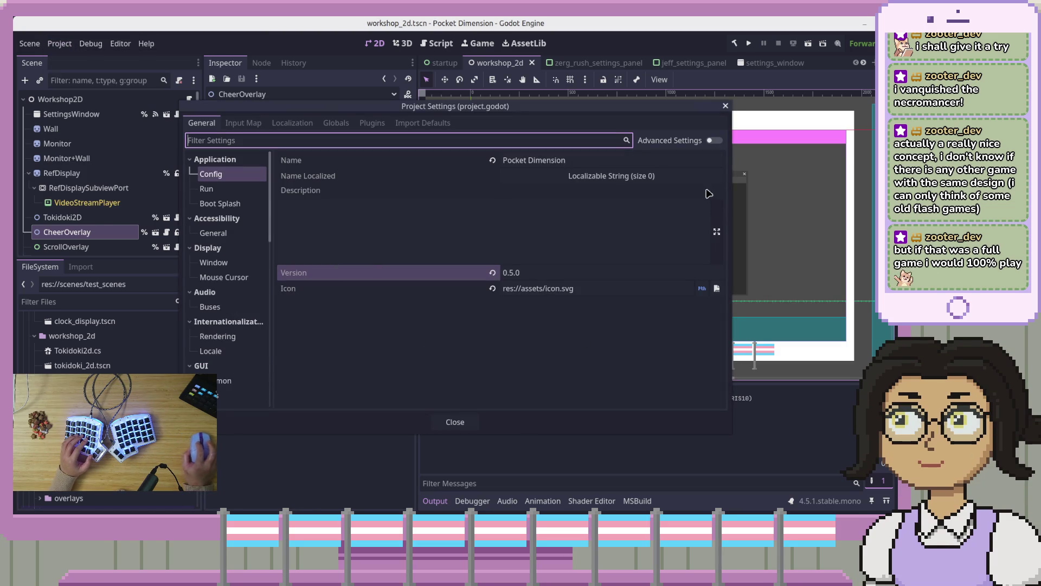
key("Escape")
left_click(60, 43)
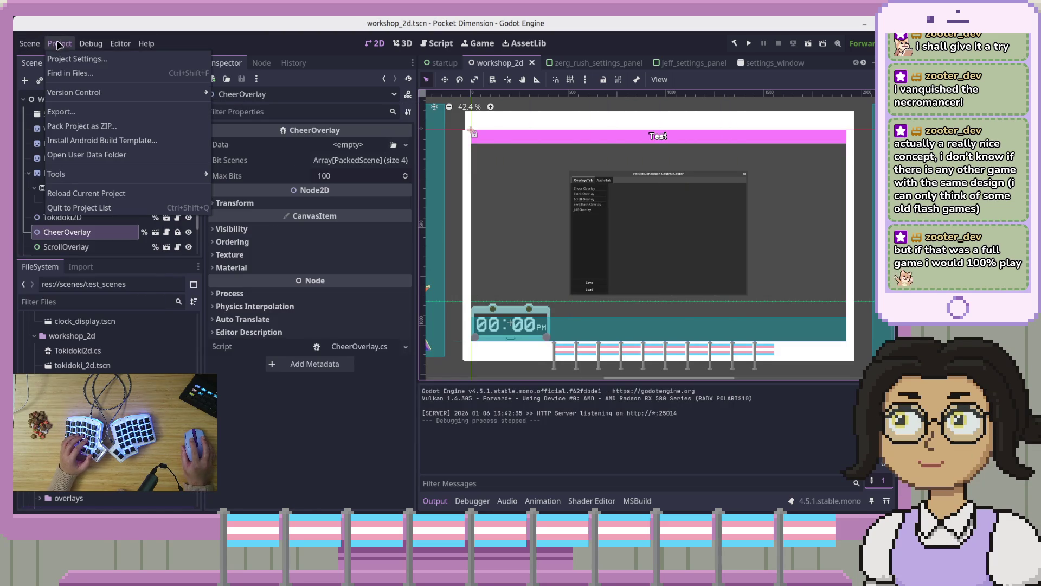
left_click(76, 112)
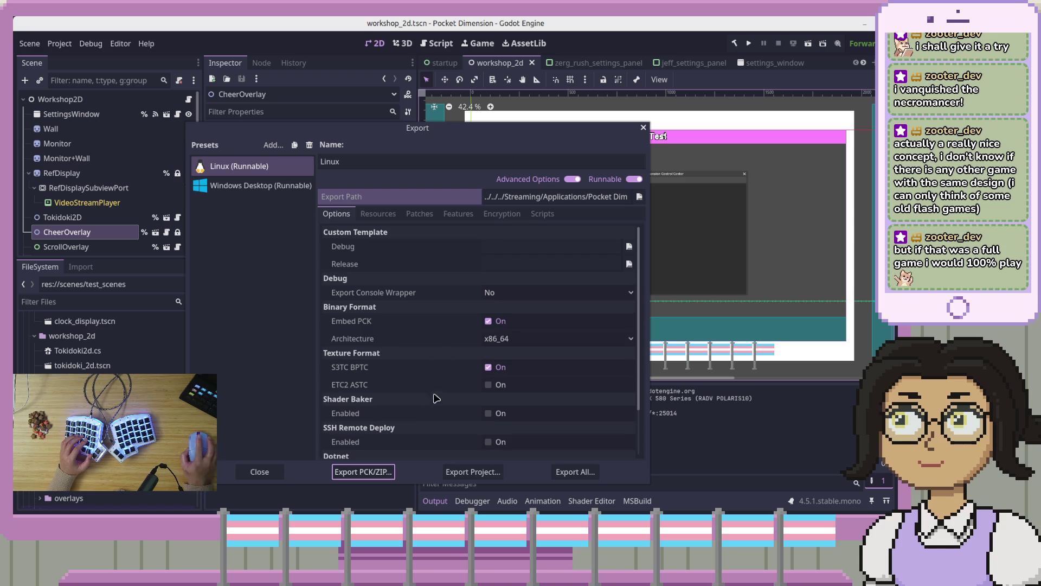
Step: Hide the advanced options and export a debug Linux build as pocket-dimension-0.5.0.x86_64
left_click(534, 180)
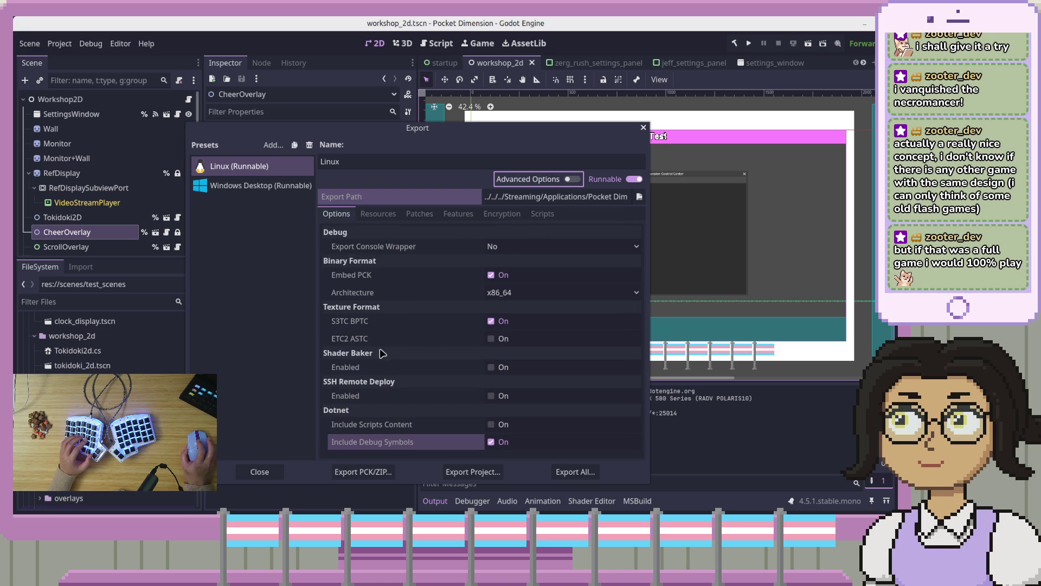
left_click(469, 472)
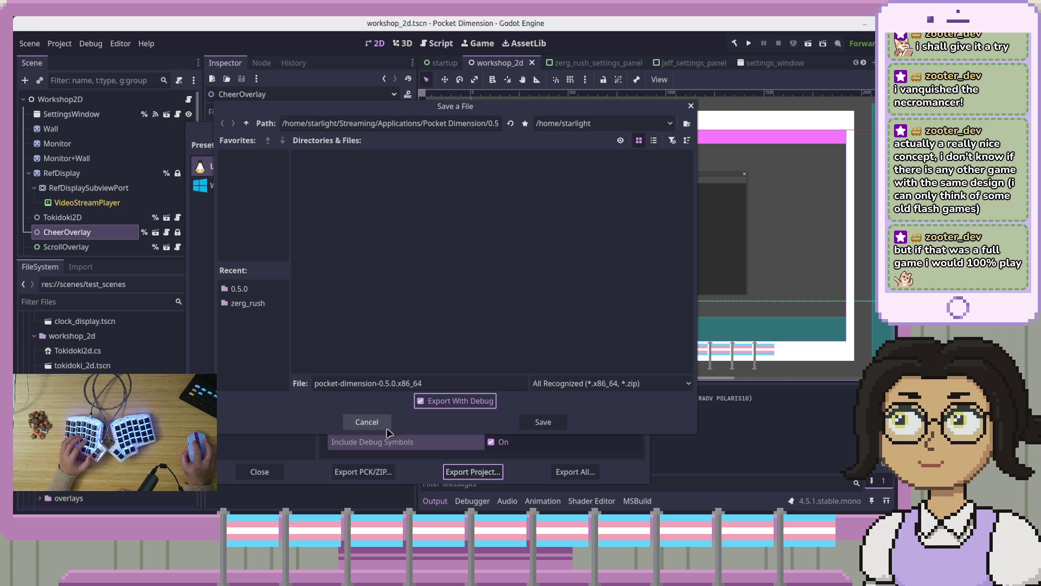
left_click(540, 422)
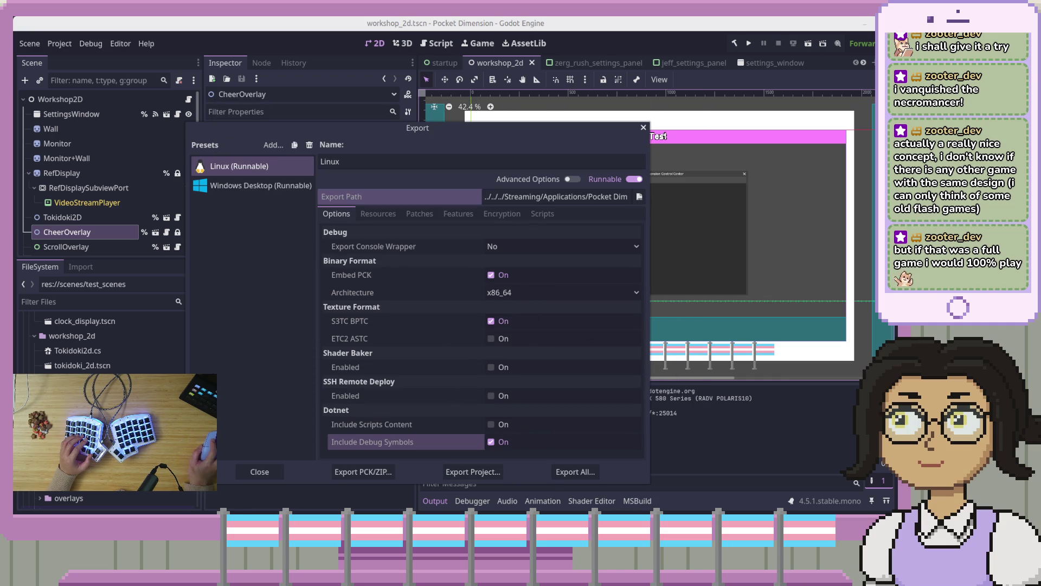
Step: Launch ./pocket-dimension-0.5.0.x86_64 from a terminal, then close the terminal and end the game
key("ctrl+alt+t")
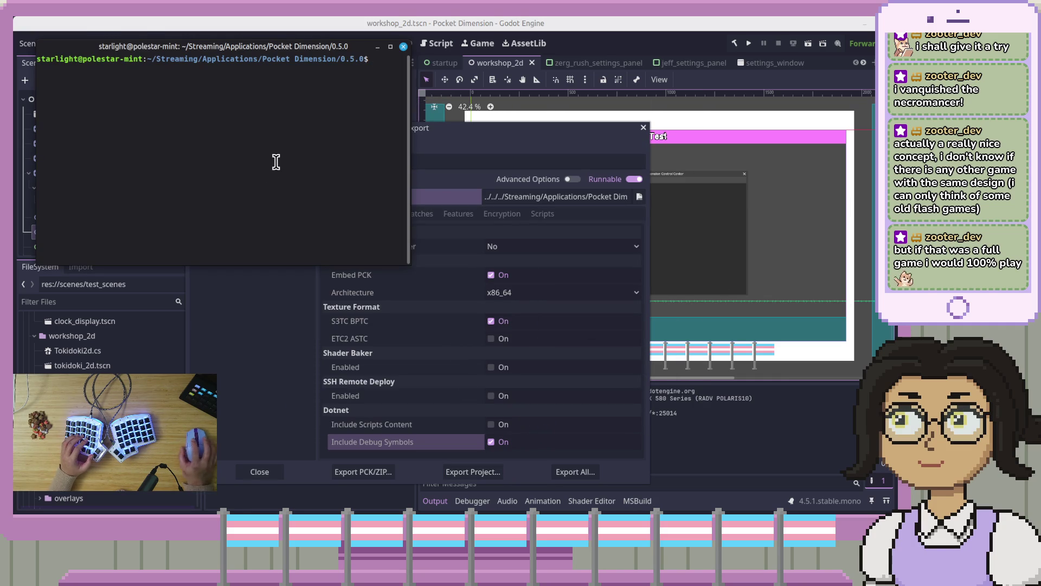
type("./pocket-dimension-0.5.0.x86_64")
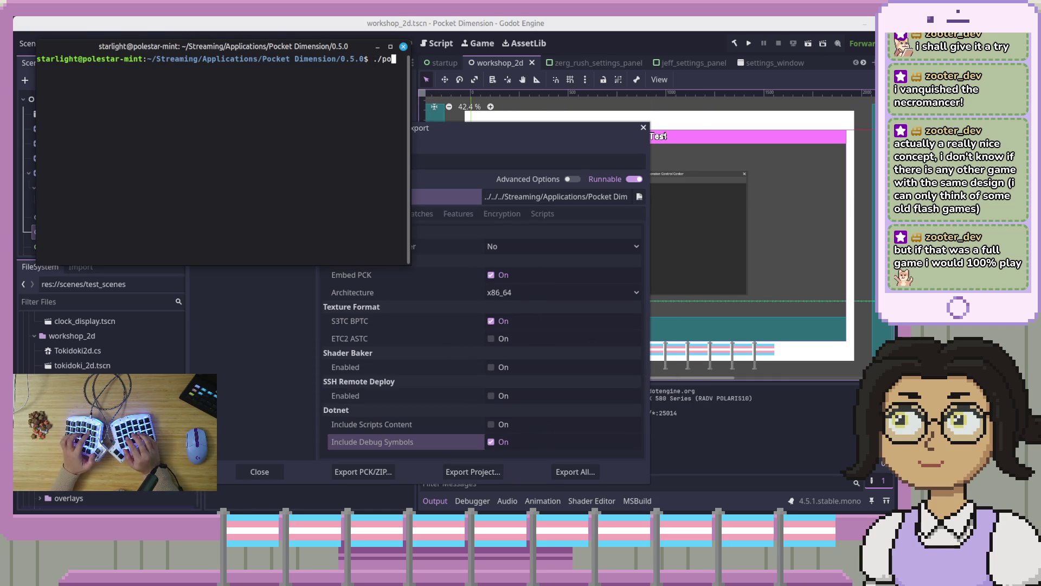
key("Return")
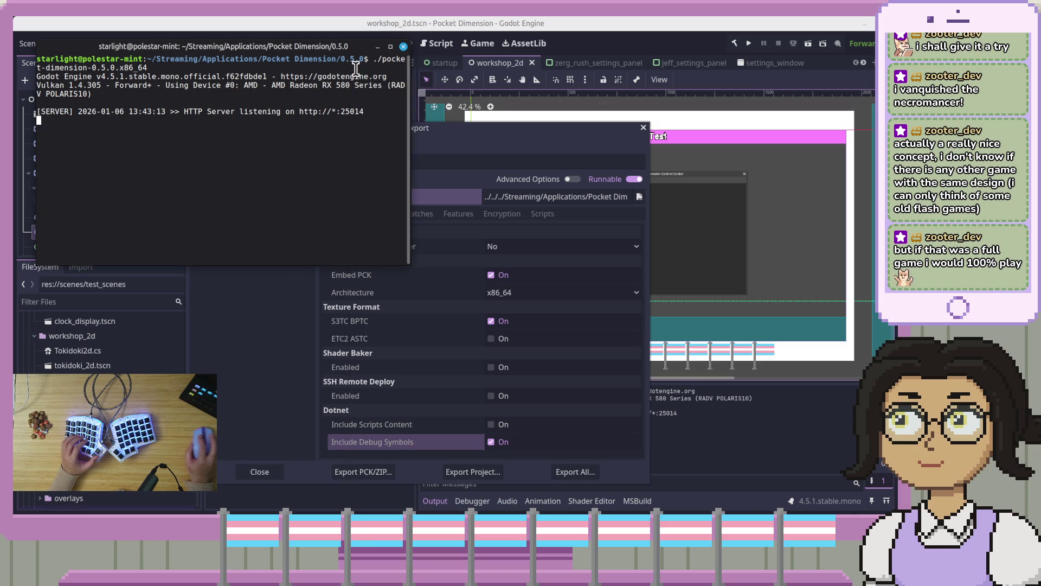
left_click(403, 47)
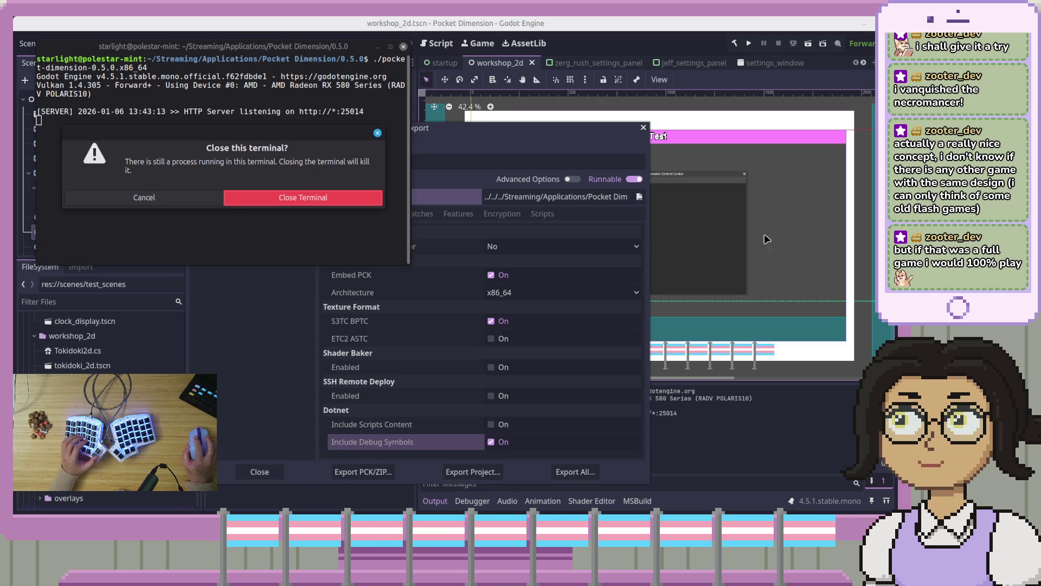
left_click(257, 203)
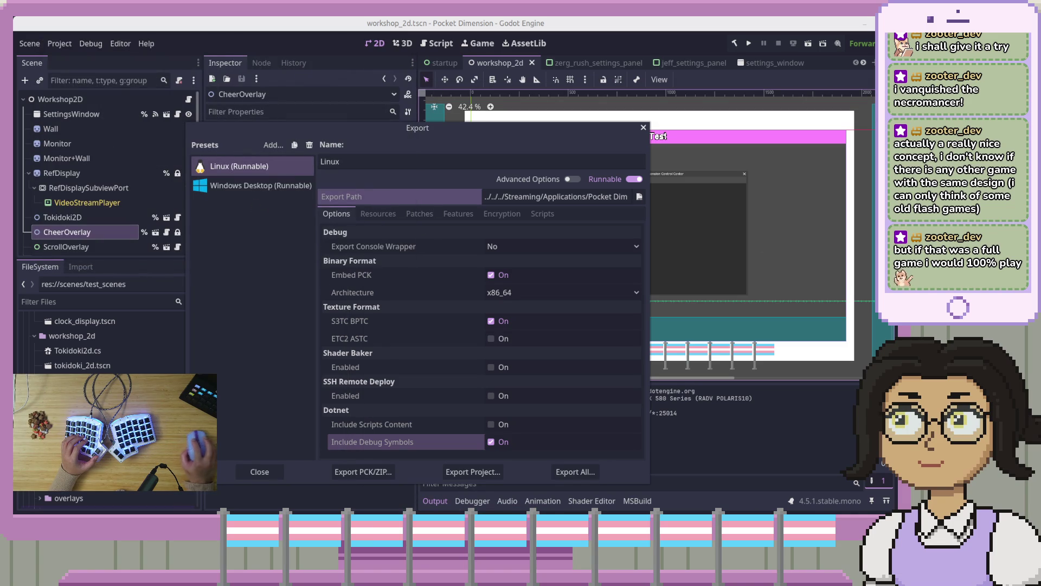
Step: Run the project with F5, then re-export pocket-dimension-0.5.0.x86_64 without debug over the old file
key("F5")
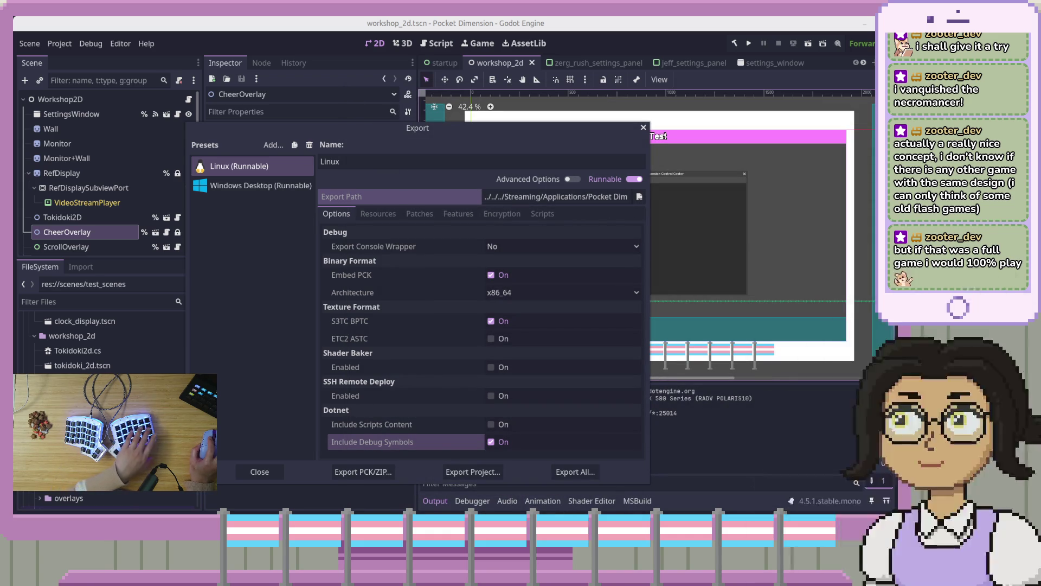
left_click(469, 472)
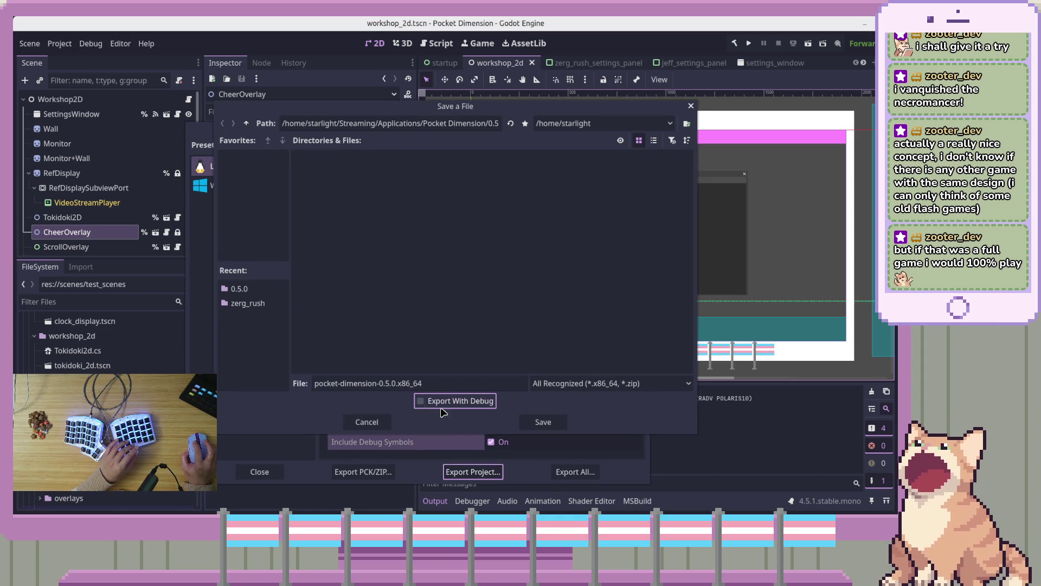
left_click(543, 421)
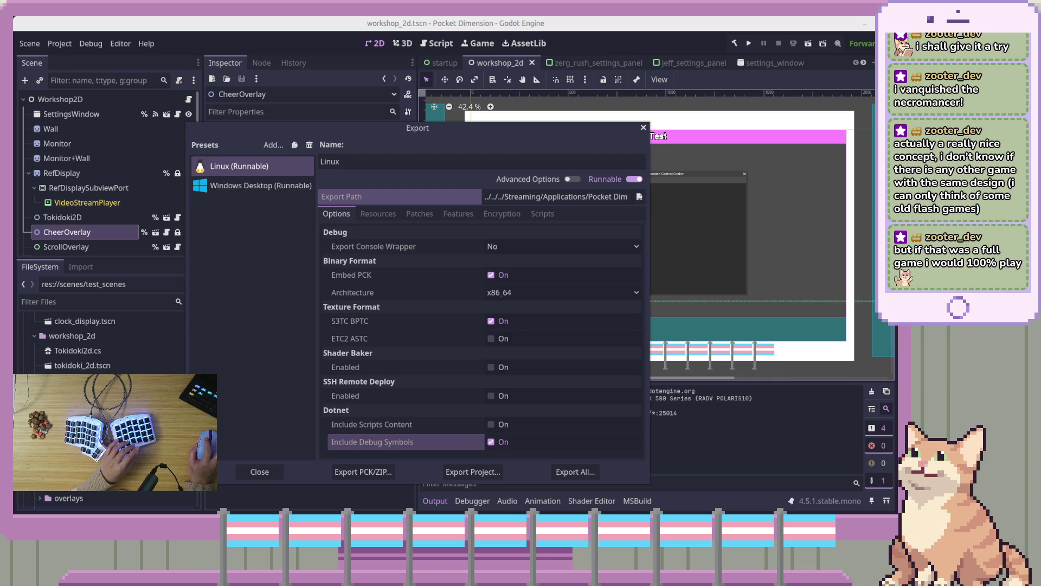
key("ctrl+alt+t")
Step: Tab-complete and run ./pocket-dimension-0.5.0.x86_64, watch it core-dump, then close the terminal
type("./pocket")
key("Tab")
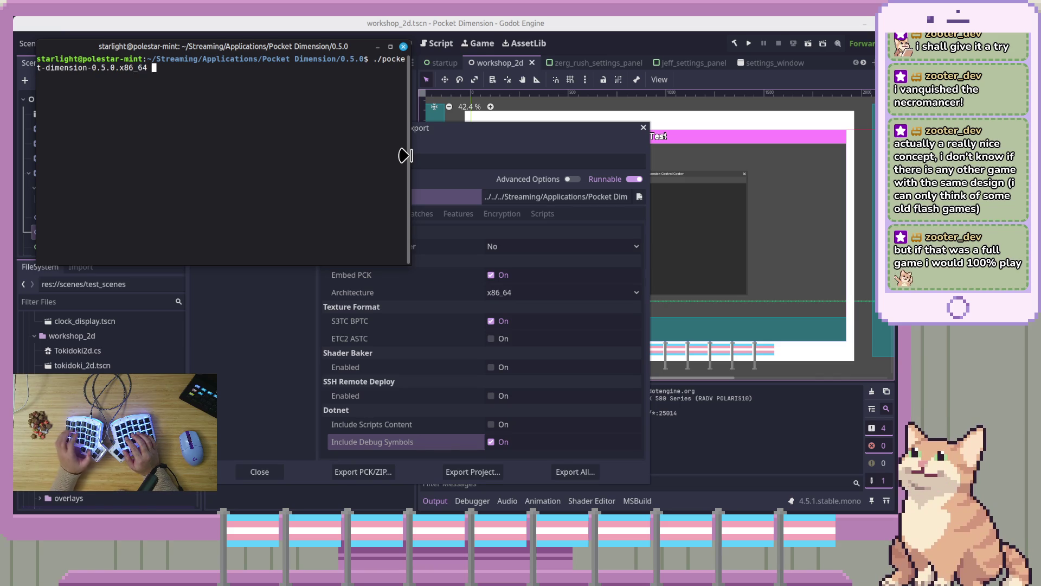
key("Return")
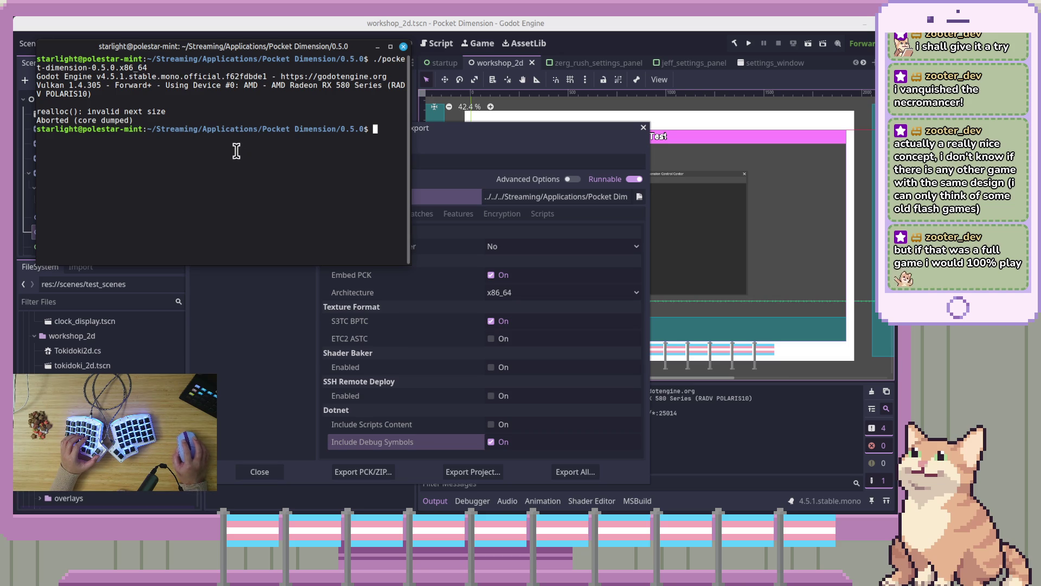
left_click(403, 46)
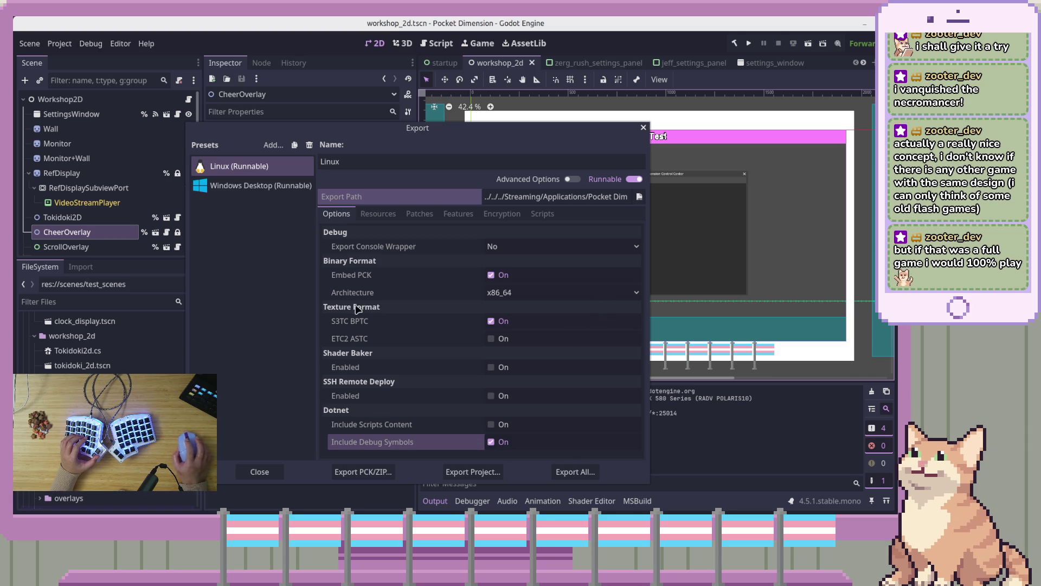
Step: Turn off Embed PCK for the Linux preset and close the Export window
mouse_move(425, 303)
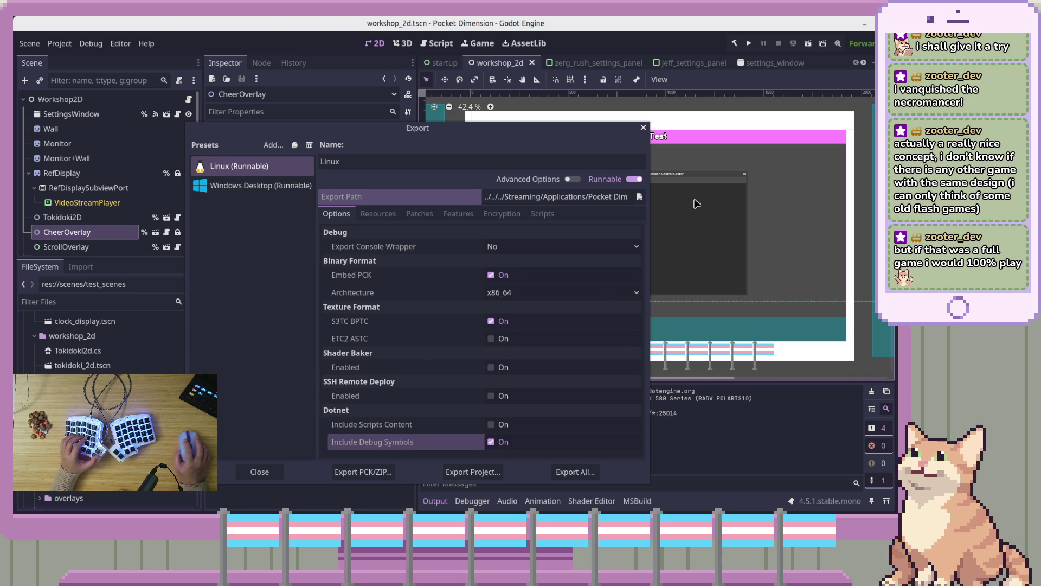
mouse_move(475, 279)
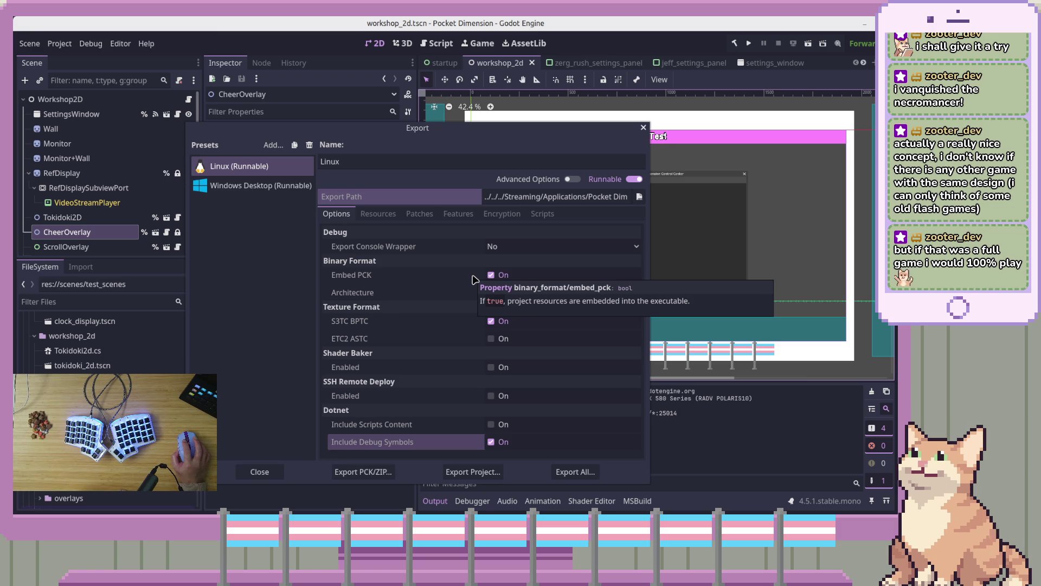
left_click(492, 277)
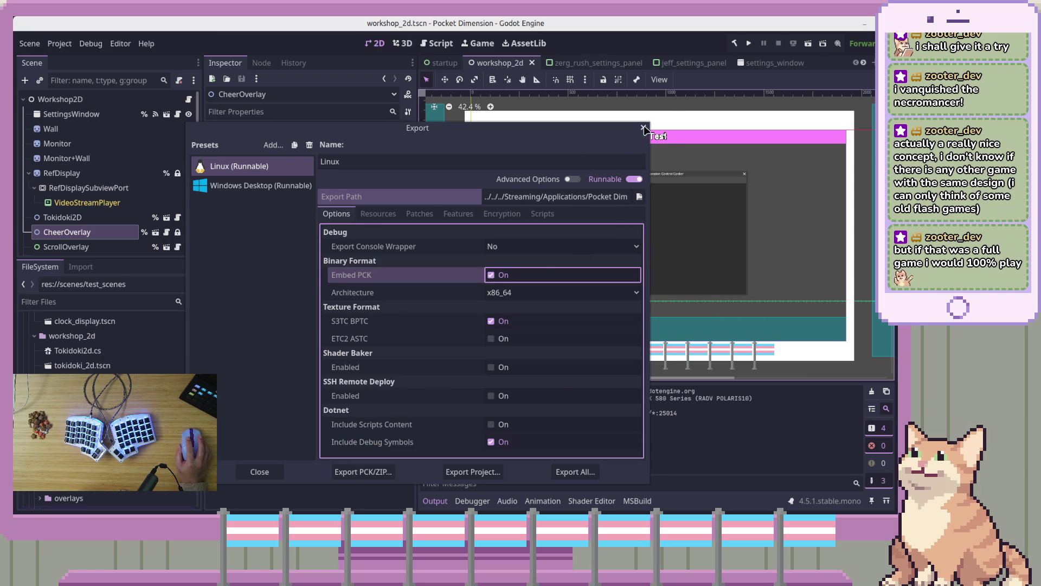
left_click(645, 128)
Step: Run and stop the current scene, then open its NullReferenceException in SettingsWindow.cs
left_click(808, 43)
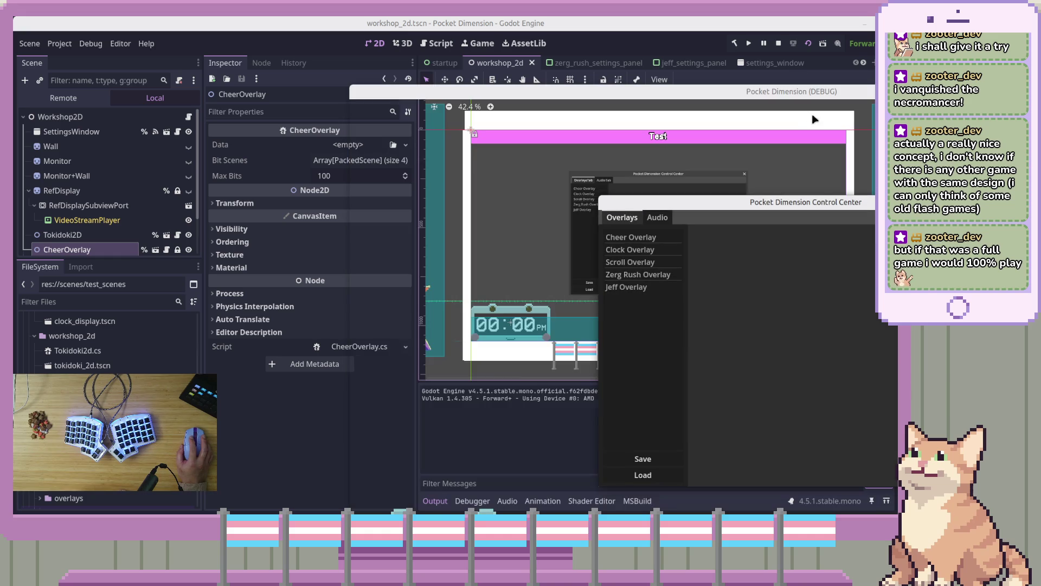
key("F8")
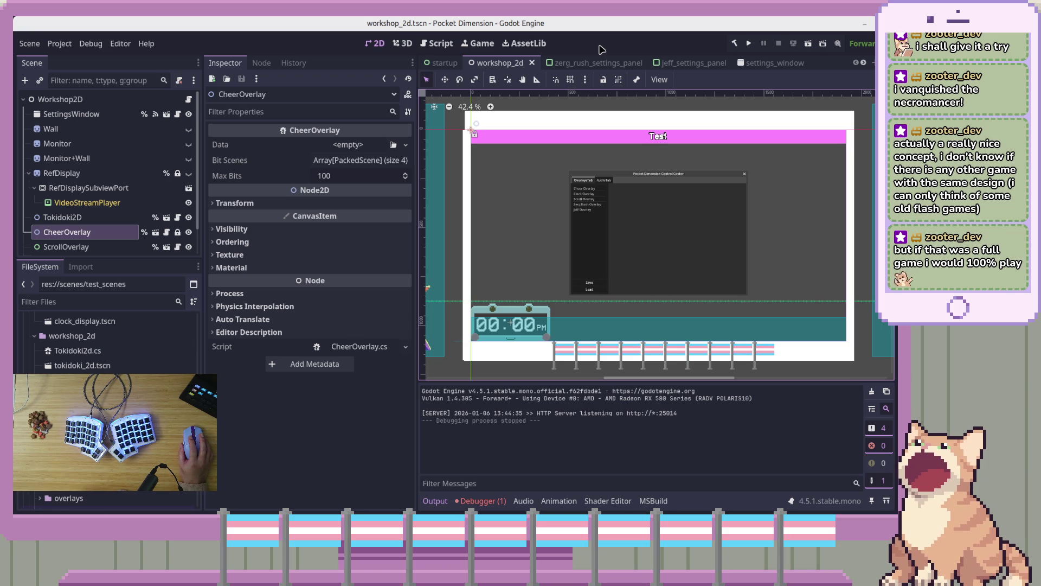
left_click(489, 502)
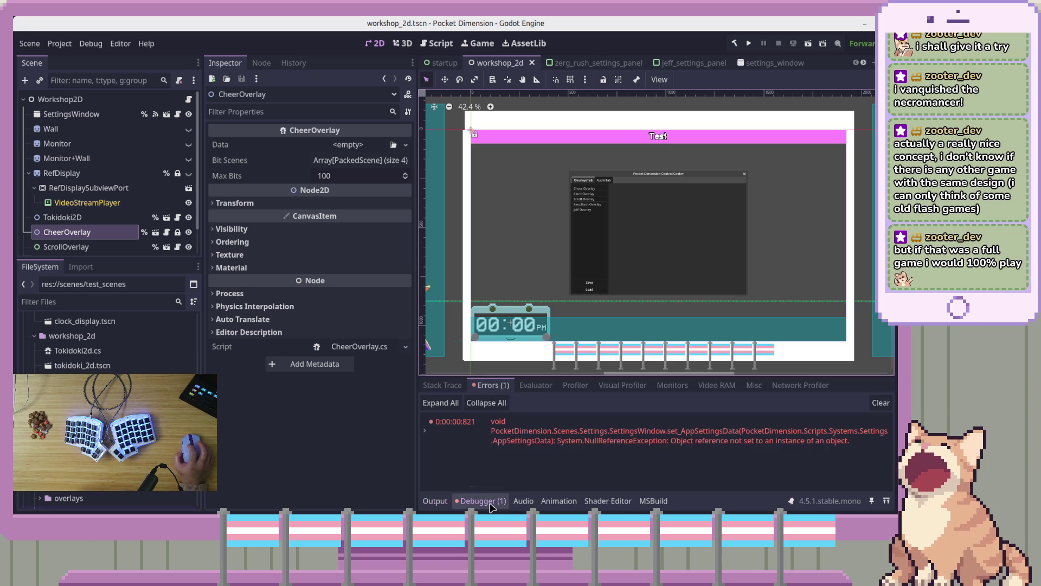
left_click(636, 442)
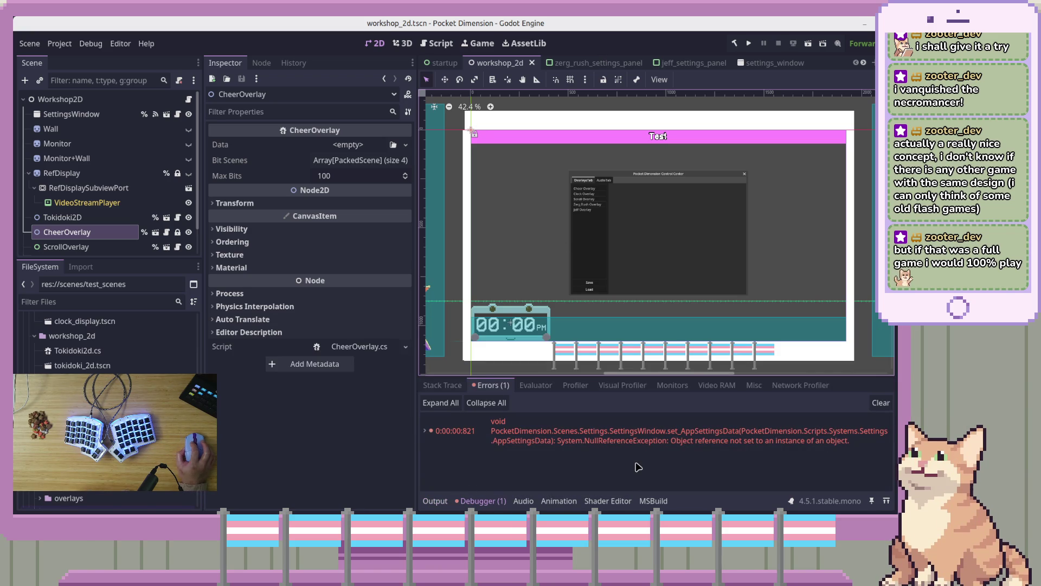
double_click(639, 431)
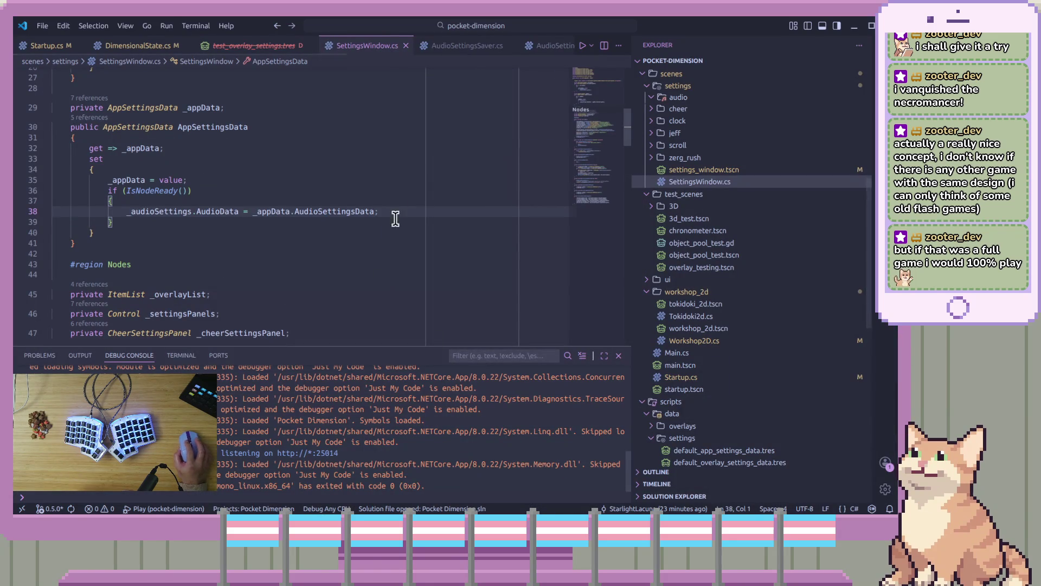
Step: Read the AppSettingsData setter in SettingsWindow.cs, which only sets _audioSettings.AudioData when IsNodeReady(), then return to Godot
left_click(441, 261)
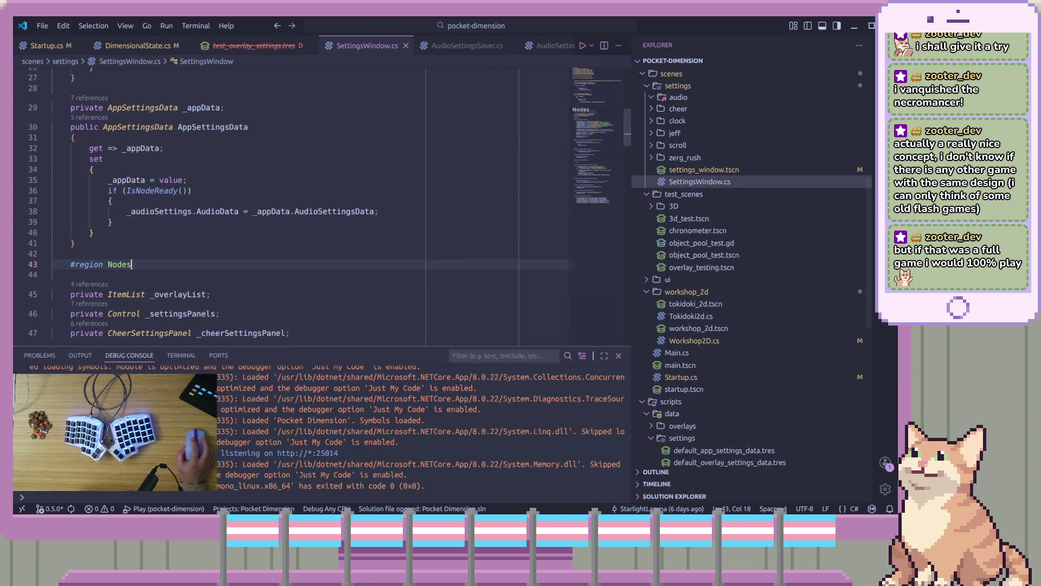
mouse_move(869, 69)
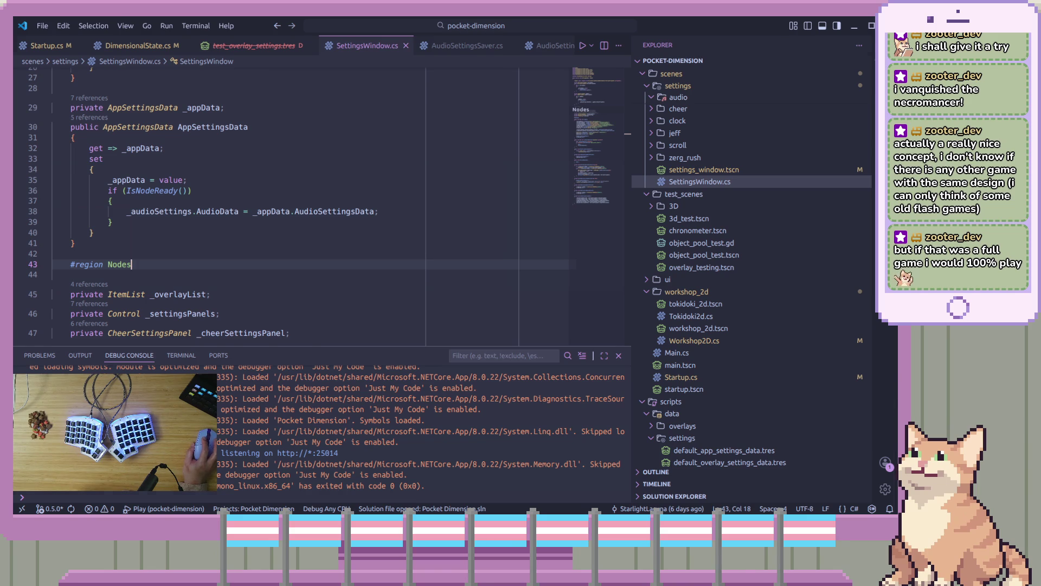
key("alt+Tab")
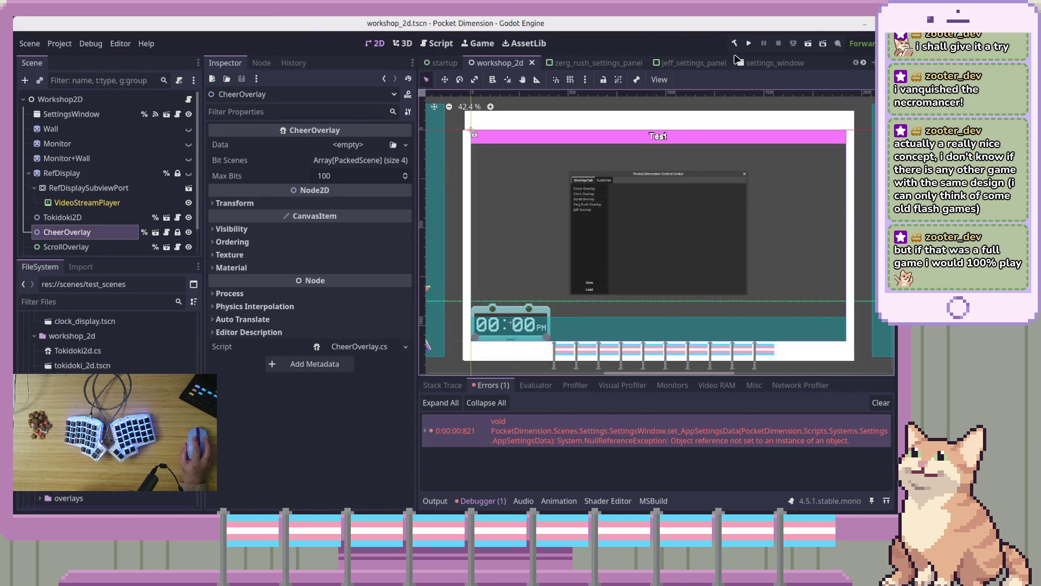
Step: Rerun the project and stop it with F8, then start a terminal command for the exported pocket build
left_click(749, 45)
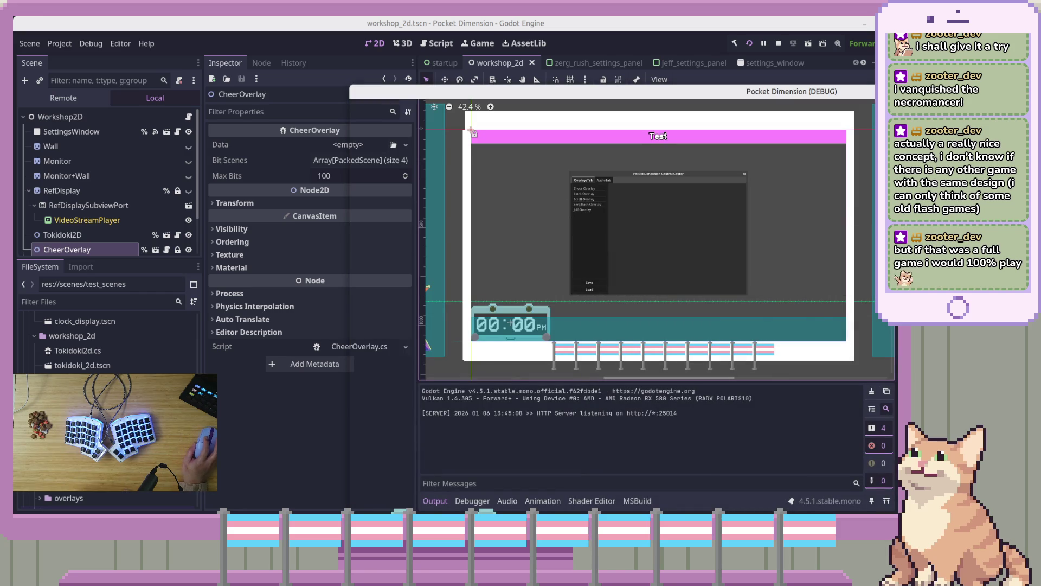
key("F8")
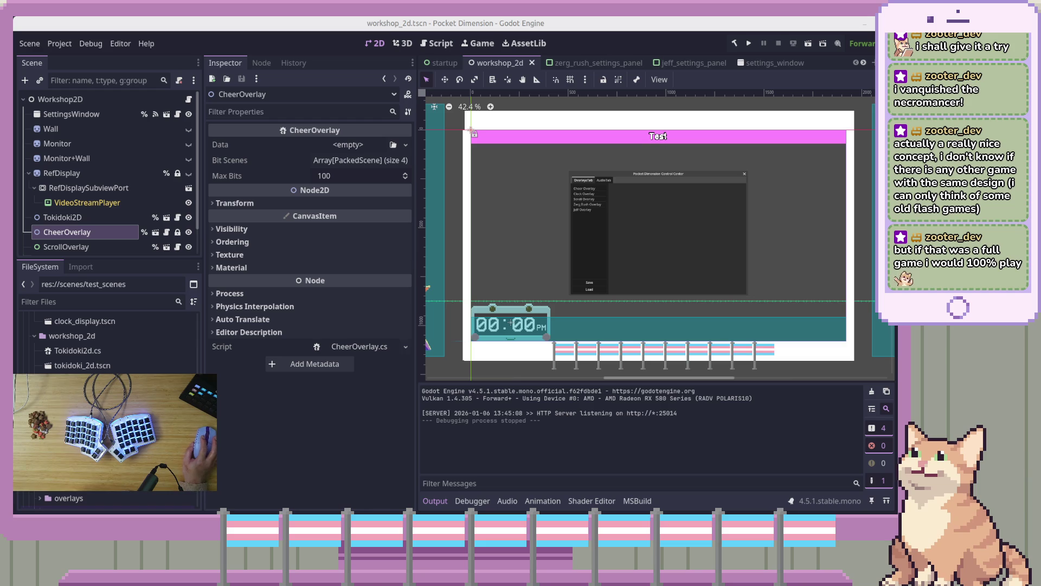
key("ctrl+alt+t")
type(".")
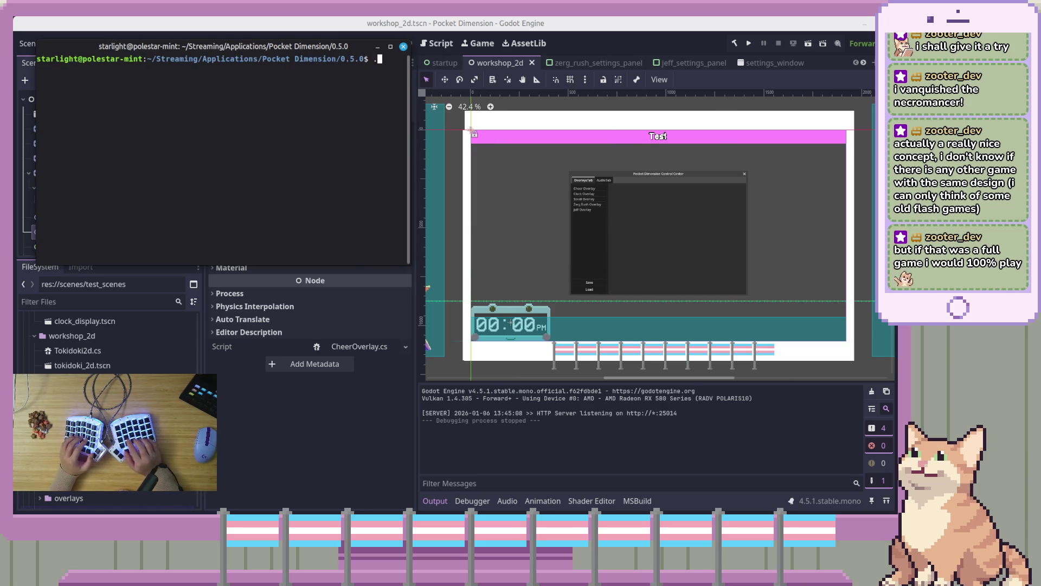
type("/pocke")
Step: Run ./pocket-dimension-0.5.0.x86_64 and watch it abort with 'realloc(): invalid next size' and a core dump
key("Tab")
key("Return")
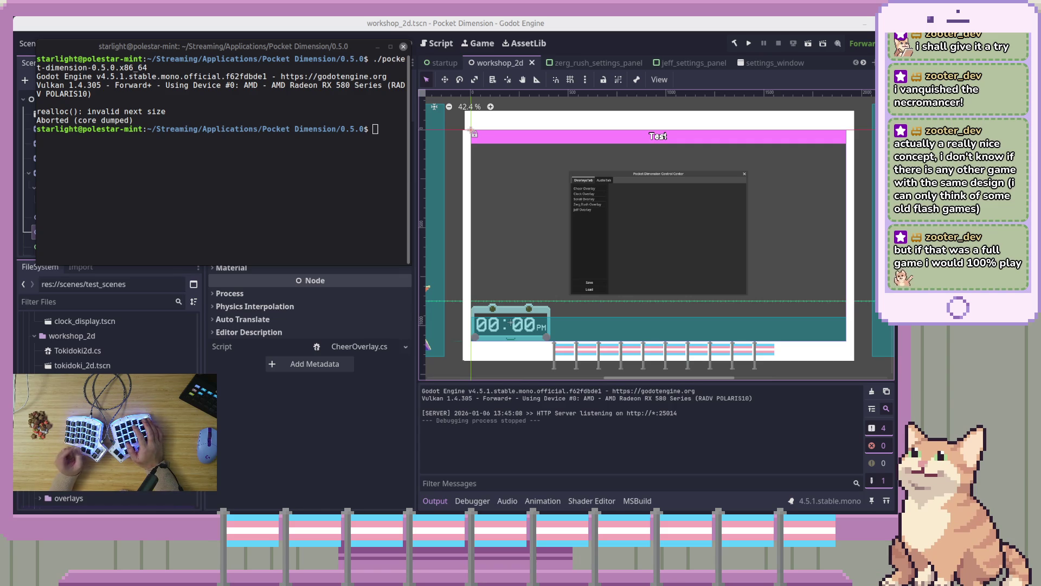
key("alt+Tab")
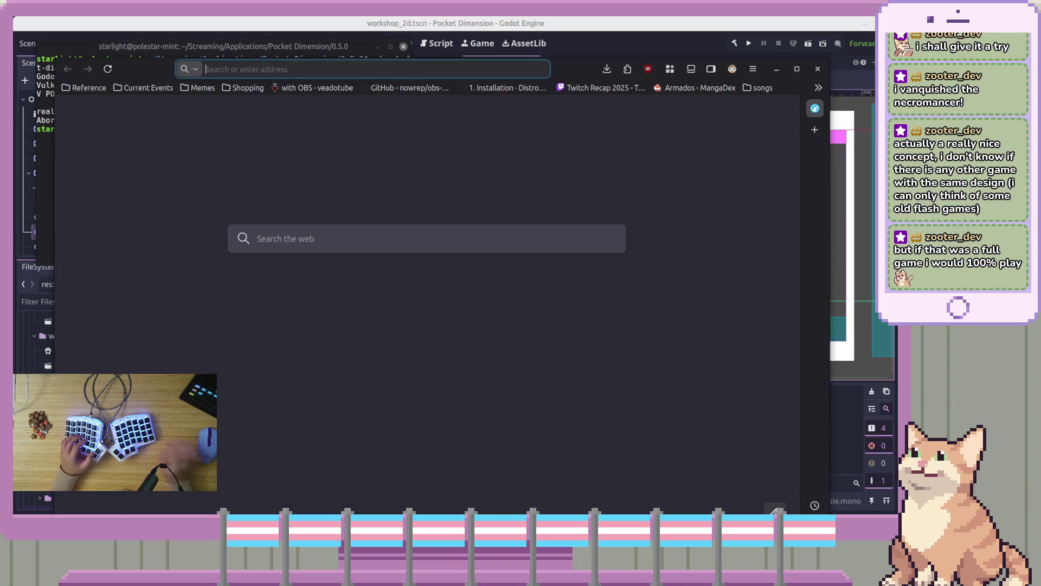
key("alt+Tab")
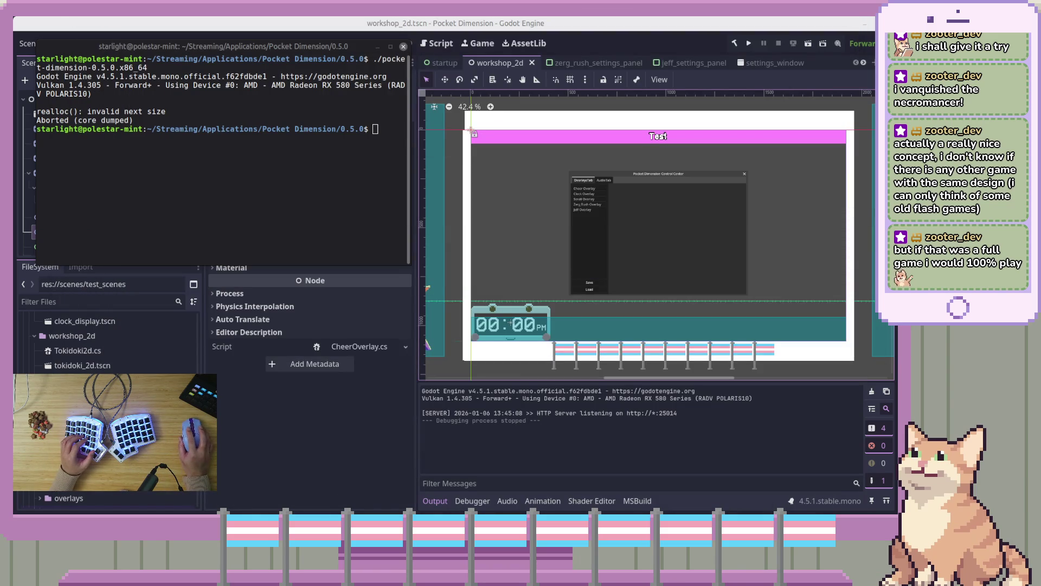
key("alt+Tab")
key("alt+Tab")
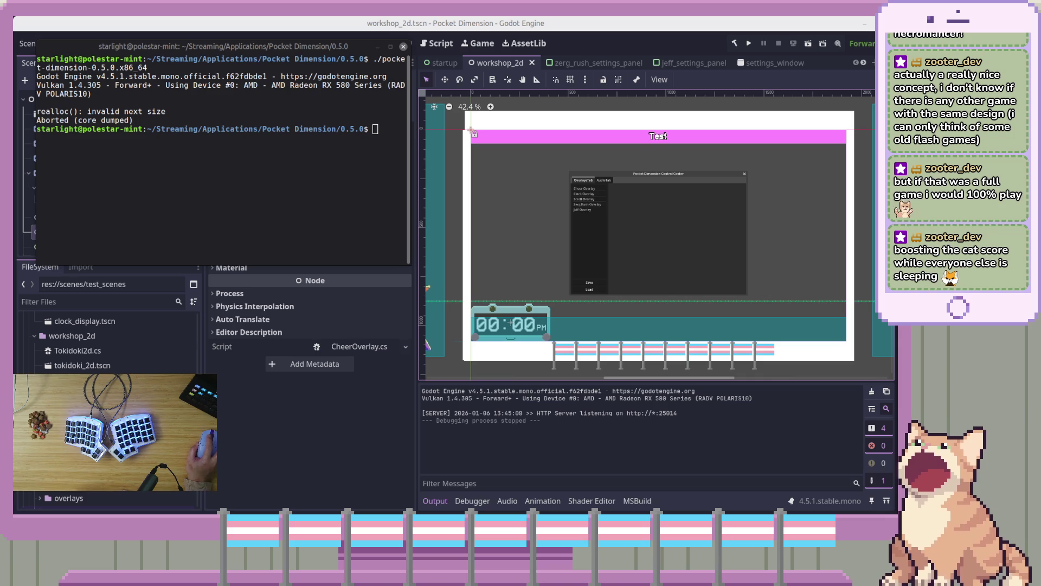
left_click(819, 451)
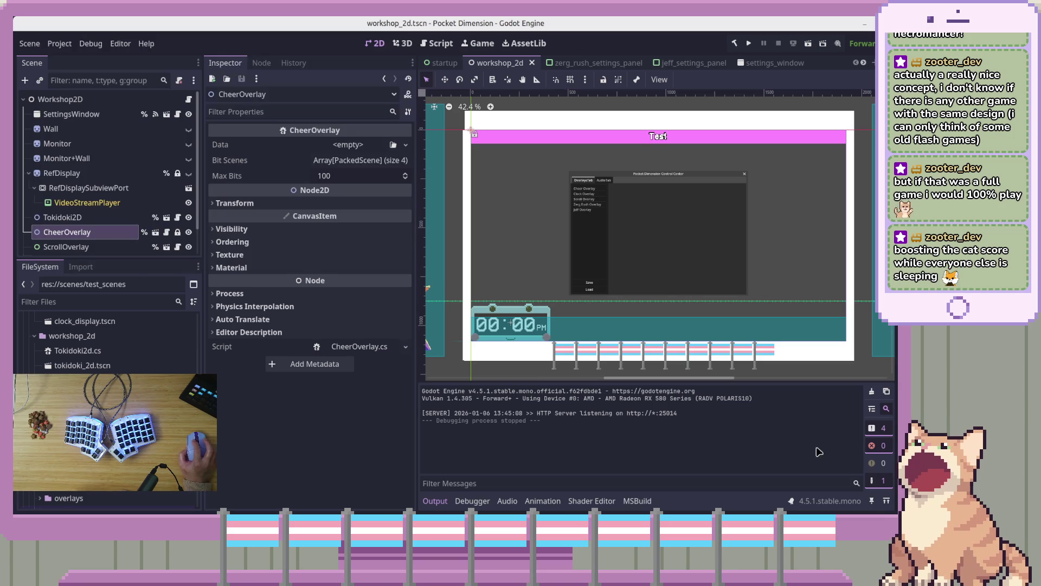
Step: Clear Godot's Output log, then move over to Visual Studio Code
left_click(886, 409)
left_click(871, 391)
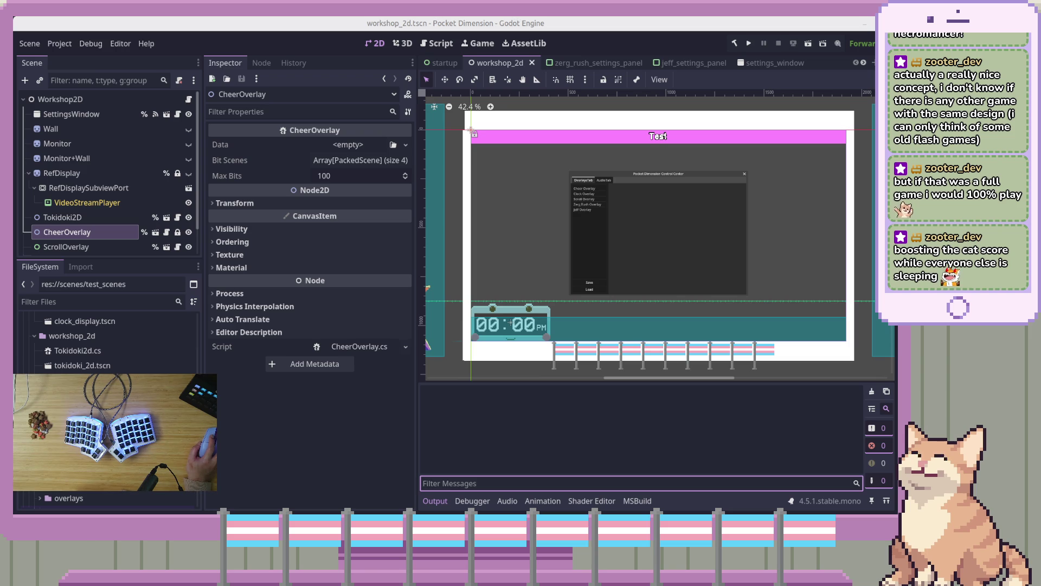
key("alt+Tab")
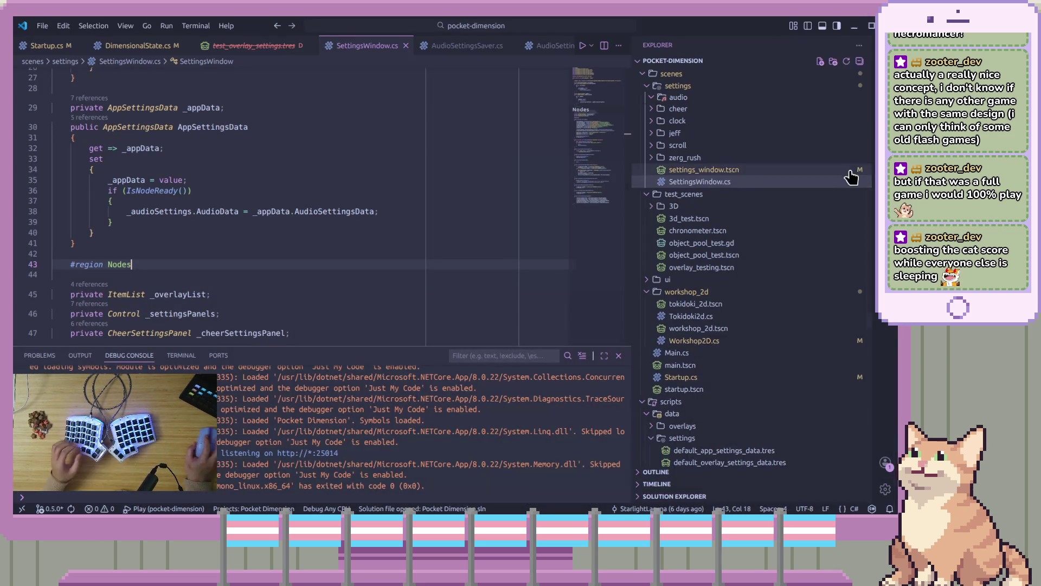
Step: In Source Control, view the uncommitted diffs of Startup.cs and export_presets.cfg
key("ctrl+shift+g")
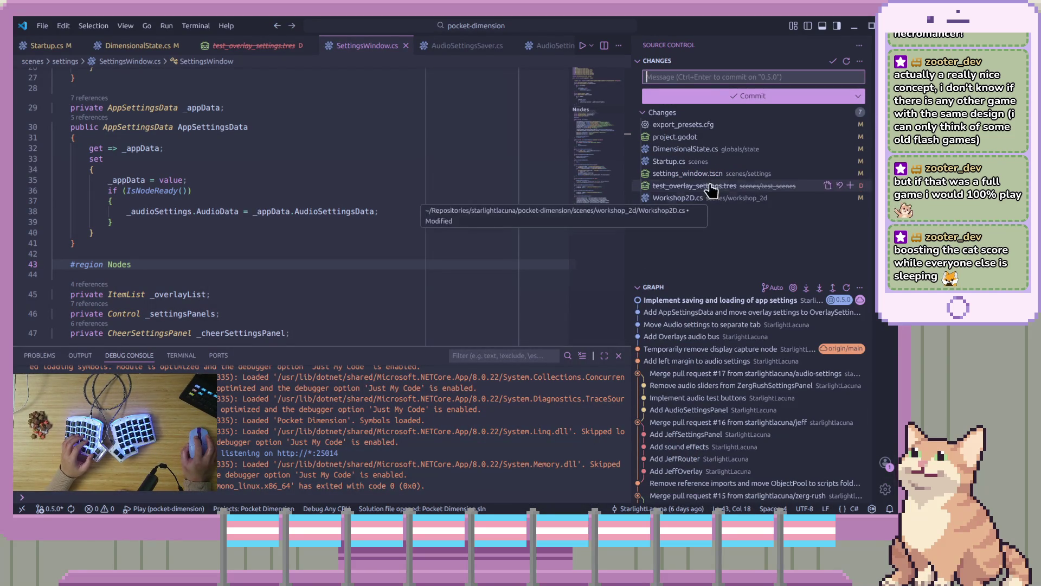
left_click(704, 233)
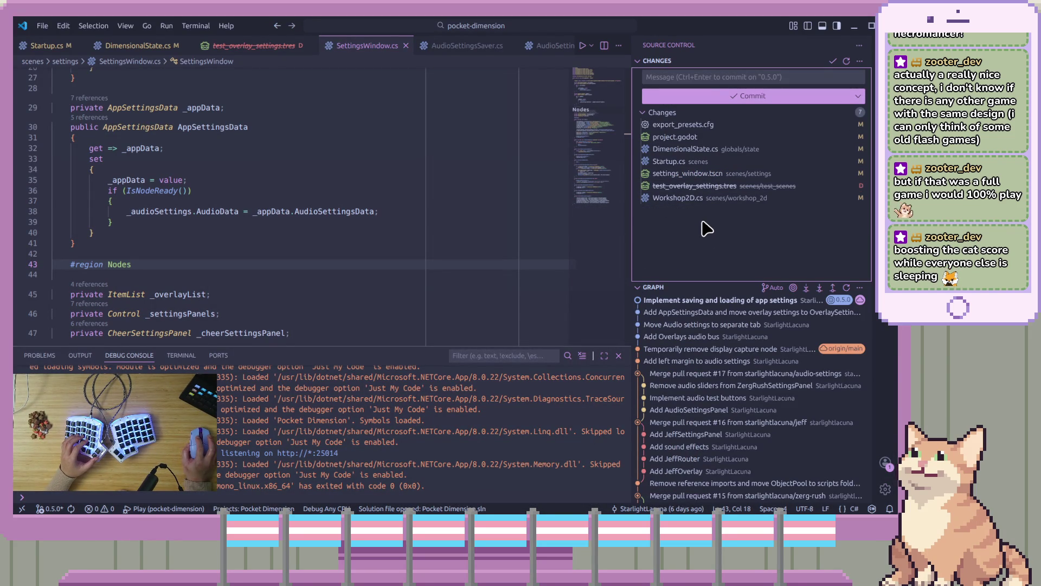
left_click(704, 162)
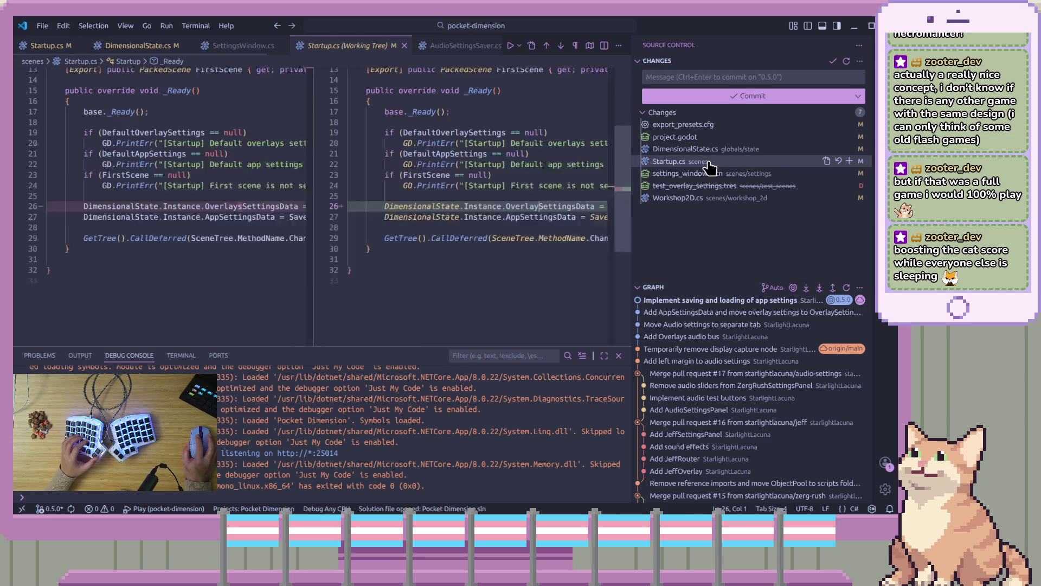
mouse_move(376, 344)
left_mouse_down()
mouse_move(465, 343)
mouse_move(406, 345)
left_mouse_up()
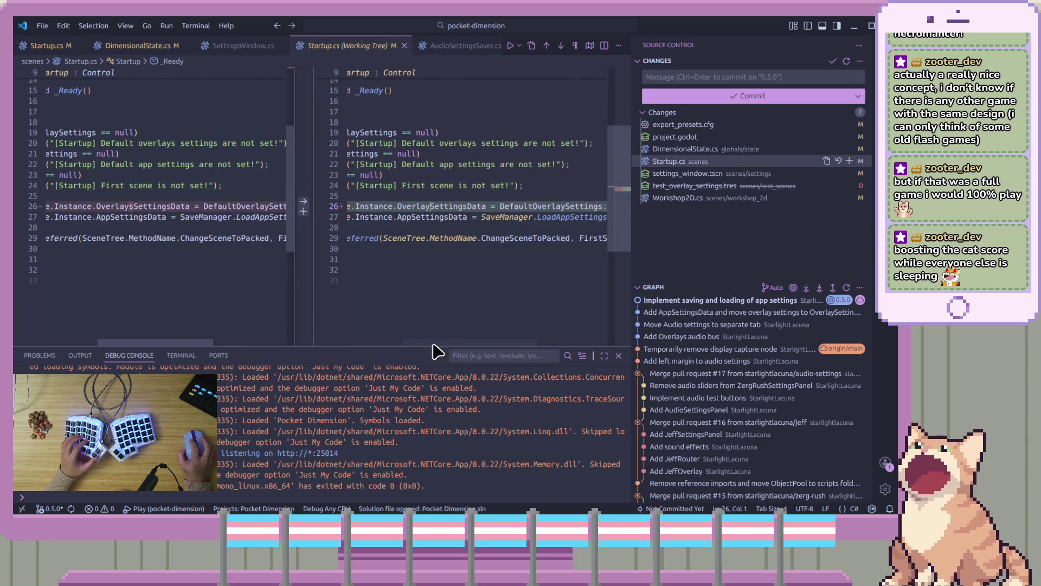
left_click(698, 125)
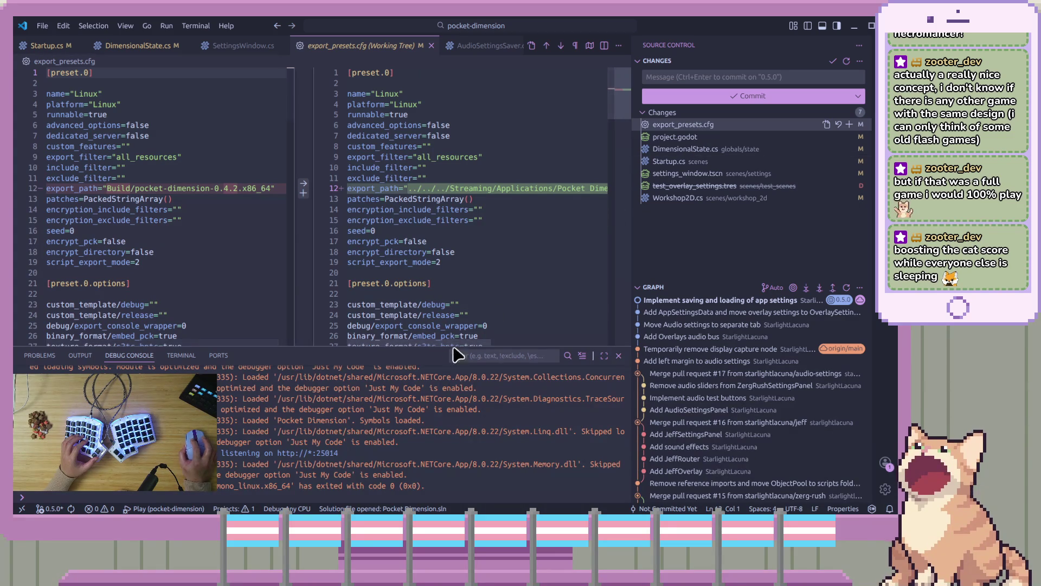
mouse_move(477, 344)
left_mouse_down()
mouse_move(564, 350)
mouse_move(694, 174)
left_mouse_up()
Step: Review diffs for project.godot, DimensionalState.cs, settings_window.tscn, deleted test_overlay_settings.tres and Workshop2D.cs, then return to Godot
left_click(687, 139)
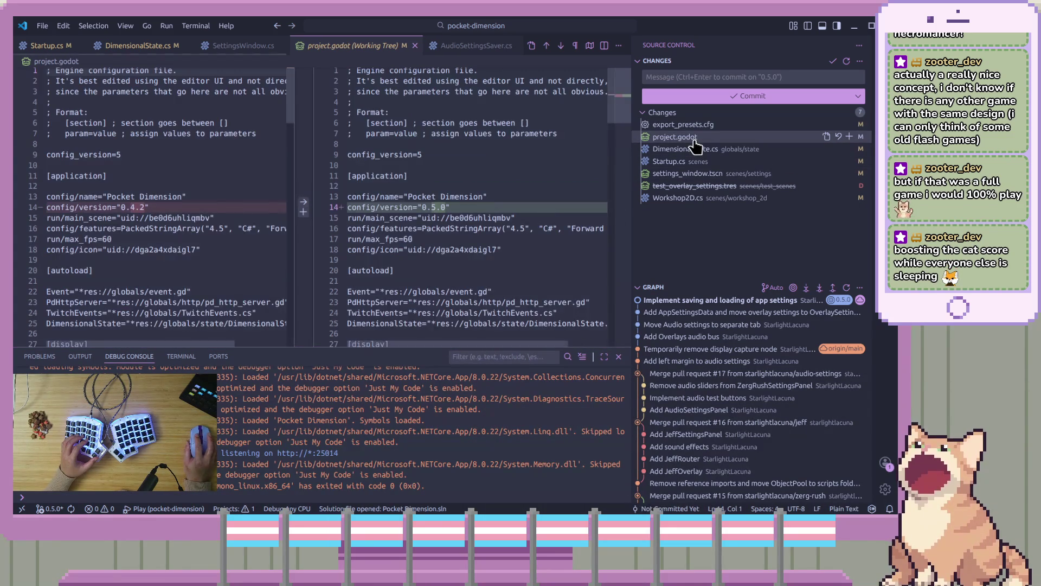
left_click(692, 149)
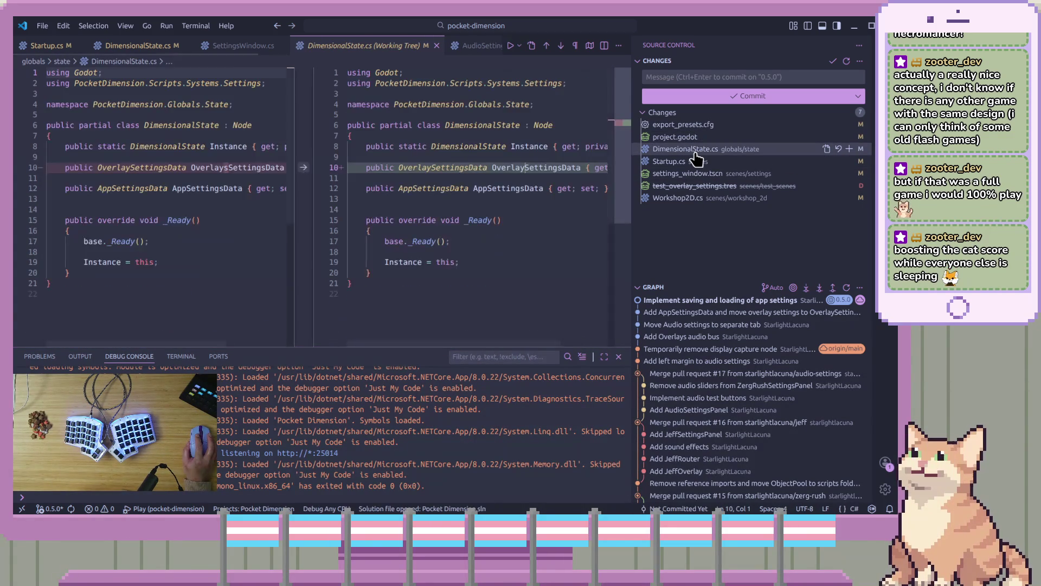
left_click(694, 163)
left_click(693, 174)
left_click(692, 186)
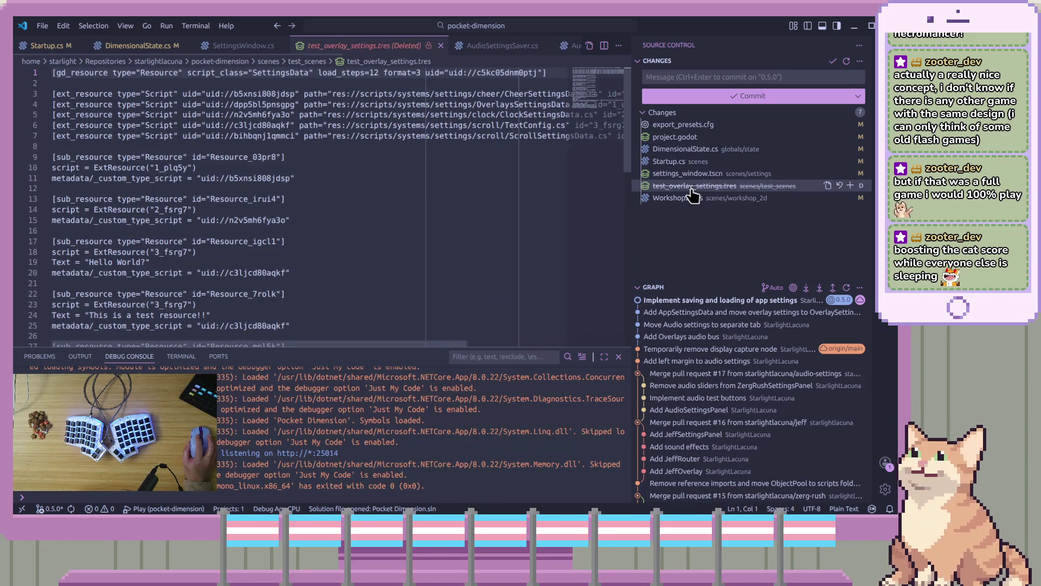
left_click(690, 199)
left_click(708, 250)
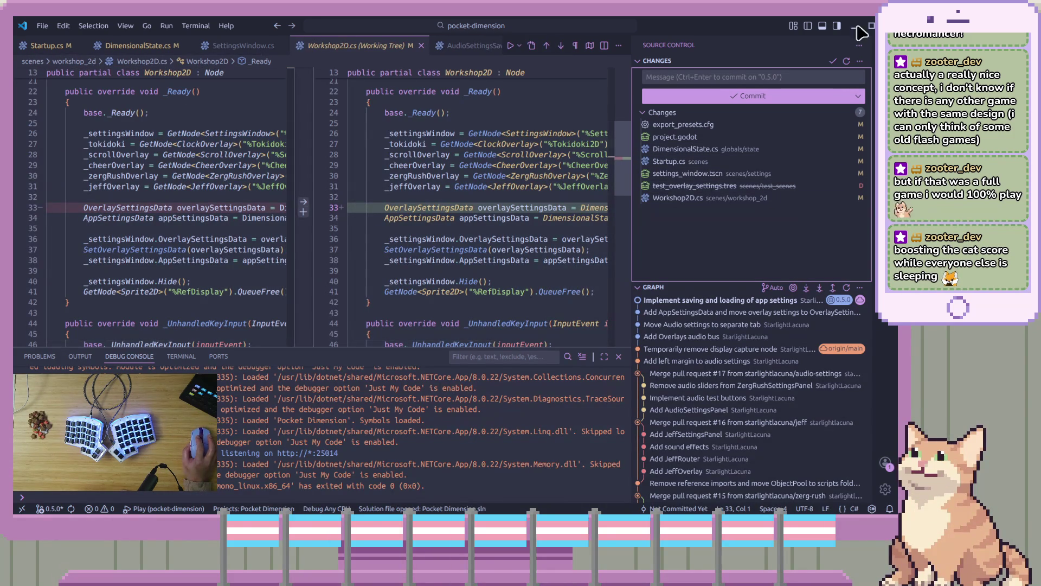
key("alt+Tab")
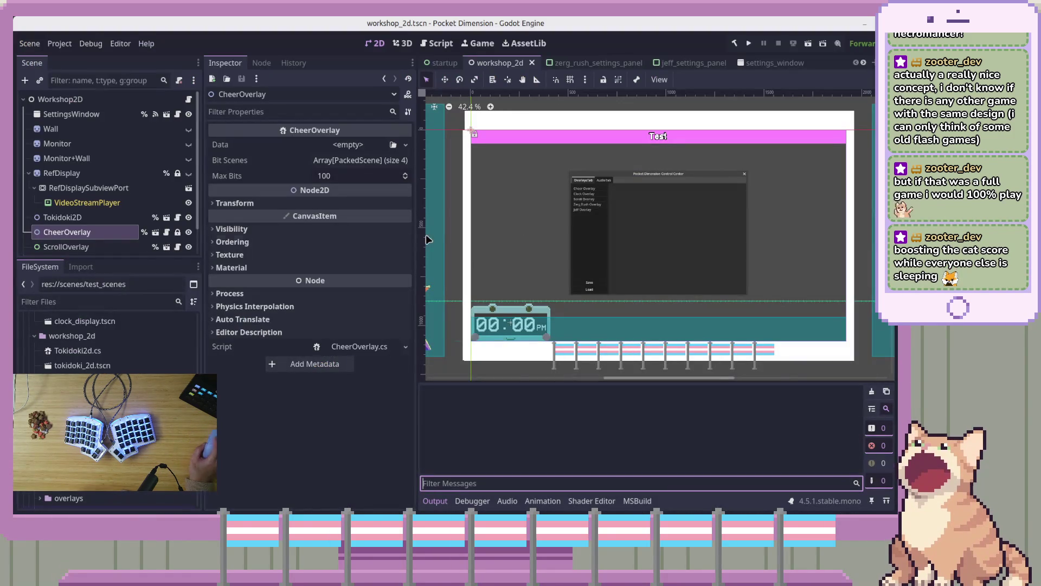
Step: Find chronometer.tscn under res://scenes/test_scenes in the FileSystem dock and open it
scroll(108, 362, "down", 3)
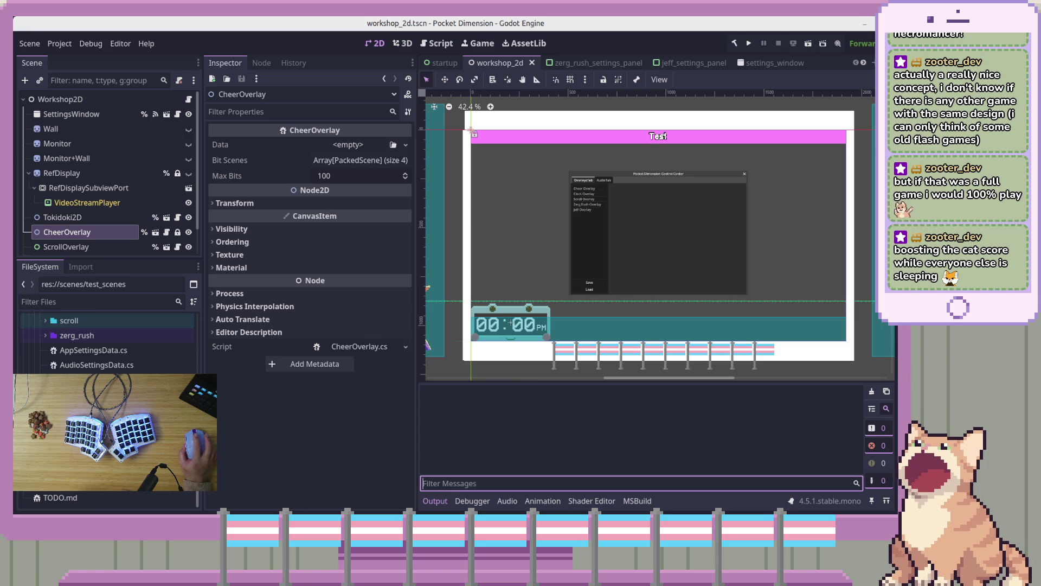
scroll(108, 336, "down", 5)
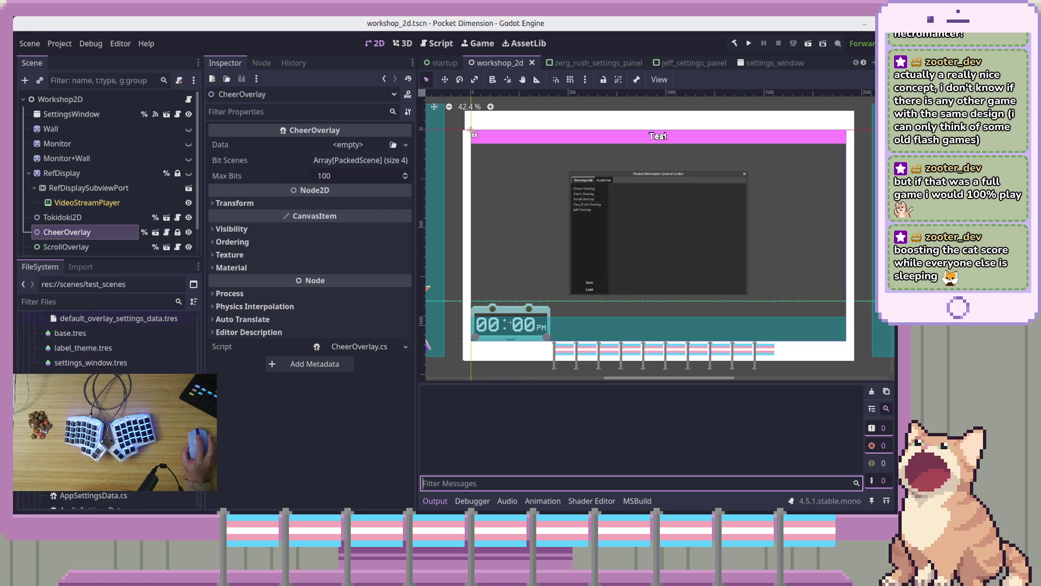
scroll(108, 336, "down", 8)
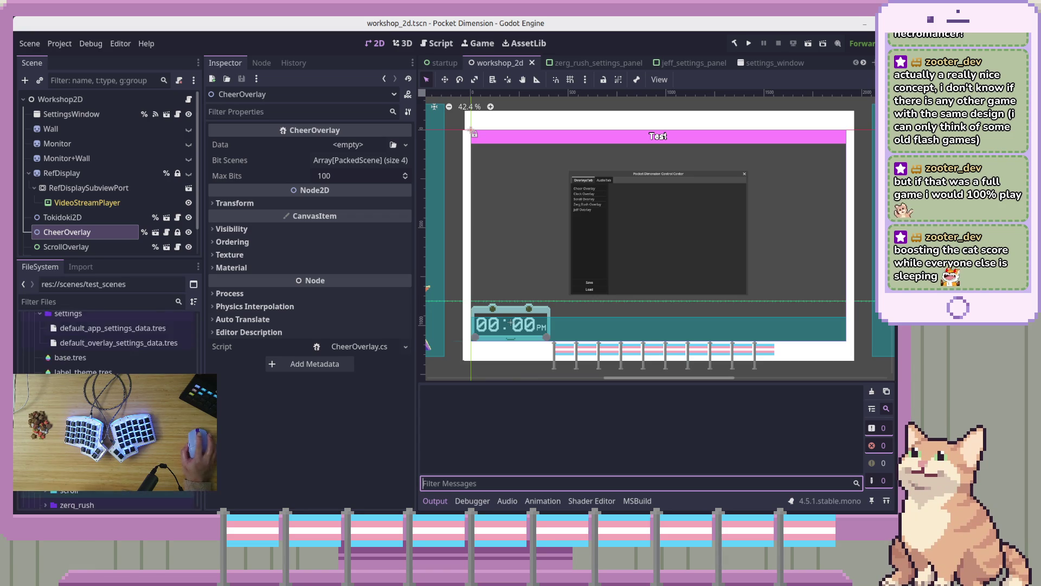
scroll(108, 336, "down", 5)
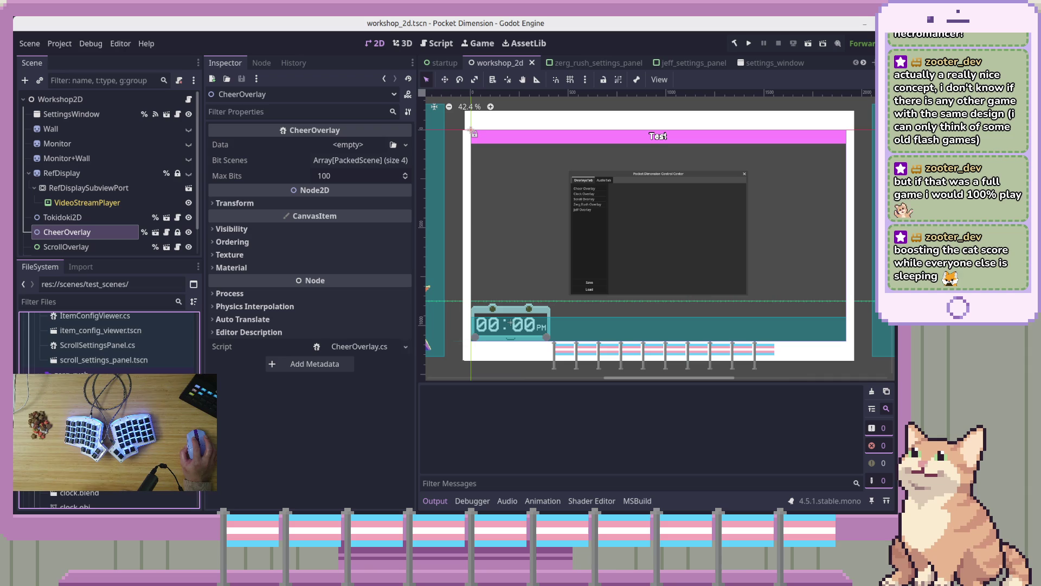
scroll(108, 342, "down", 3)
left_click(109, 376)
left_click(108, 390)
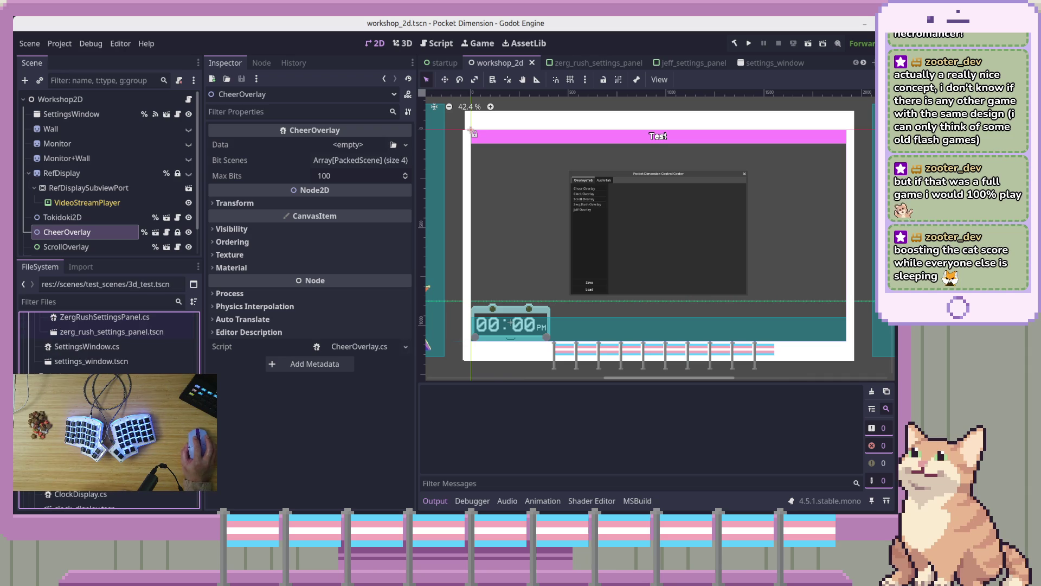
key("Return")
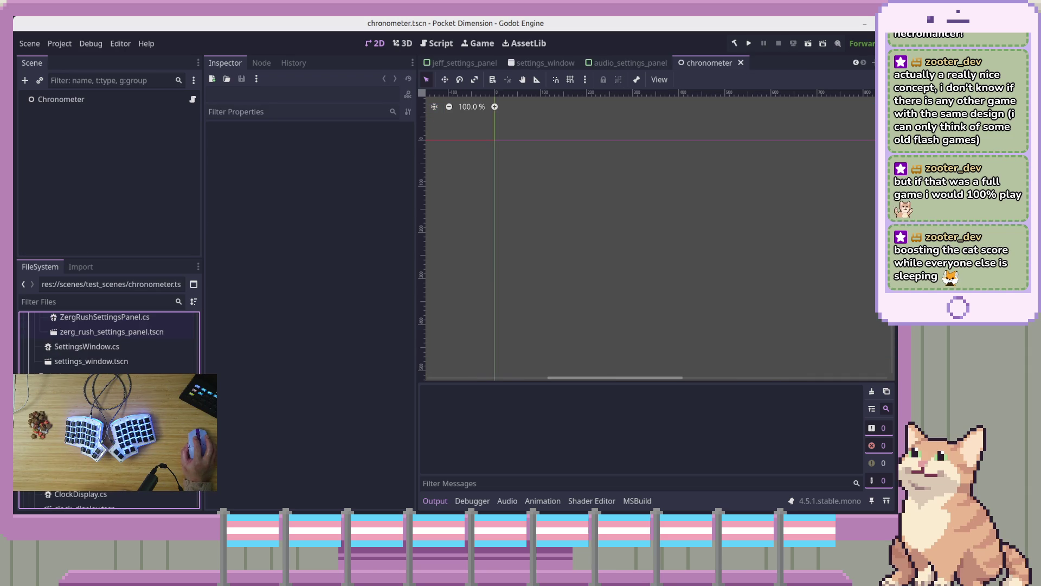
Step: Look at the Chronometer node's script, then delete chronometer.tscn from the project
left_click(193, 99)
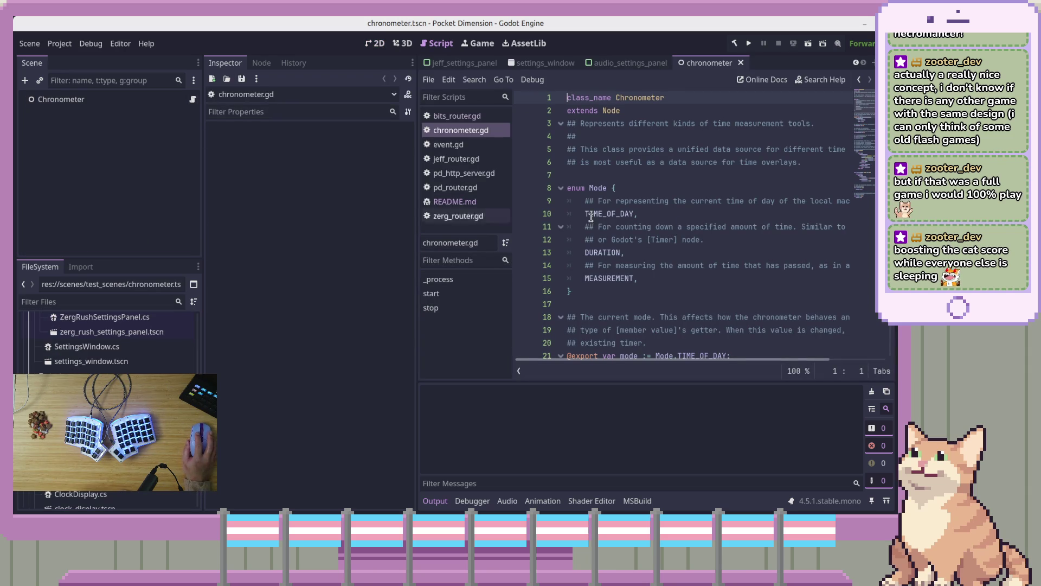
scroll(741, 261, "down", 10)
scroll(742, 260, "down", 6)
scroll(742, 260, "up", 16)
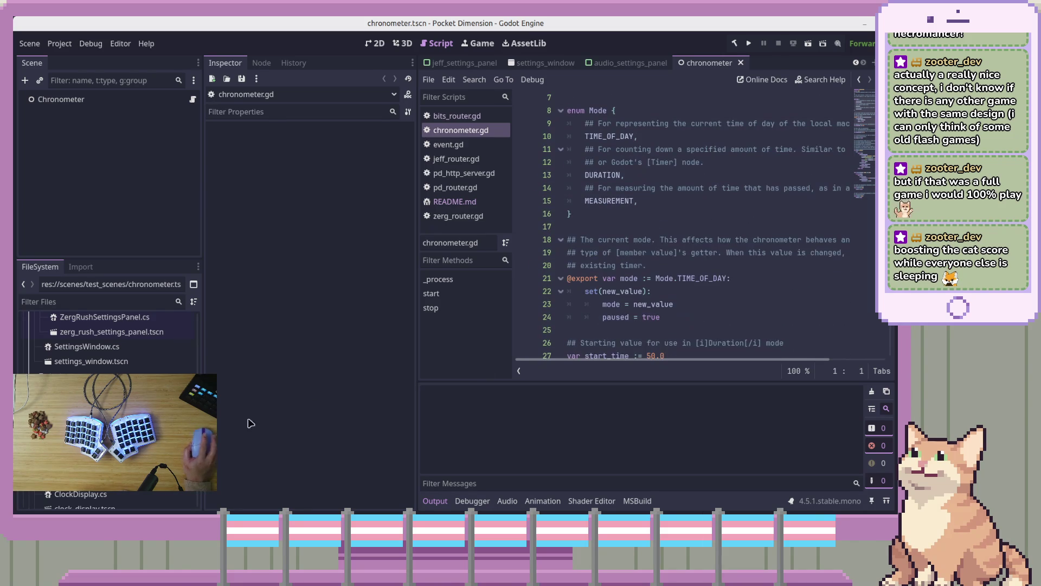
right_click(157, 479)
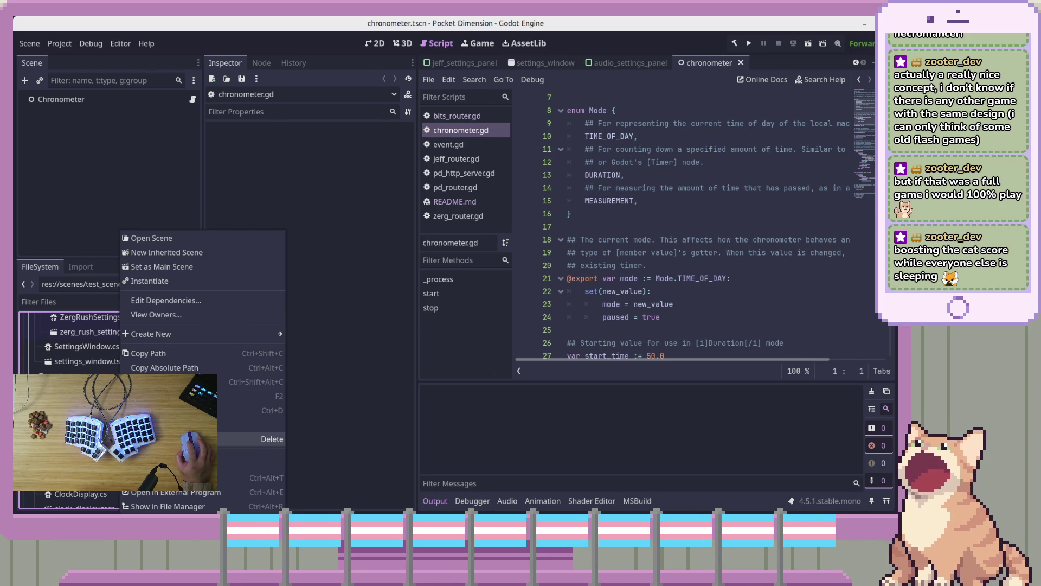
left_click(250, 439)
left_click(543, 323)
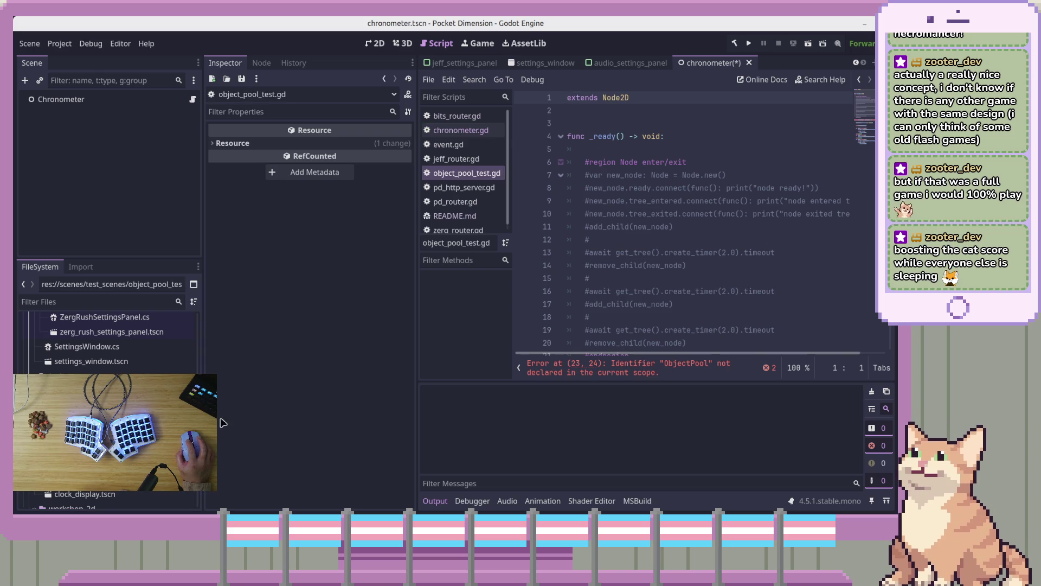
Step: Put the caret on line 23 of object_pool_test.gd, where ObjectPool is undeclared
scroll(872, 126, "down", 3)
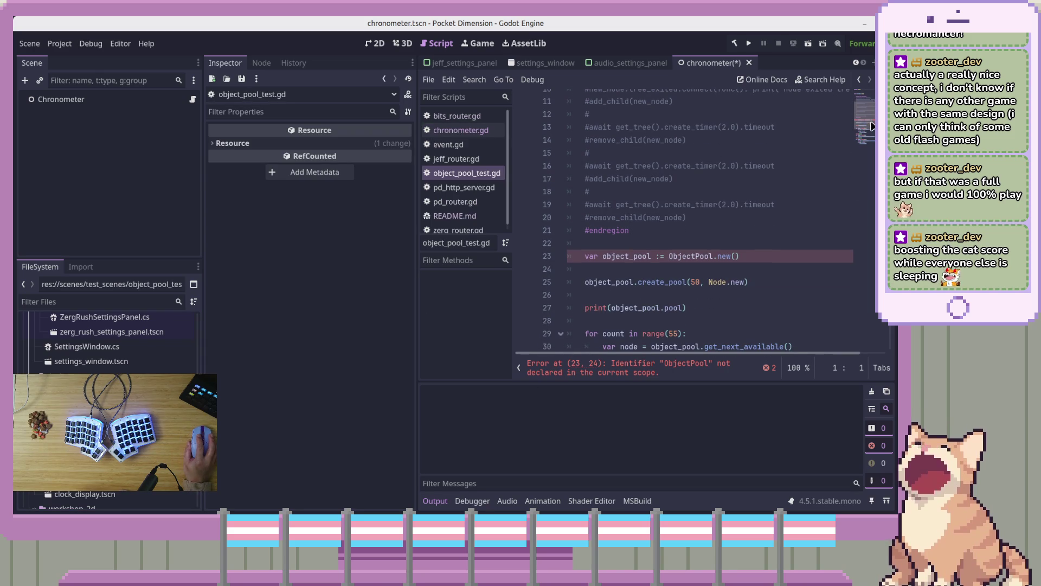
right_click(781, 127)
scroll(712, 237, "up", 1)
left_click(717, 265)
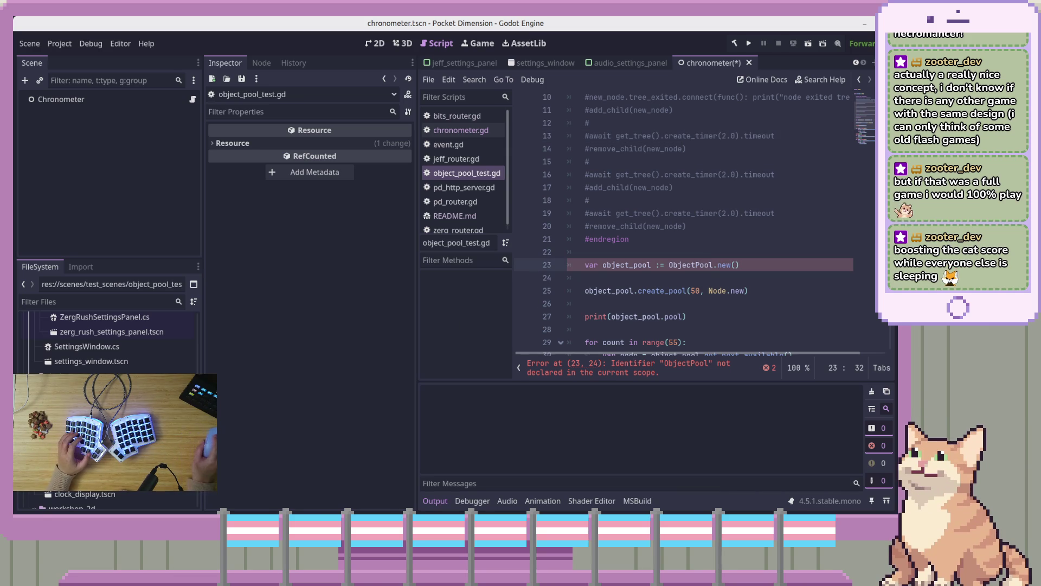
key("alt+Tab")
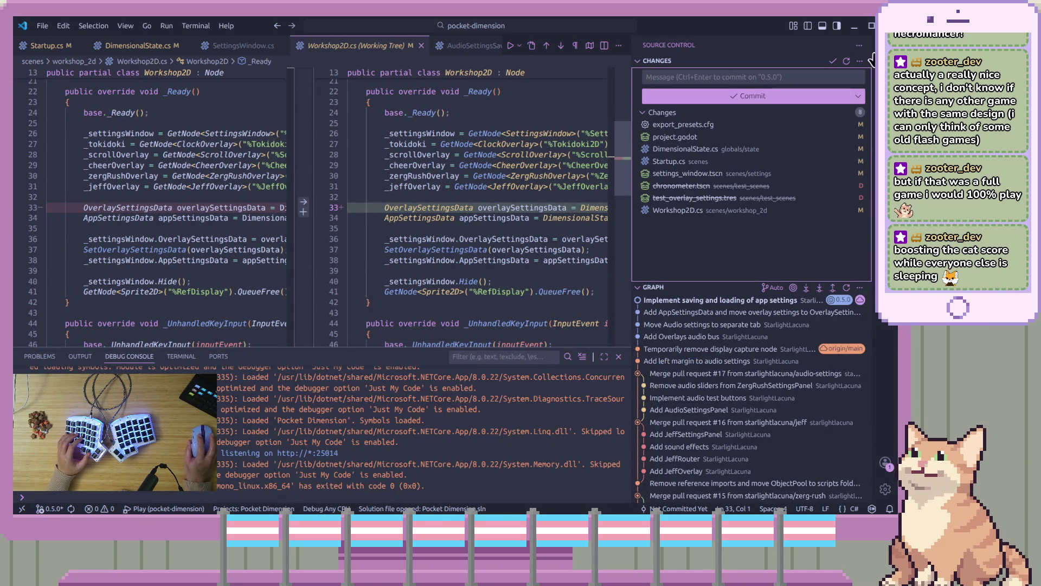
Step: Open scripts/systems/ObjectPool.cs from the Explorer and read the ObjectPool class and its constructor
key("ctrl+shift+e")
scroll(754, 293, "down", 2)
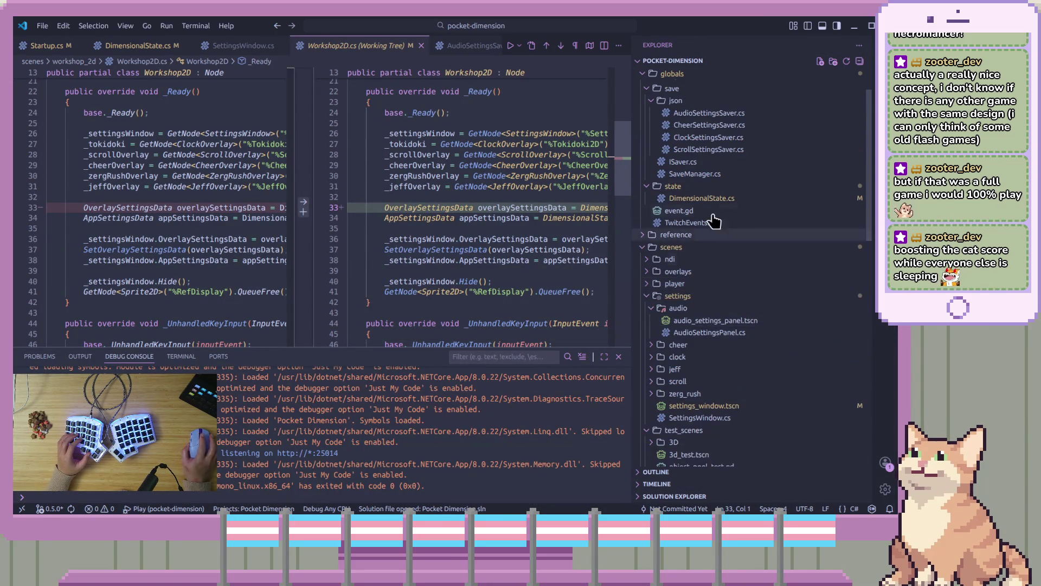
scroll(744, 268, "down", 8)
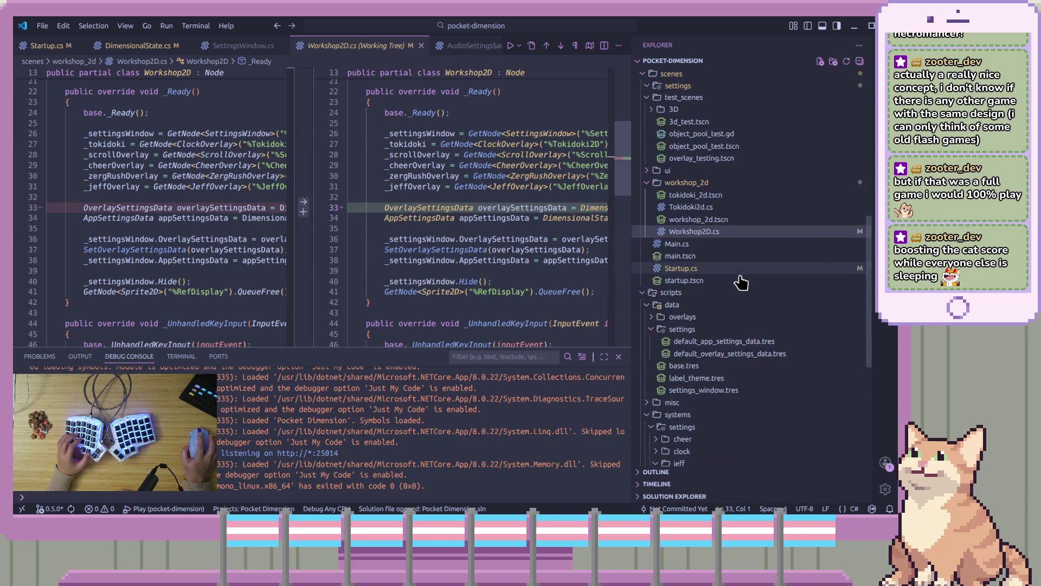
scroll(738, 382, "down", 2)
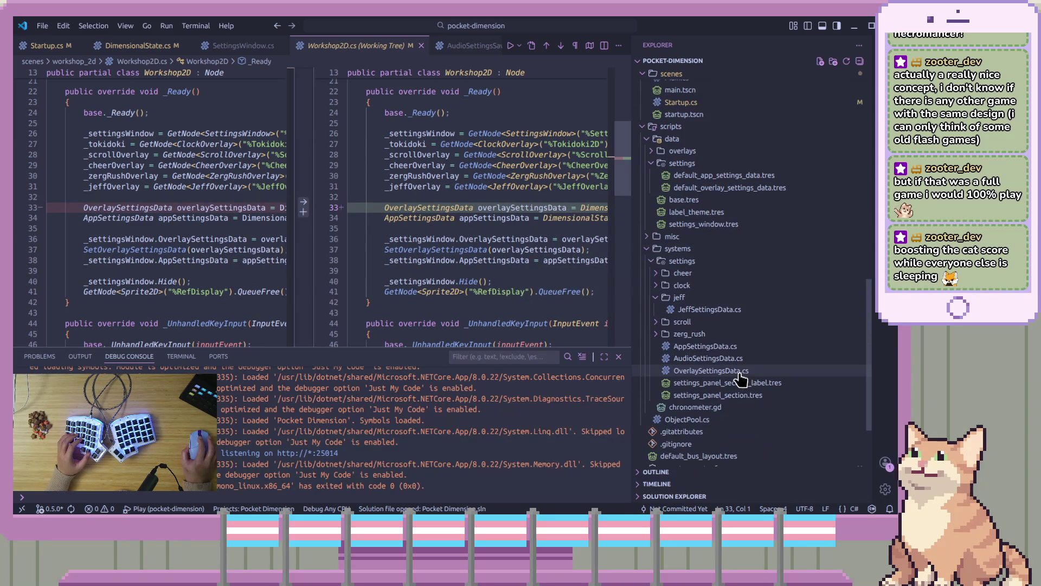
double_click(727, 421)
key("ctrl+Up")
key("ctrl+Up")
key("ctrl+Up")
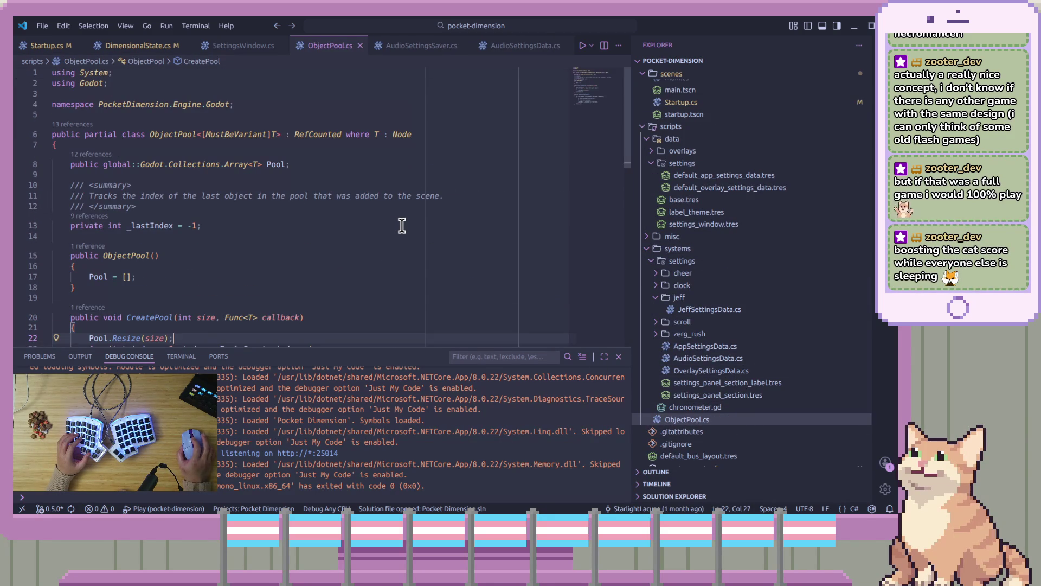
left_click_drag(382, 115, 382, 119)
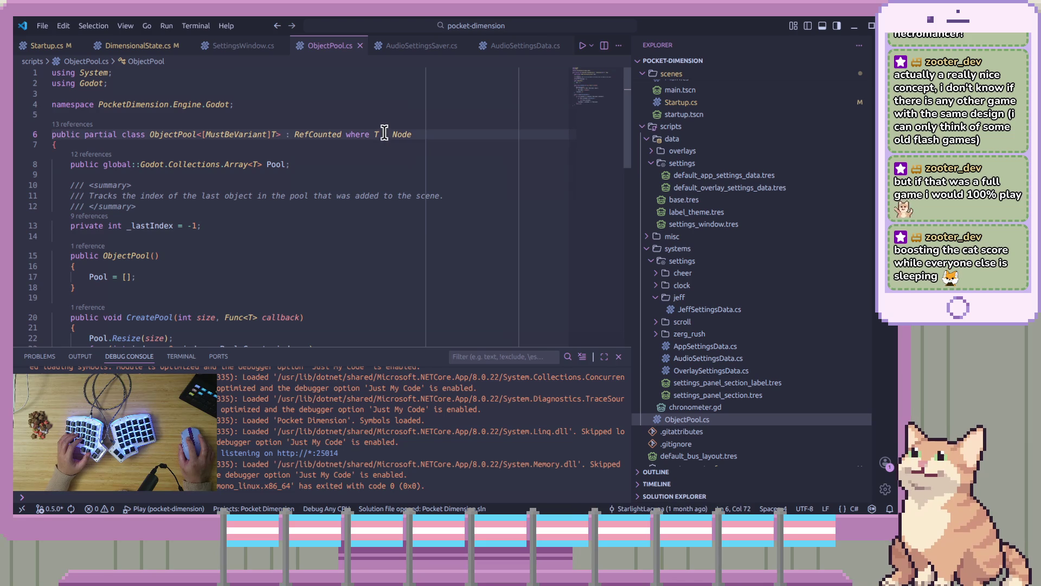
left_click(384, 112)
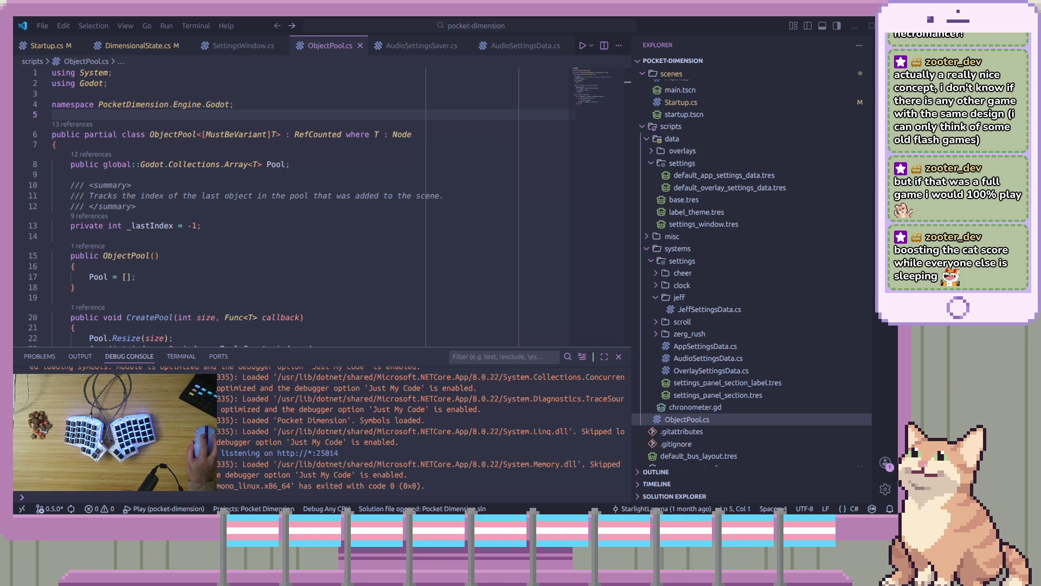
left_click(467, 254)
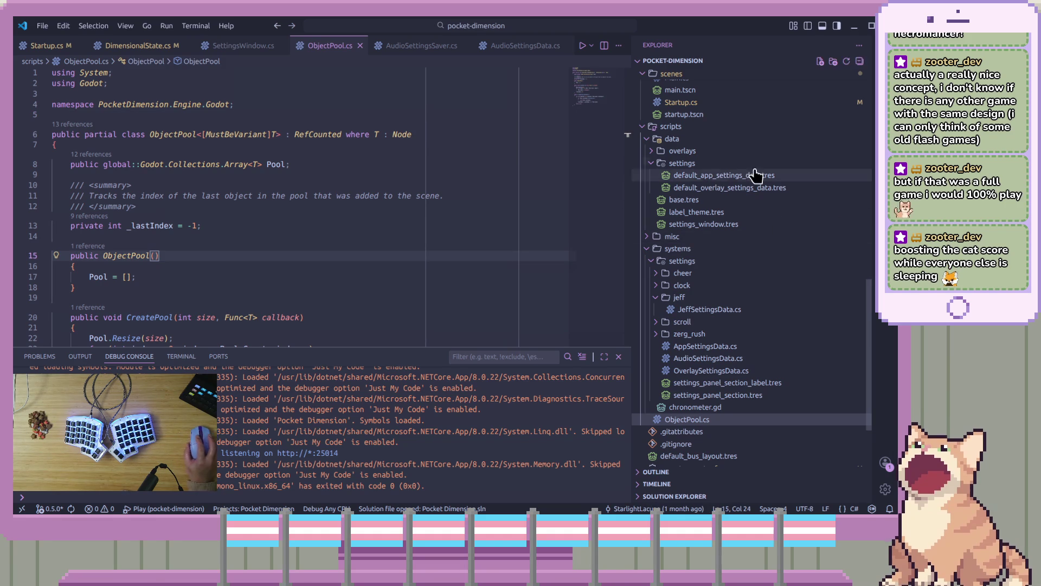
key("alt+Tab")
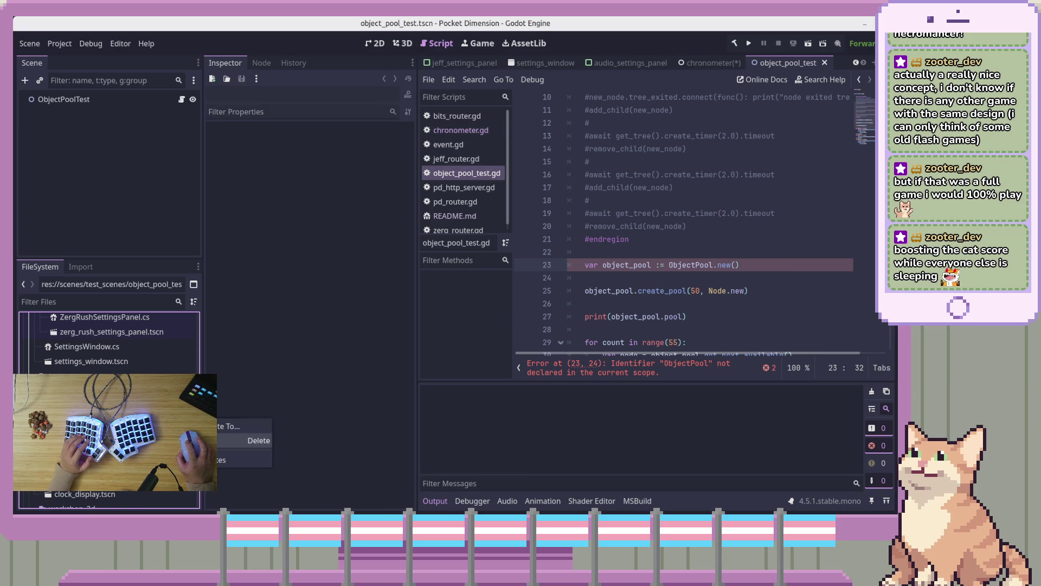
Step: Delete the object_pool_test script and scene, then inspect overlay_testing's nodes and SettingsWindow signals
key("Delete")
left_click(533, 320)
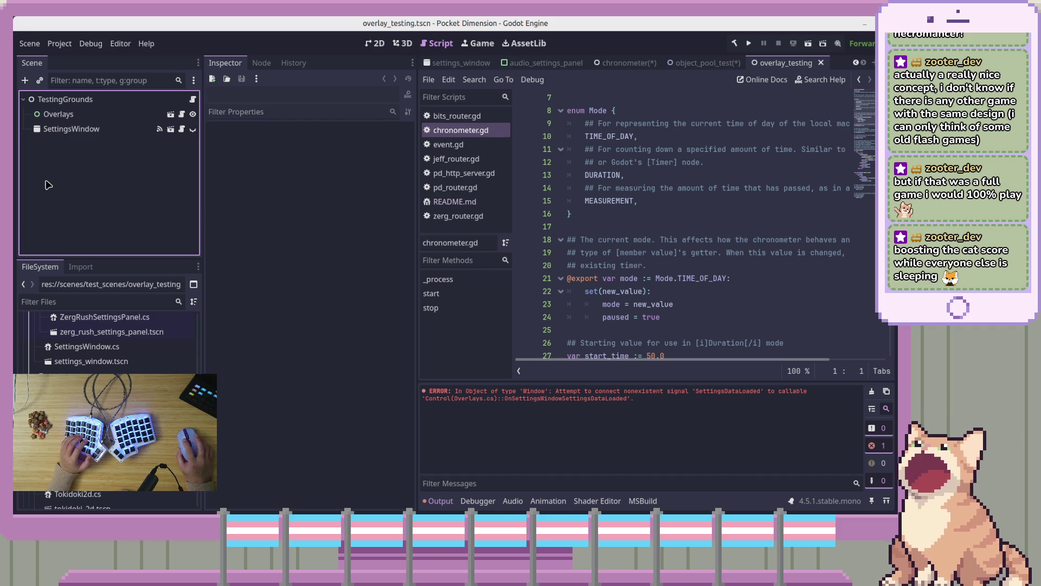
left_click(130, 102)
left_click(130, 129)
left_click(123, 115)
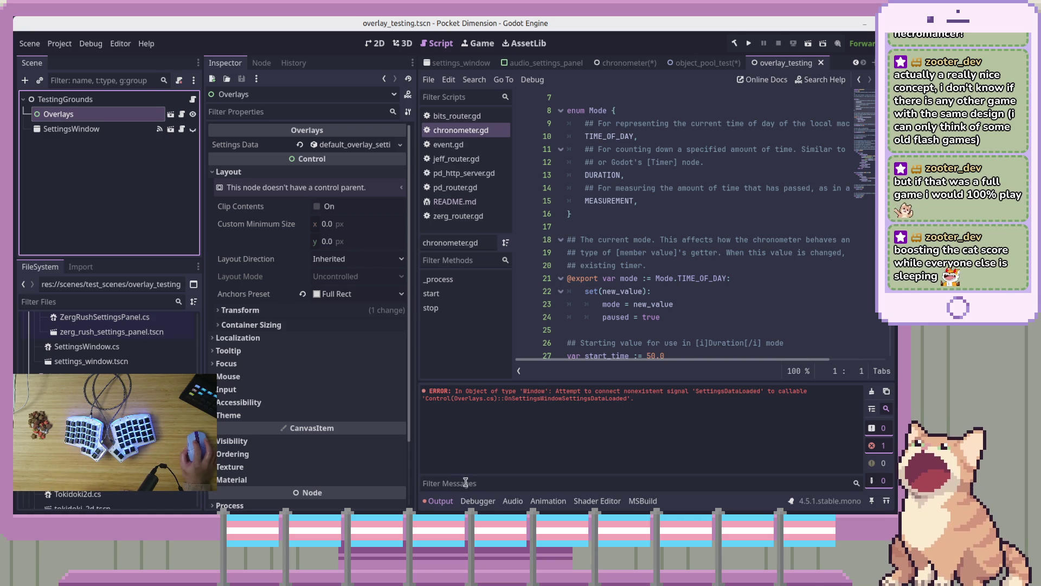
left_click(192, 100)
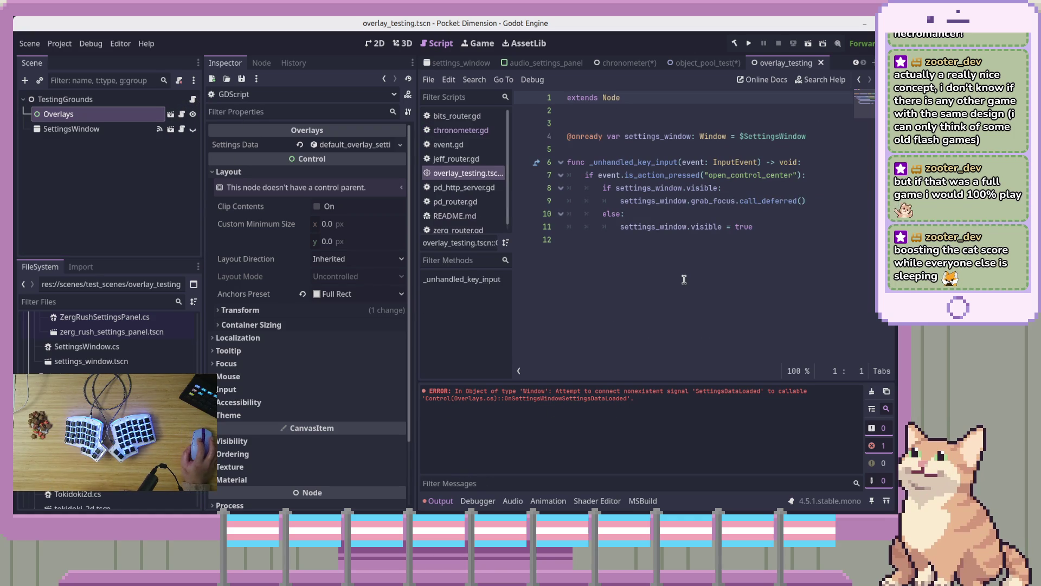
left_click(129, 130)
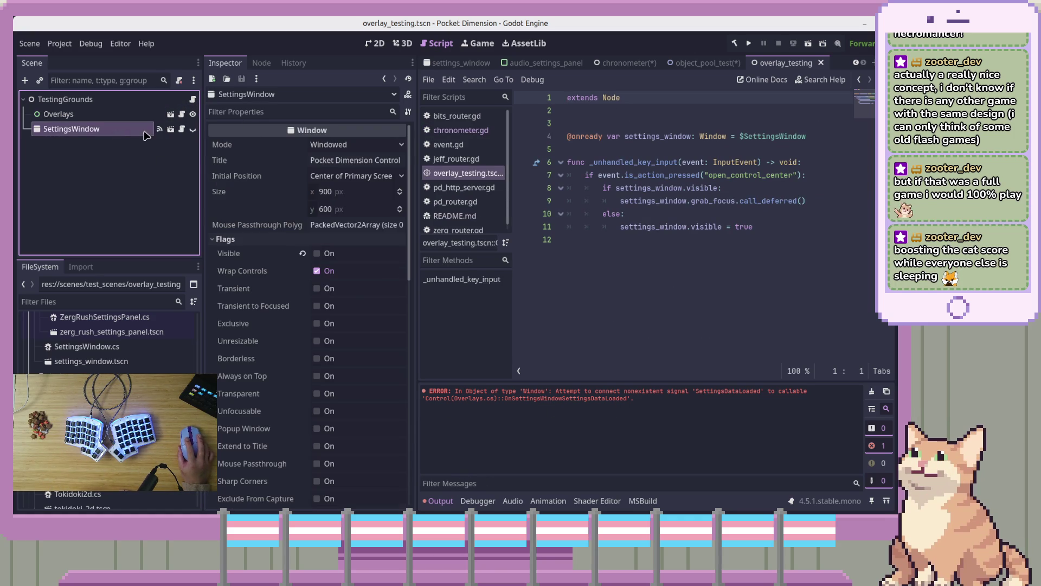
left_click(262, 64)
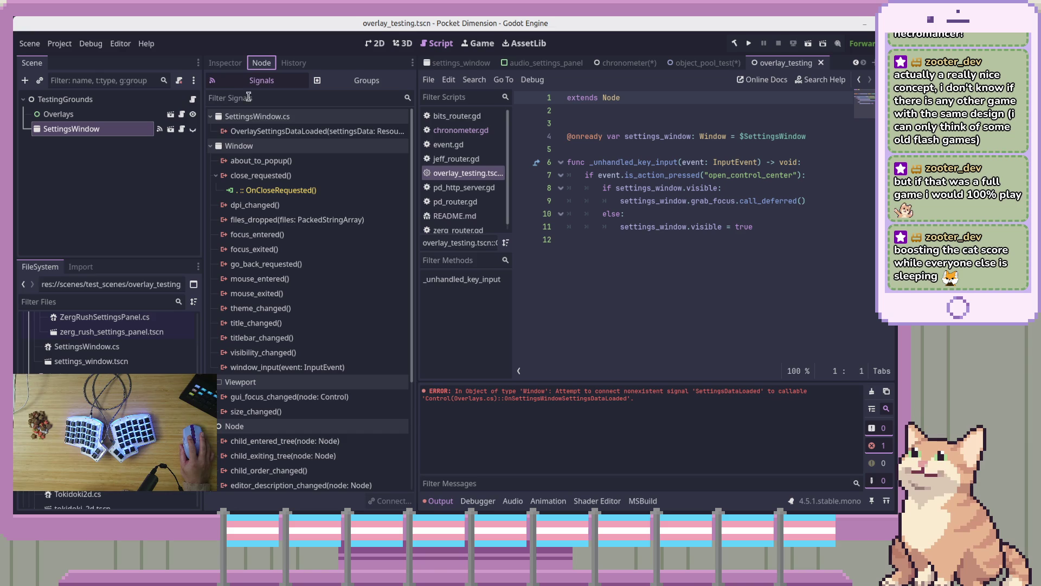
left_click(272, 142)
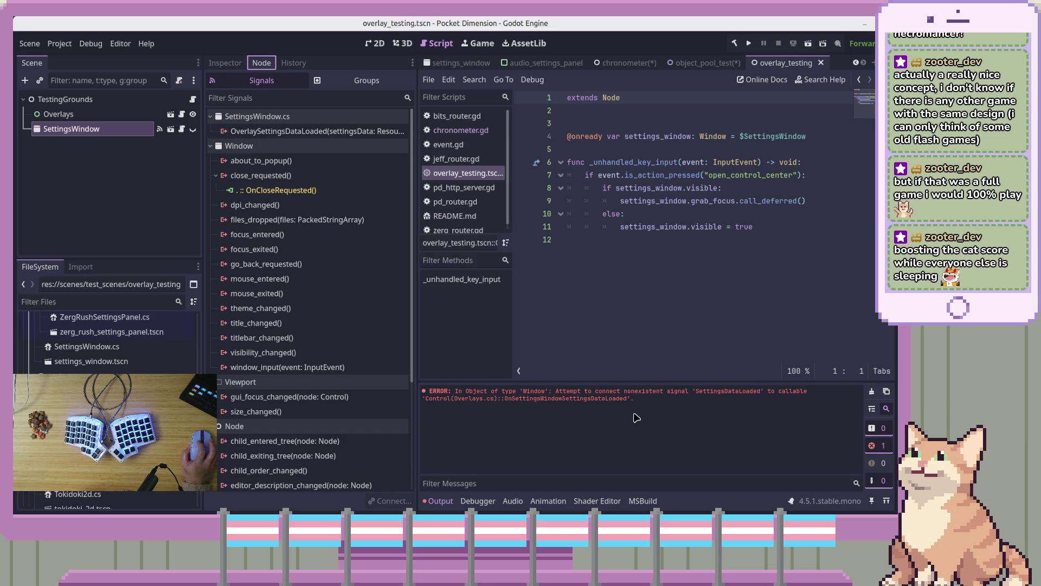
Step: Delete overlay_testing.tscn from the project
right_click(113, 433)
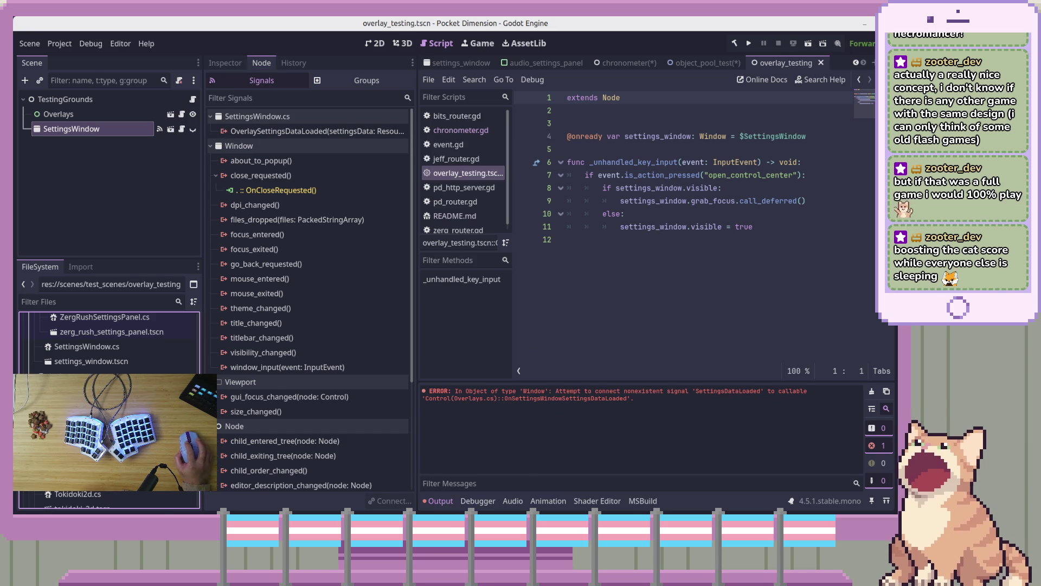
left_click(244, 374)
left_click(526, 320)
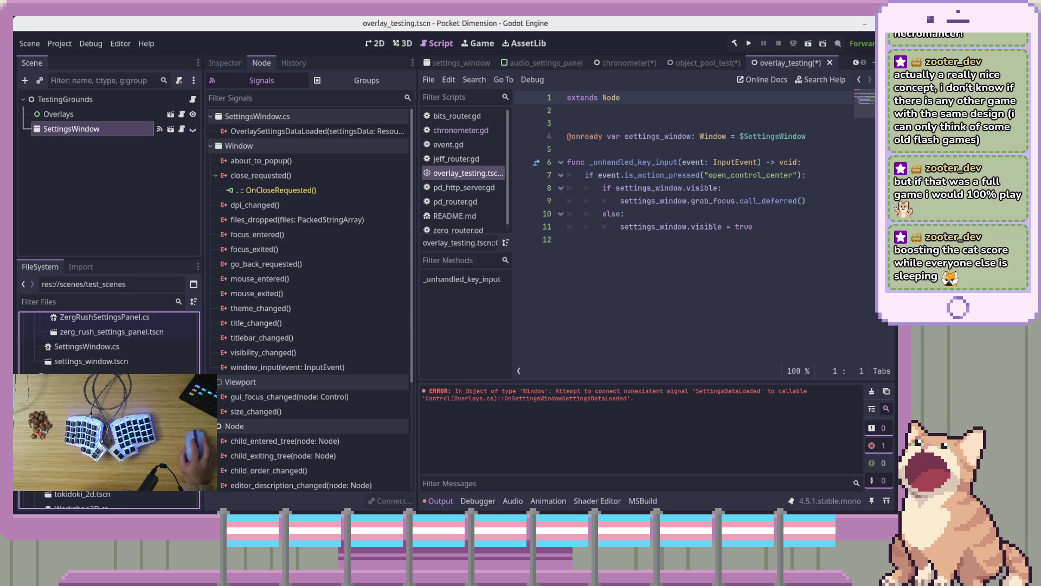
left_click(60, 206)
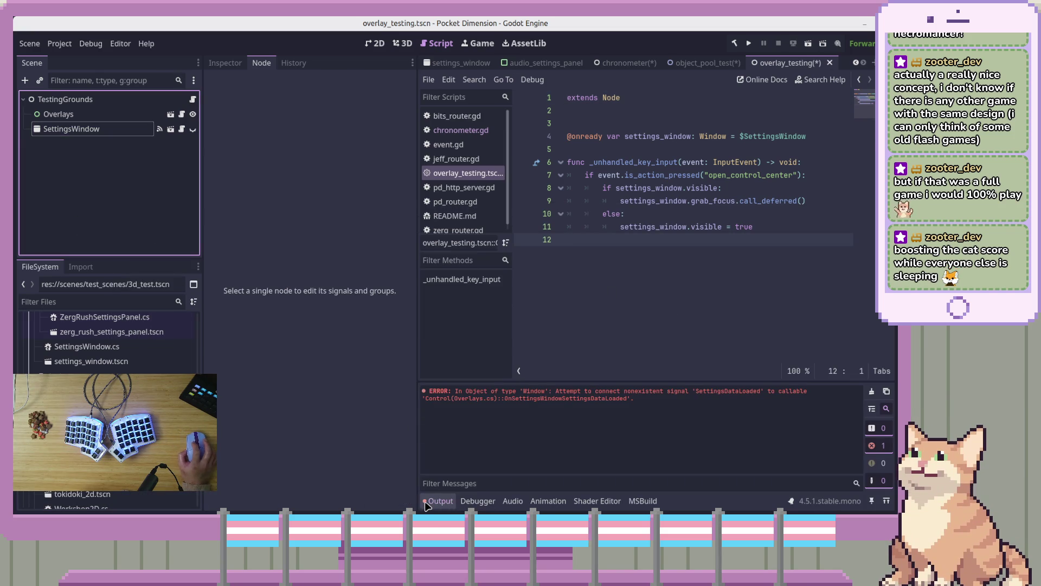
Step: Clear the error output and open 3d_test.tscn, orbiting to see the capsule and platform
left_click(871, 391)
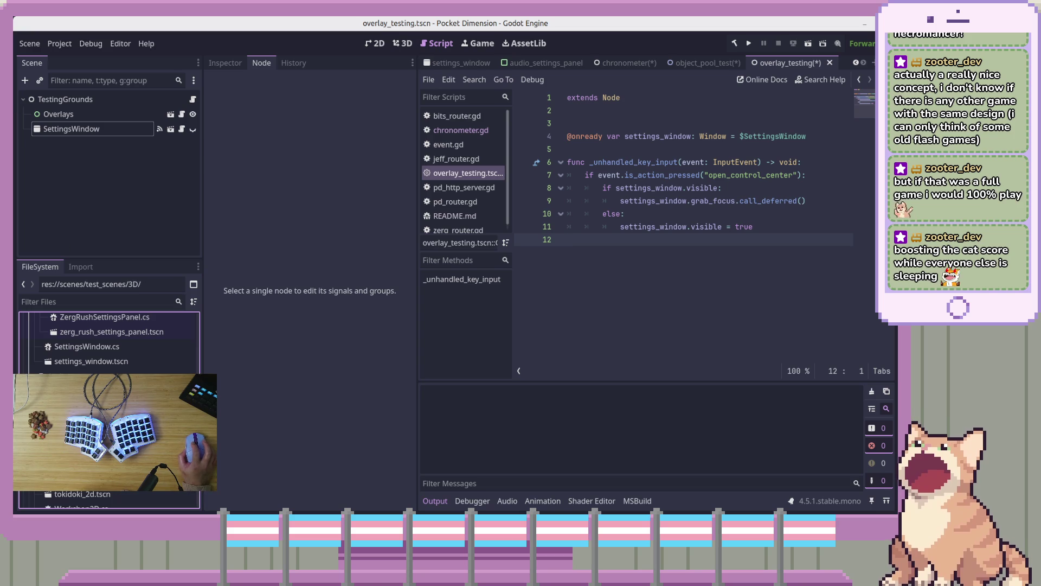
double_click(81, 390)
mouse_move(694, 247)
left_mouse_down()
mouse_move(623, 222)
mouse_move(713, 228)
left_mouse_up()
Step: Look over the PlayerPlaceholder's Player.cs script, then close it and return to Godot
left_click(89, 236)
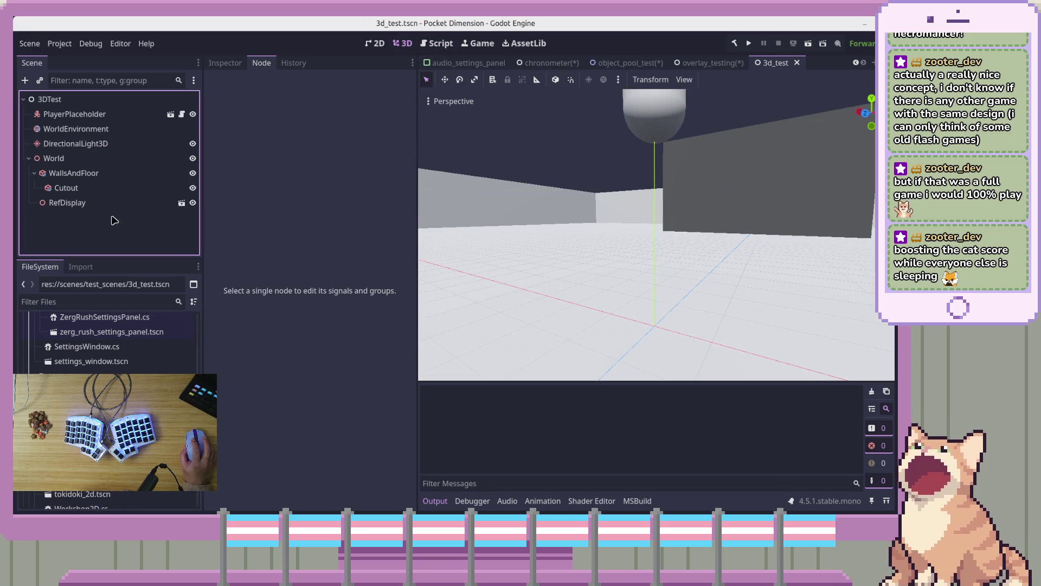
left_click(182, 115)
scroll(280, 320, "down", 15)
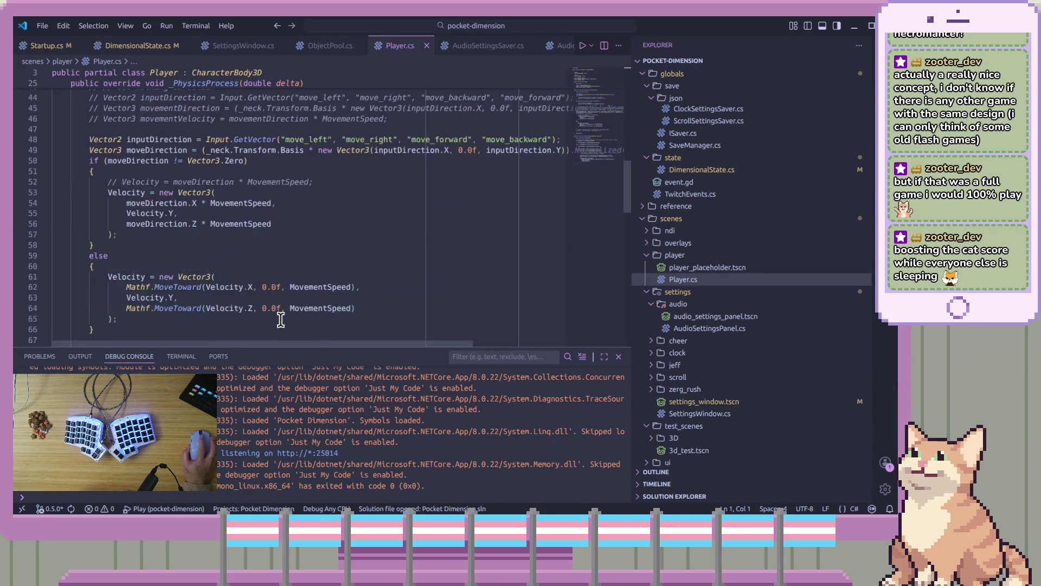
left_click(426, 46)
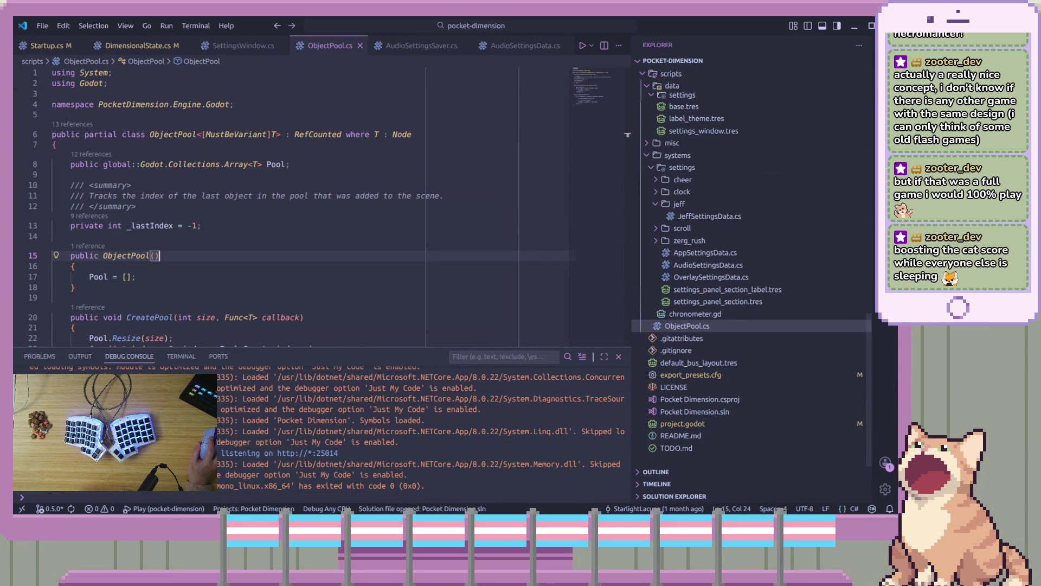
key("alt+Tab")
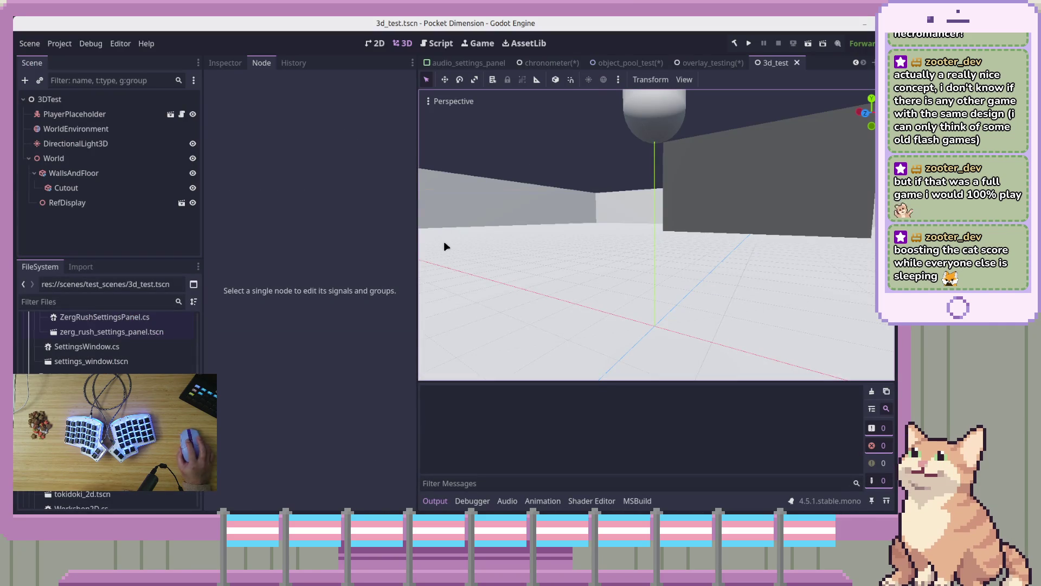
Step: Close the overlay_testing, object_pool_test and chronometer scenes without saving their changes
left_click(713, 63)
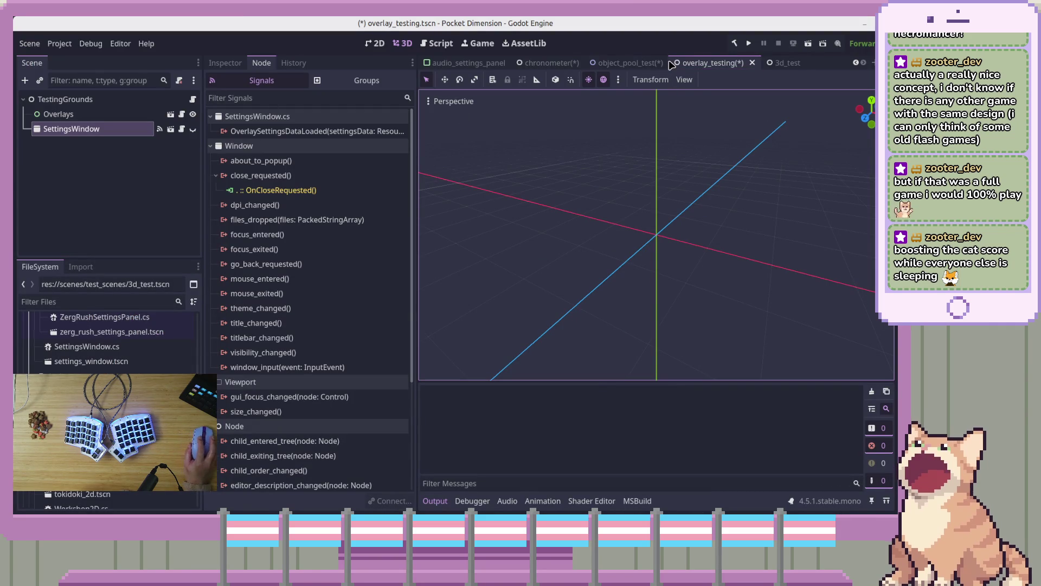
key("ctrl+shift+w")
left_click(372, 302)
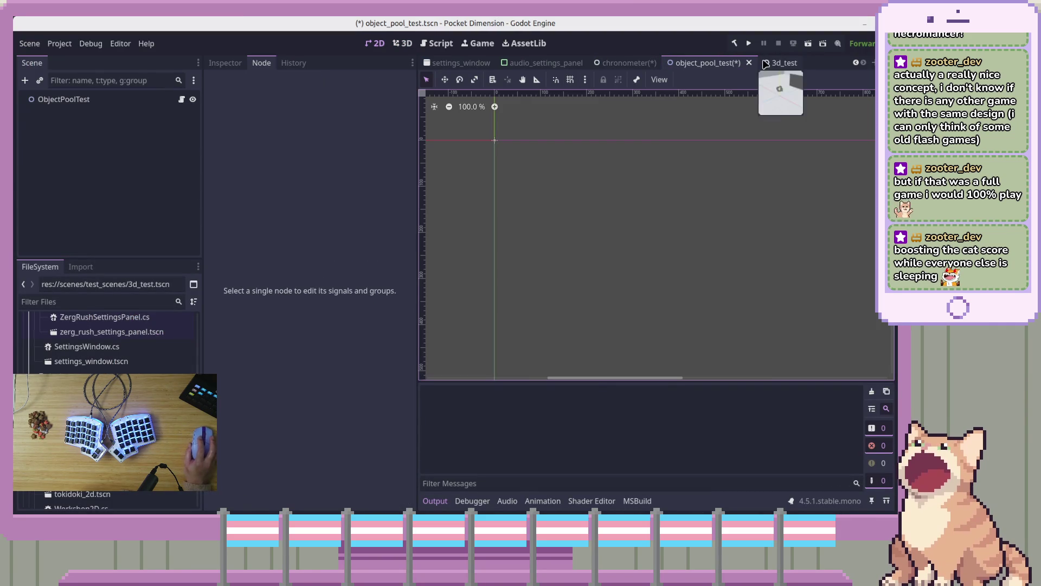
left_click(748, 63)
left_click(373, 301)
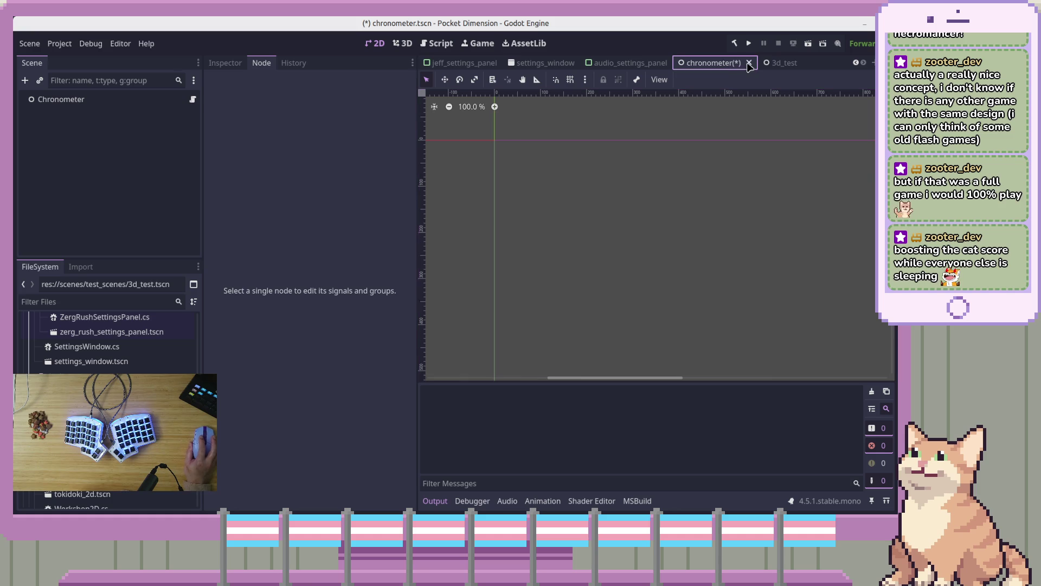
left_click(742, 63)
left_click(380, 301)
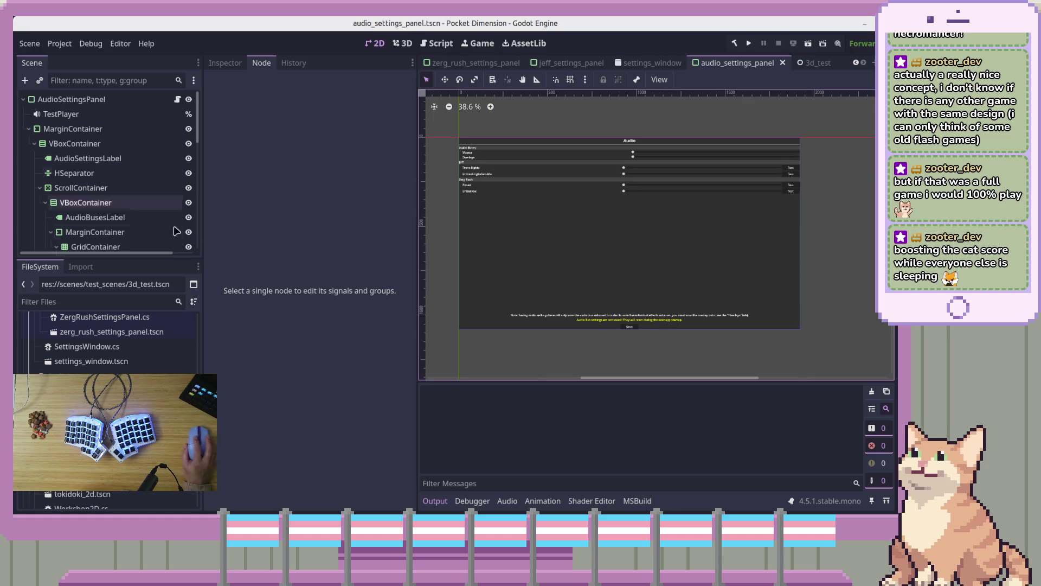
left_click(60, 45)
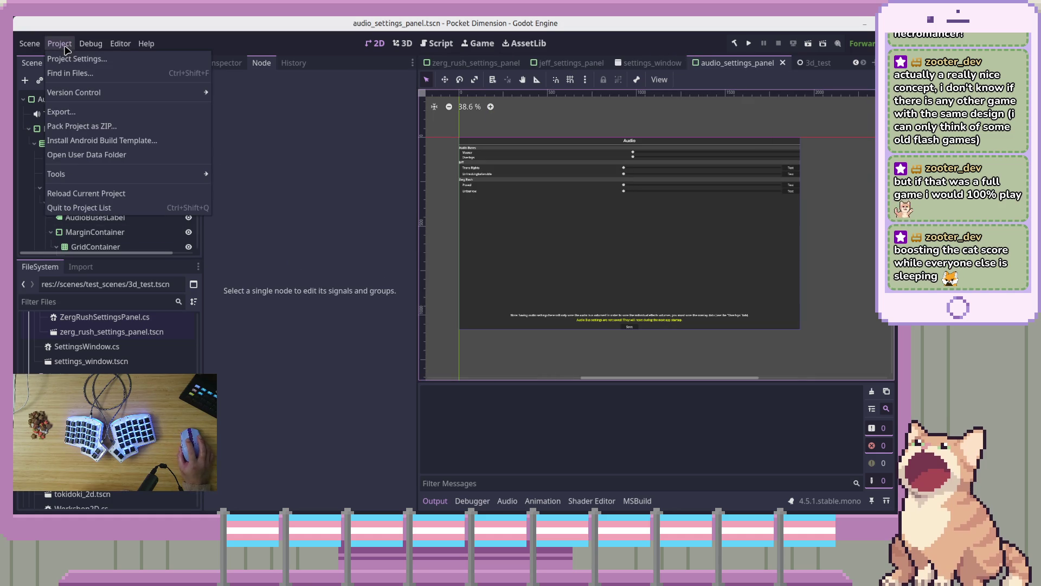
Step: Open the Export dialog, then back out of the export file chooser twice
left_click(70, 109)
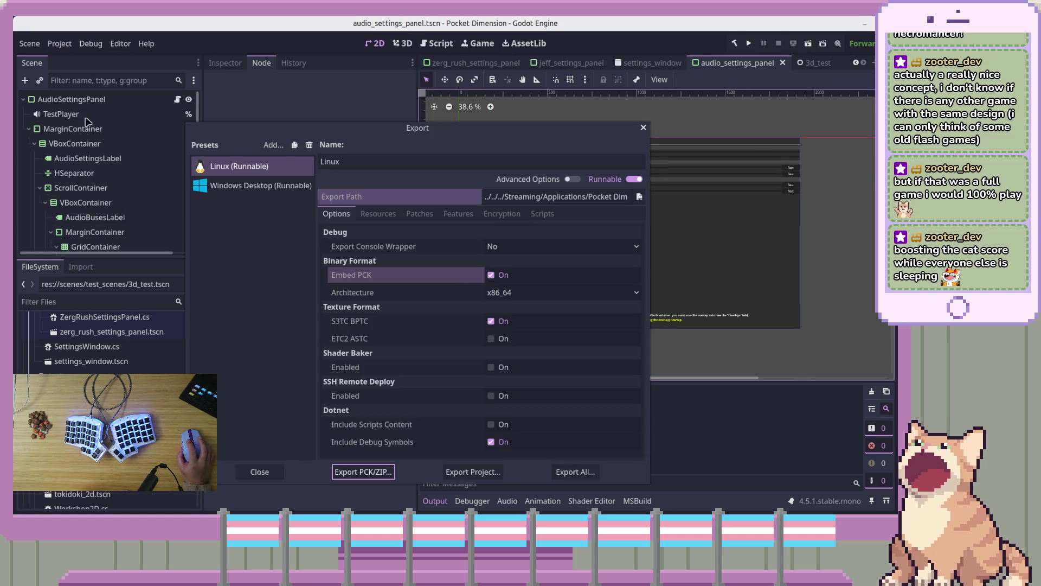
left_click(472, 470)
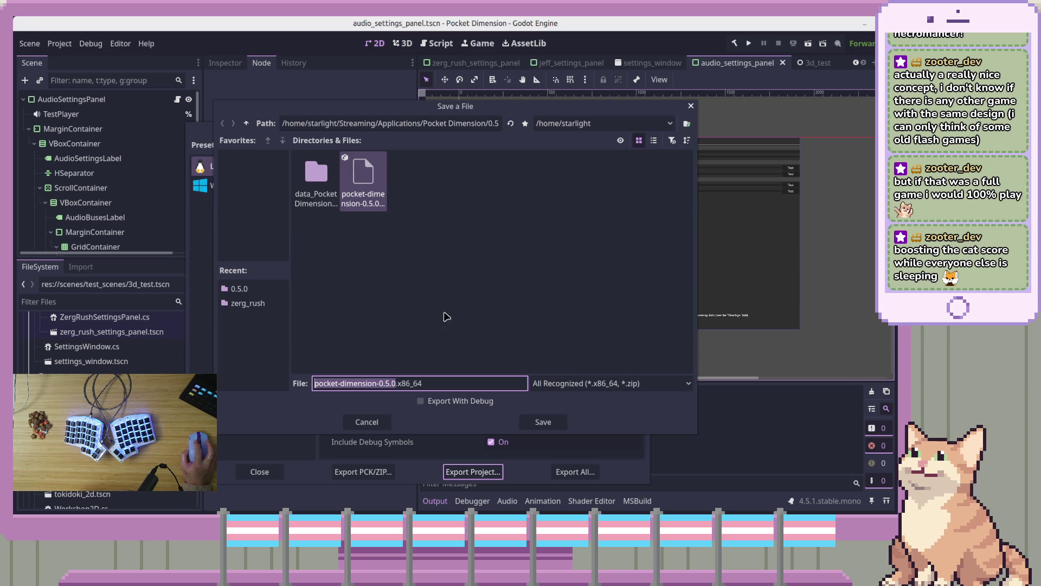
left_click(366, 421)
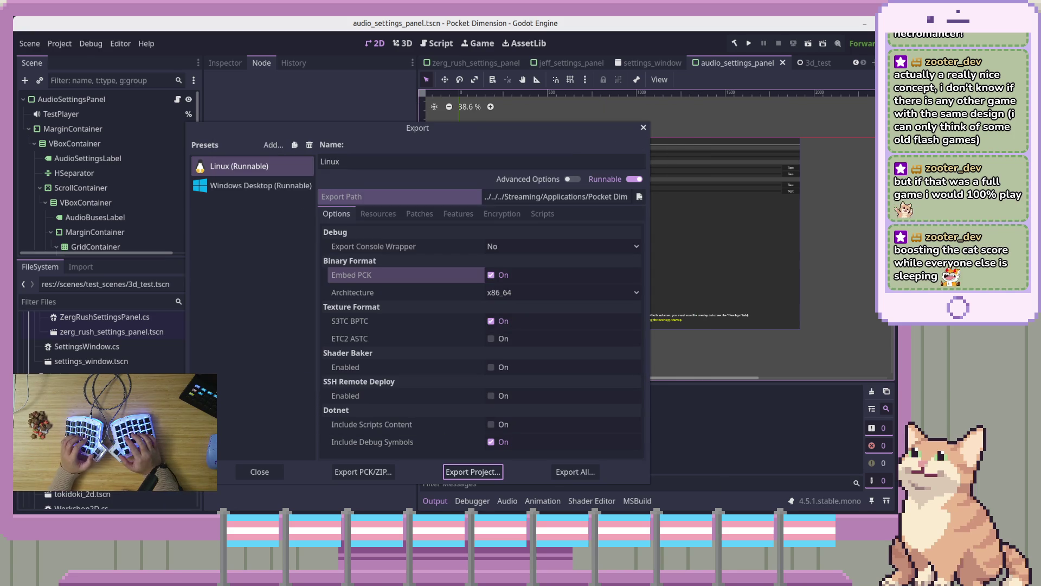
key("Return")
key("Escape")
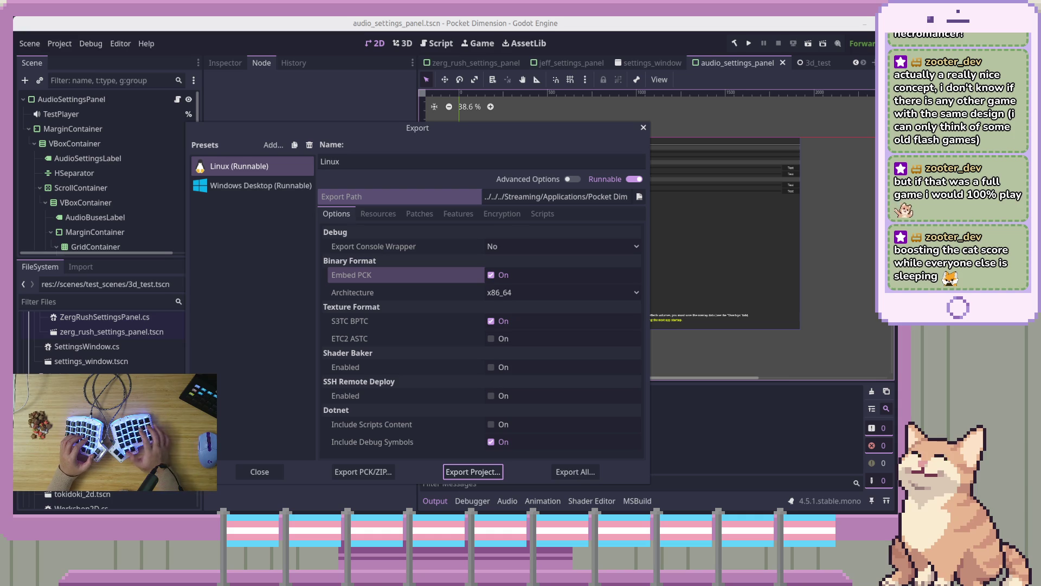
Step: Export the Linux (Runnable) preset as pocket-dimension-0.5.0.x86_64 and close the Export dialog
left_click(237, 351)
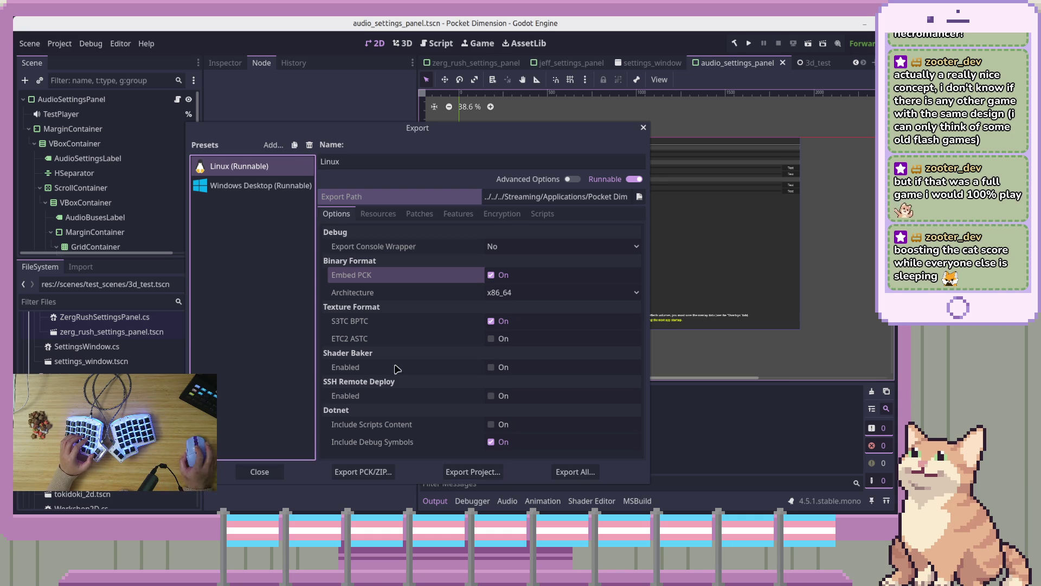
left_click(473, 471)
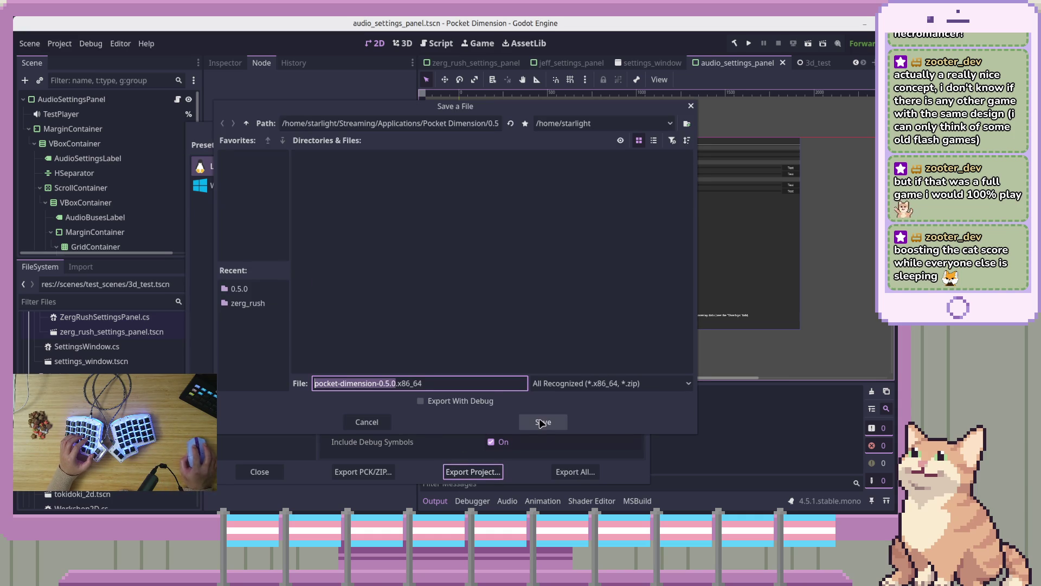
left_click(544, 421)
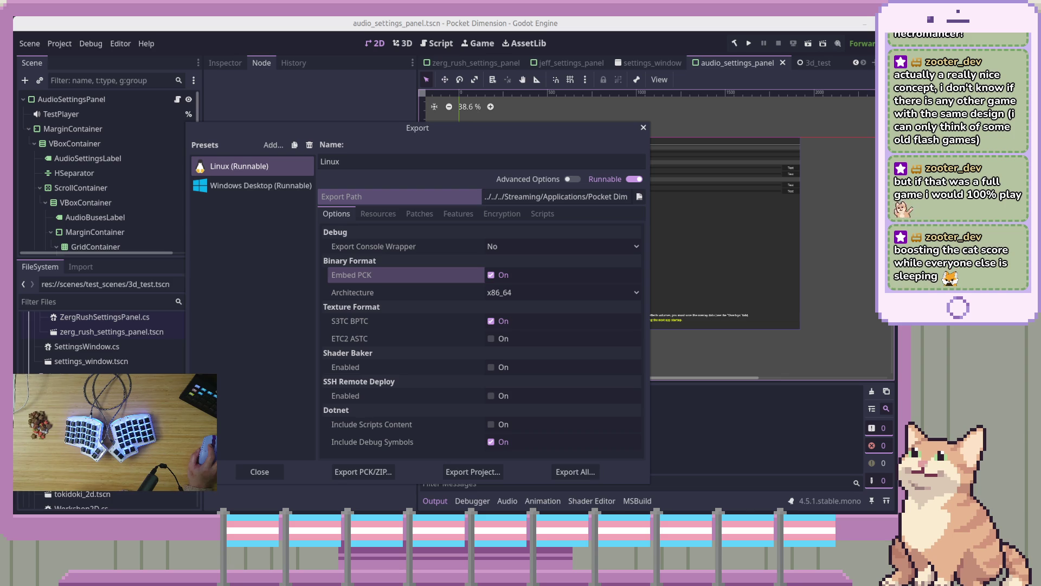
left_click(643, 128)
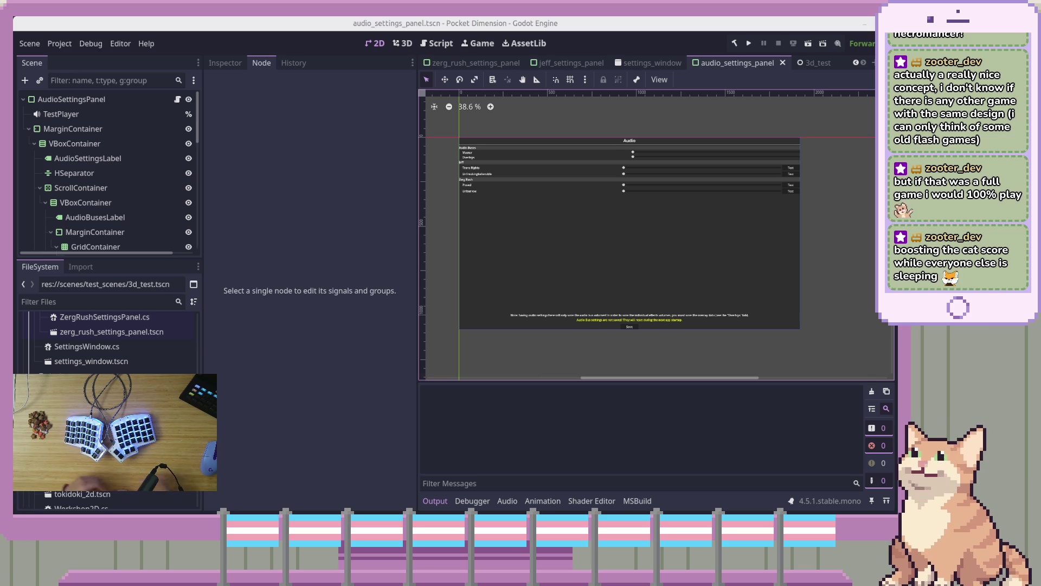
key("alt+Tab")
key("alt+Tab")
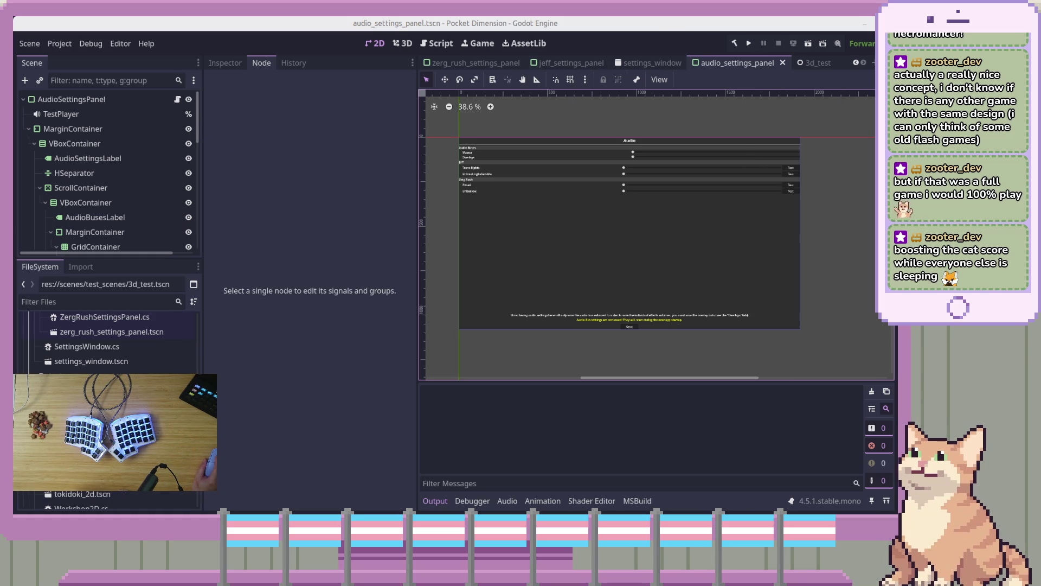
key("alt+Tab")
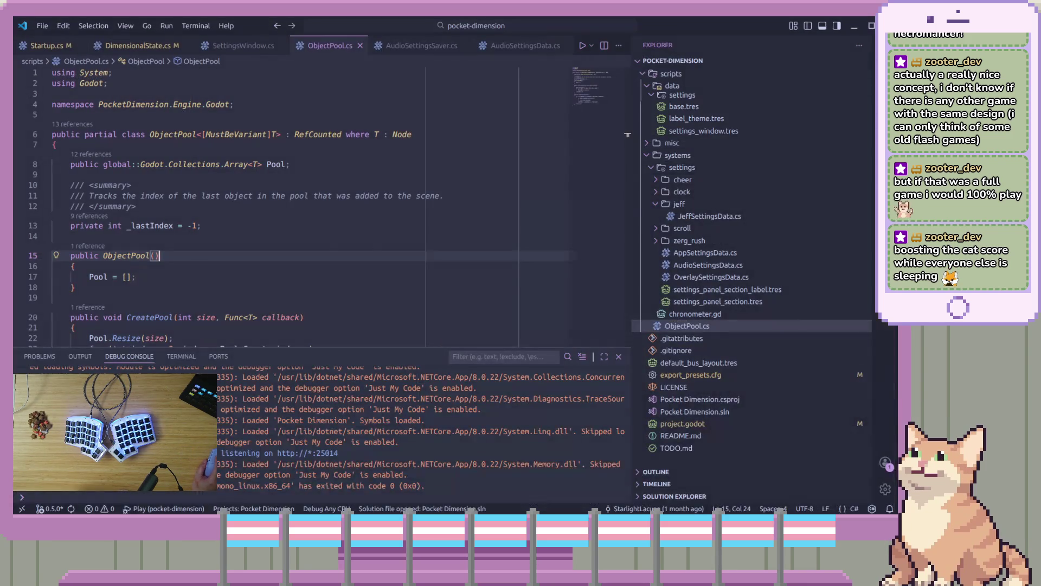
Step: Stage all 12 changed files and review each diff, from export_presets.cfg to Workshop2D.cs
key("ctrl+shift+g")
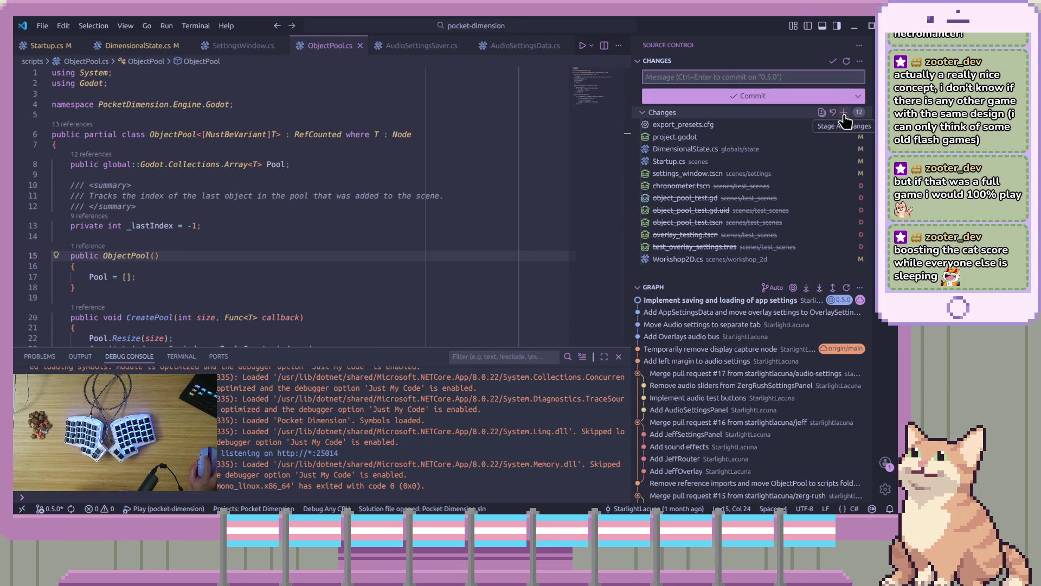
left_click(844, 114)
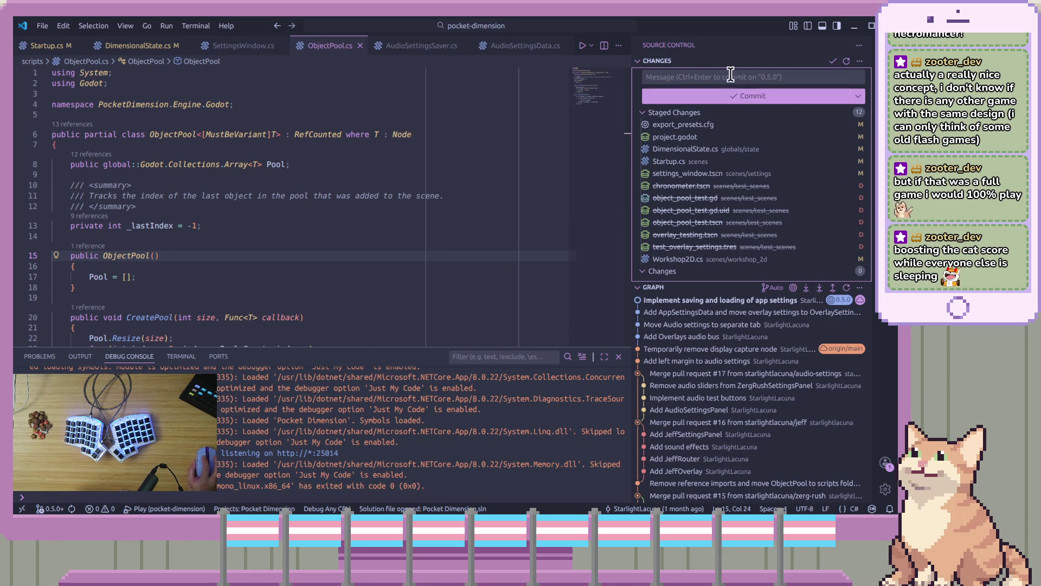
left_click(719, 128)
left_click(719, 138)
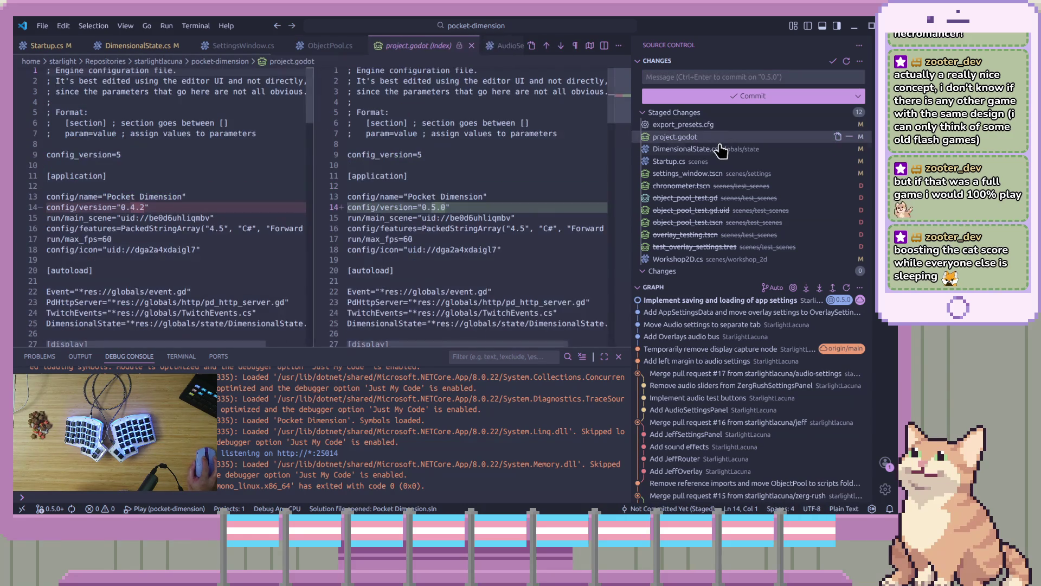
left_click(720, 150)
left_click(720, 161)
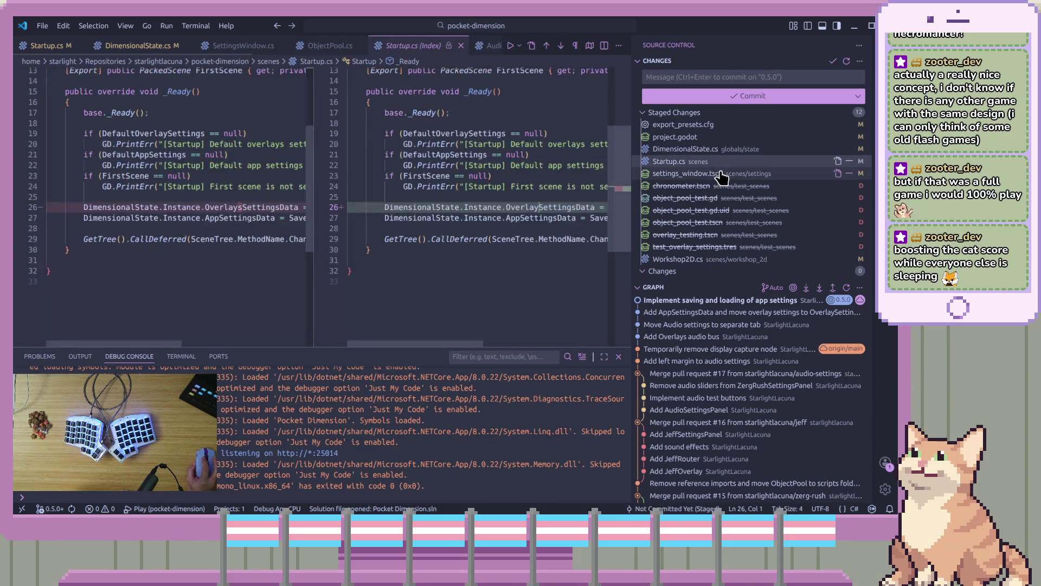
left_click(721, 173)
left_click(722, 186)
left_click(722, 198)
left_click(724, 210)
left_click(725, 223)
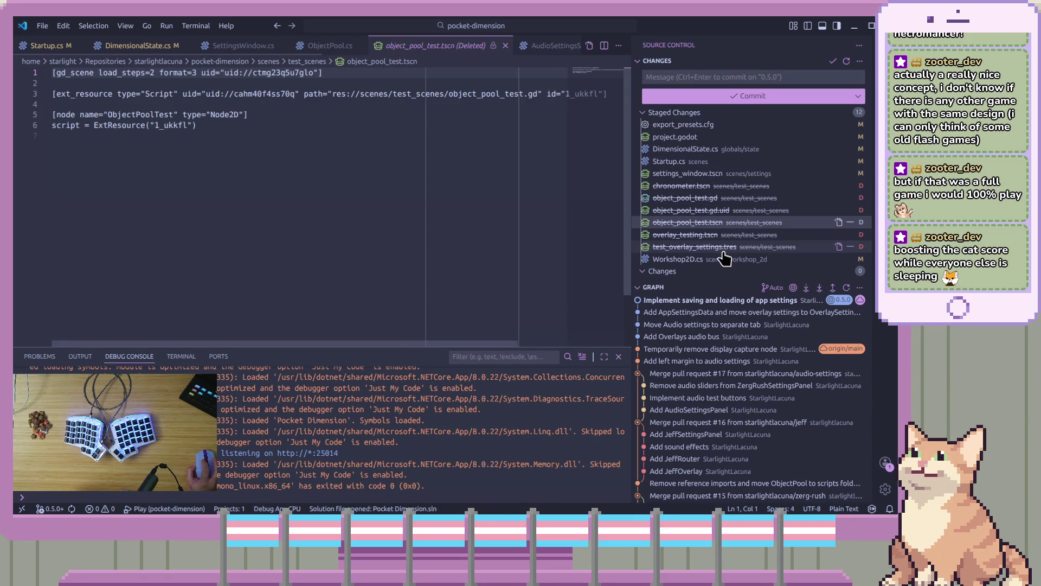
left_click(725, 234)
left_click(725, 247)
left_click(724, 258)
Step: Commit with the message 'Remove unneeded test scenes' and sync with origin/0.5.0
left_click(751, 76)
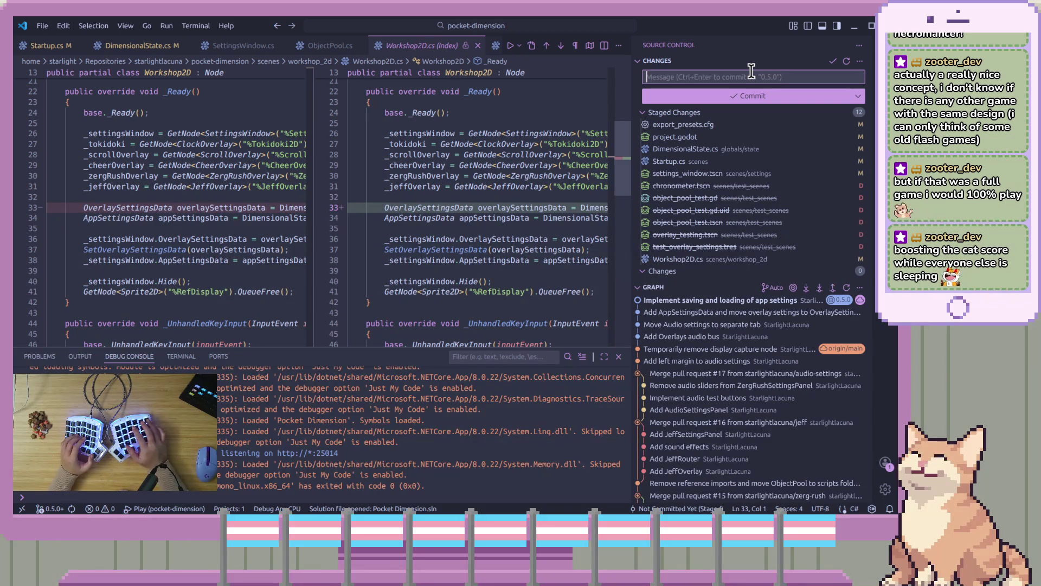
type("Remove")
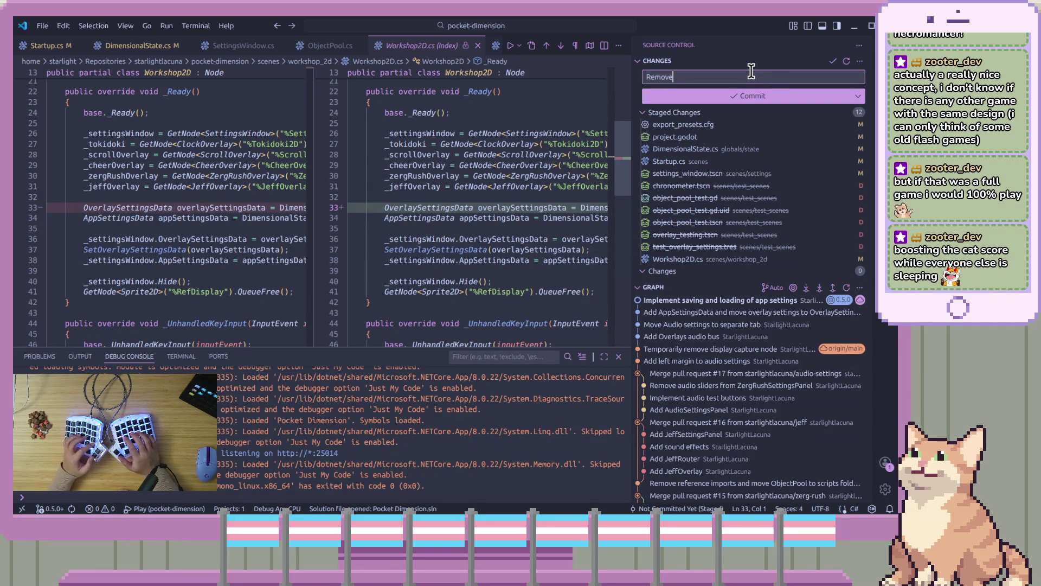
type(" unneeded t")
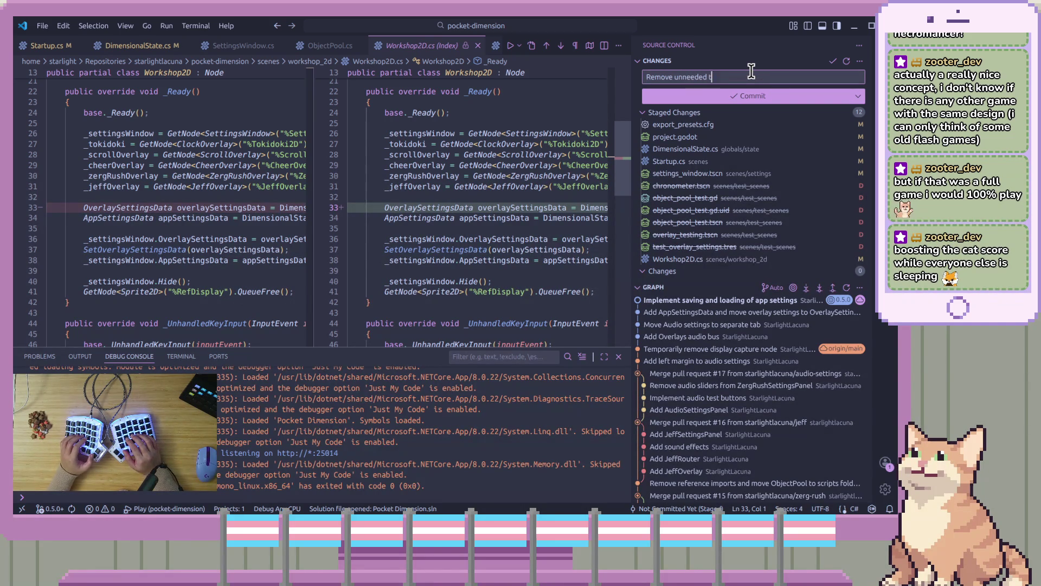
type("est scenes")
left_click(786, 96)
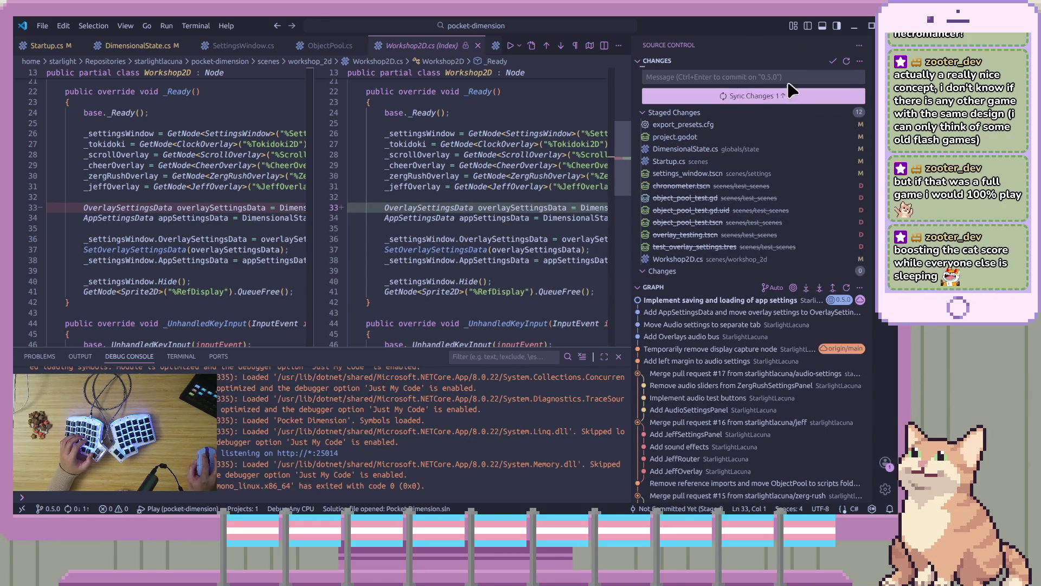
left_click(757, 98)
left_click(563, 221)
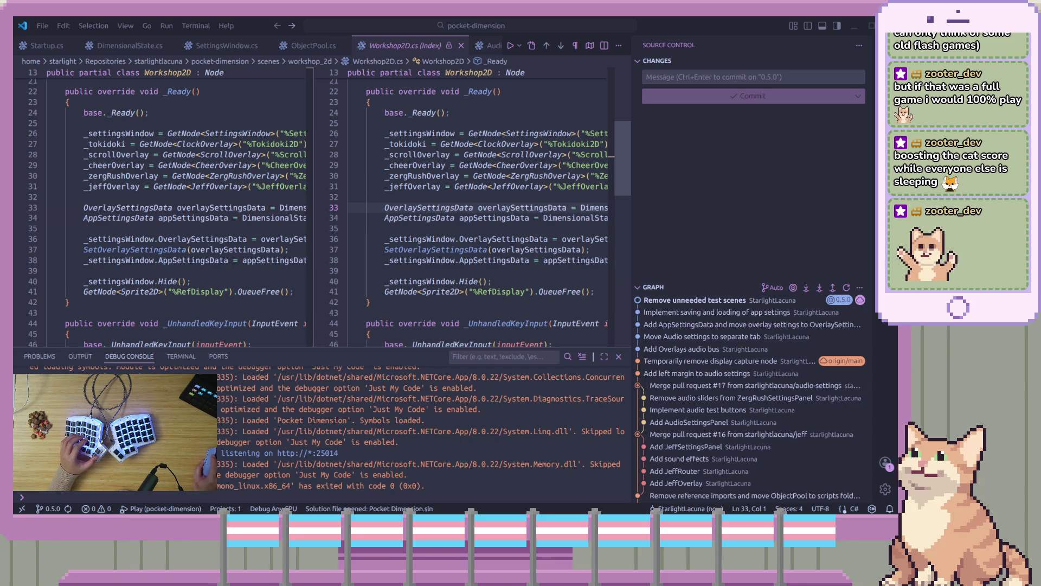
Step: Open a terminal beside the code, then return to the Godot editor
key("ctrl+alt+t")
mouse_move(409, 86)
left_mouse_down()
mouse_move(855, 181)
mouse_move(922, 185)
left_mouse_up()
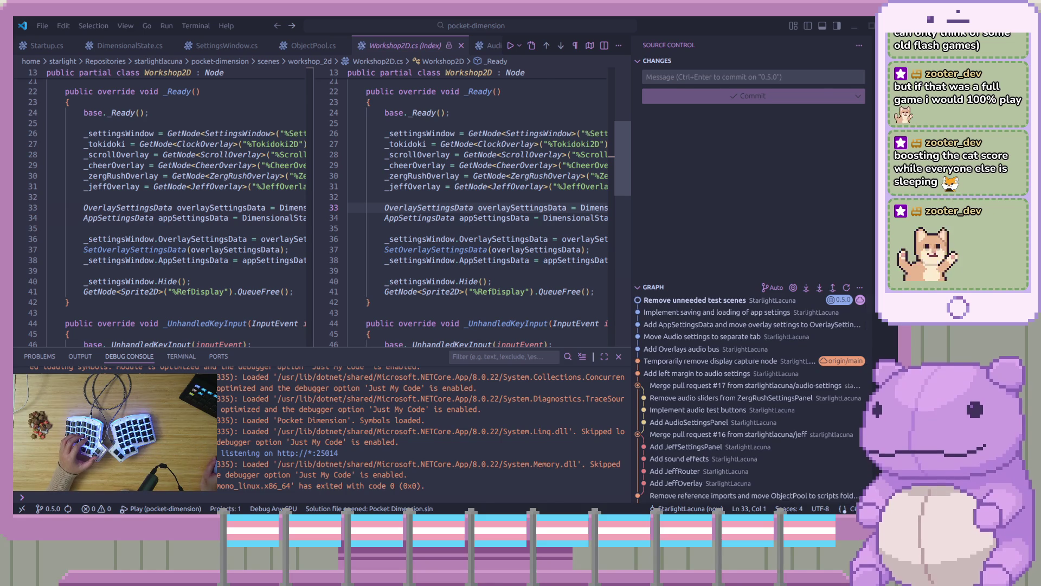
key("alt+Tab")
scroll(108, 342, "down", 10)
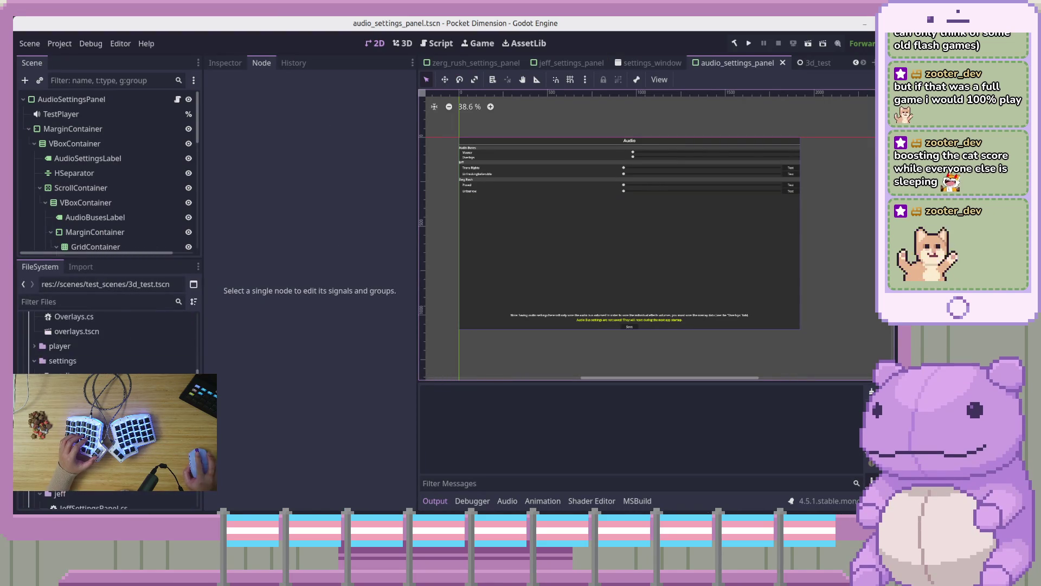
scroll(108, 341, "up", 10)
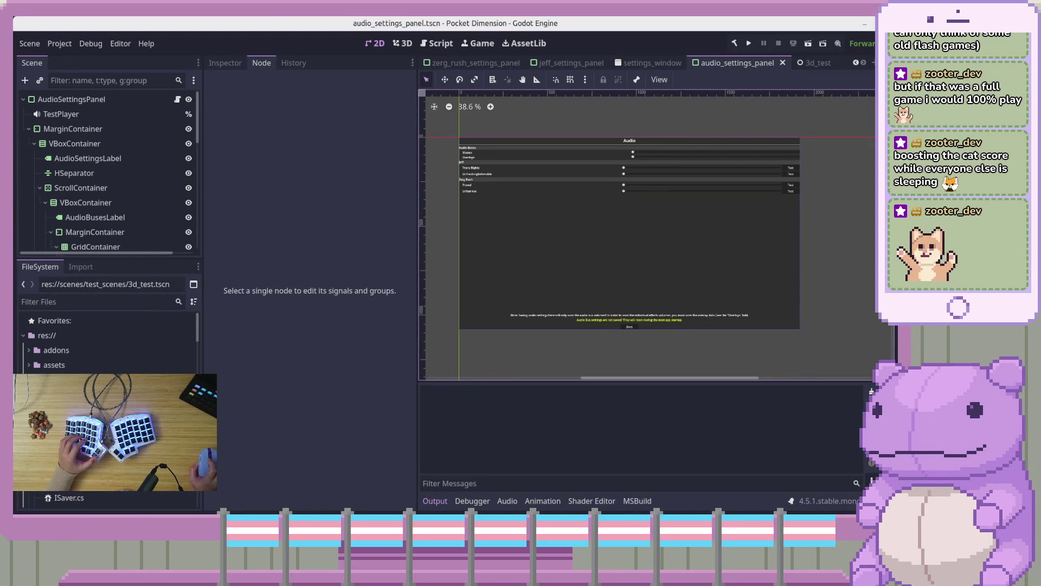
Step: Open addons in the file manager, delete then restore godot-ndi, and build the project
right_click(87, 351)
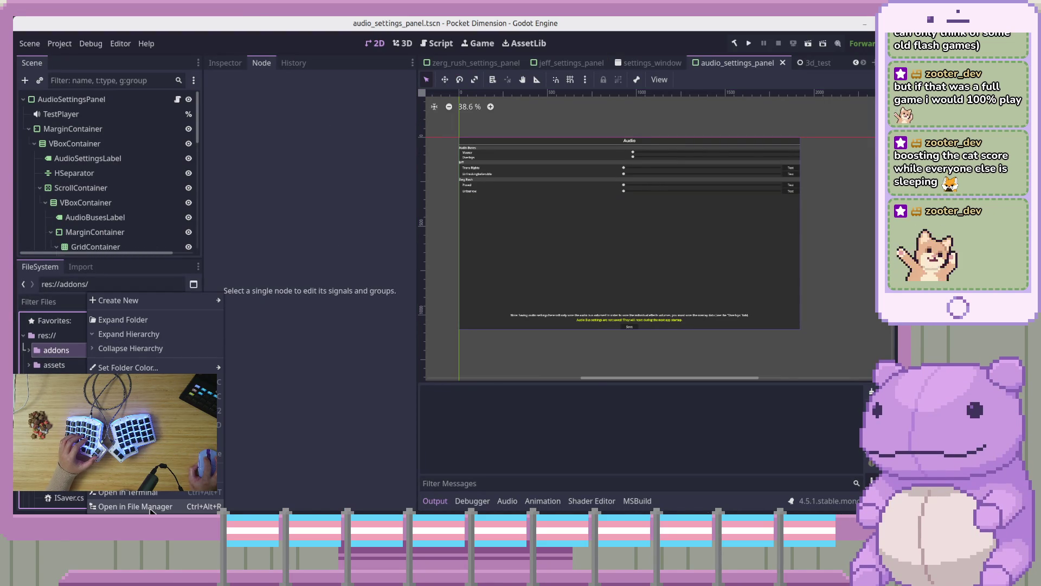
left_click(150, 507)
left_click(194, 127)
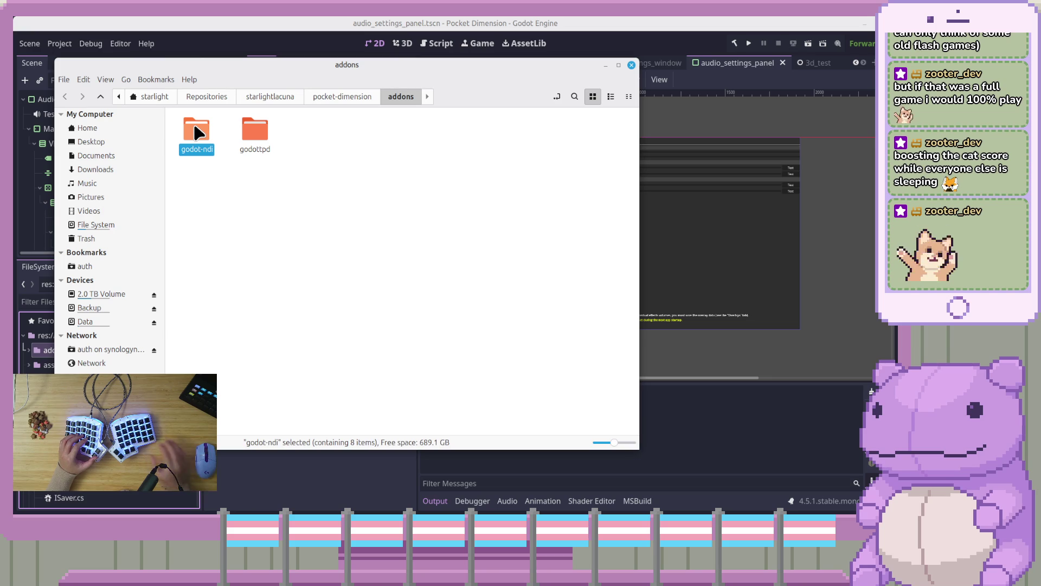
key("Delete")
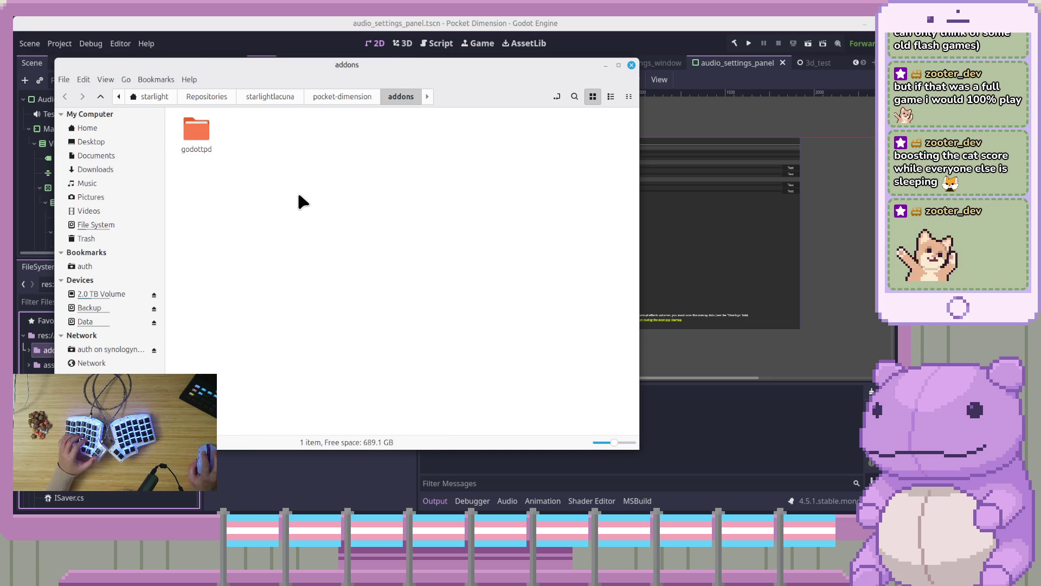
key("ctrl+z")
left_click(311, 196)
left_click(596, 39)
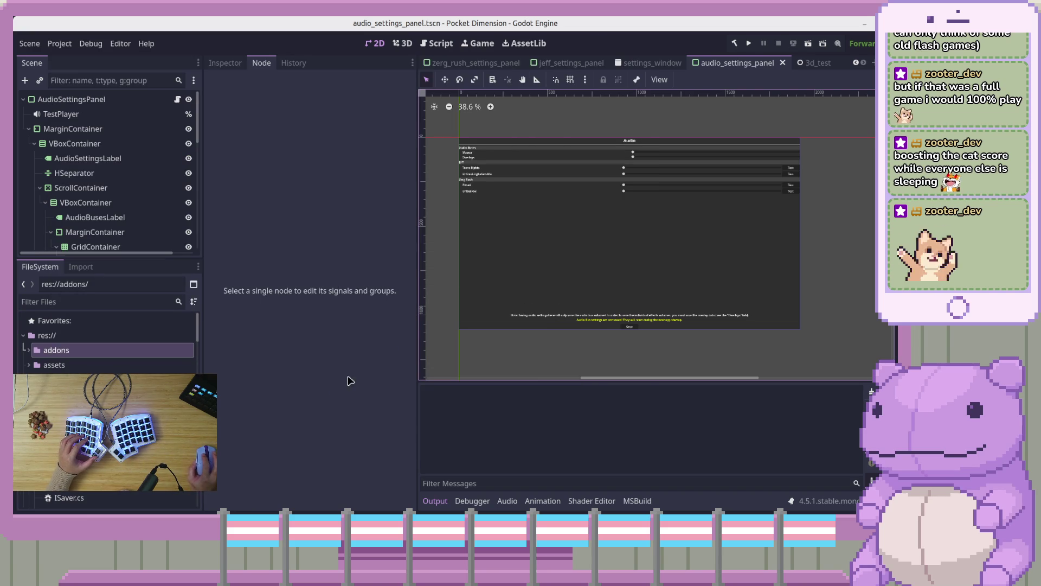
key("F5")
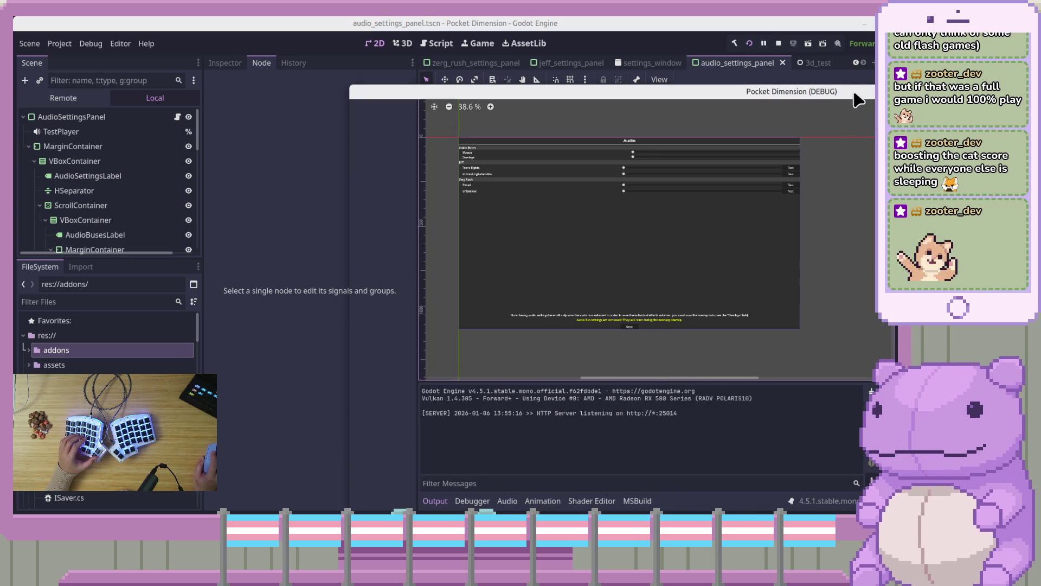
Step: Browse overlays from Clock to Jeff Overlay, lower Master and Overlays volumes, then stop the game
mouse_move(854, 94)
left_mouse_down()
mouse_move(767, 92)
mouse_move(569, 51)
left_mouse_up()
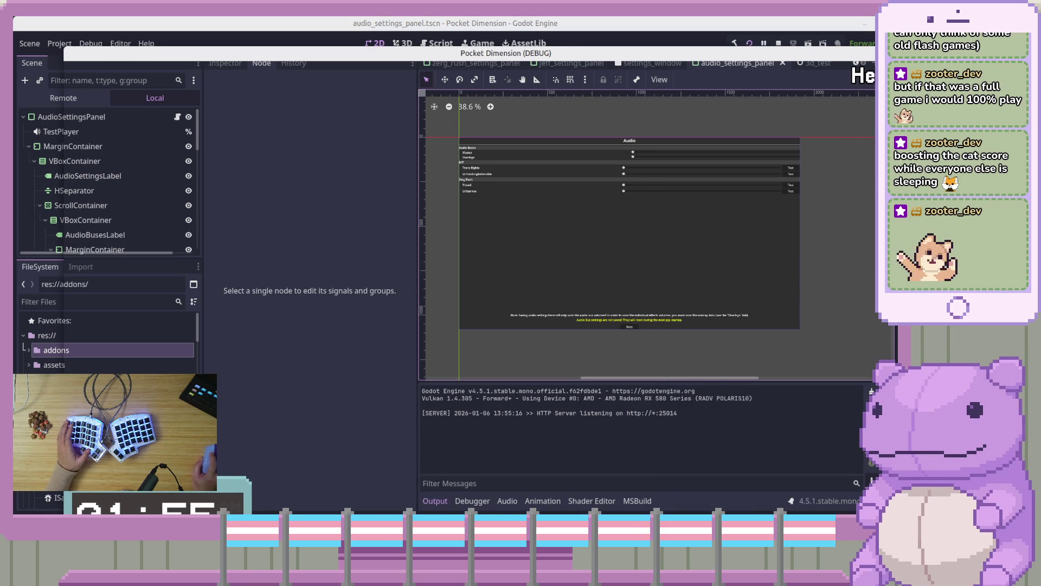
left_click_drag(850, 207, 622, 166)
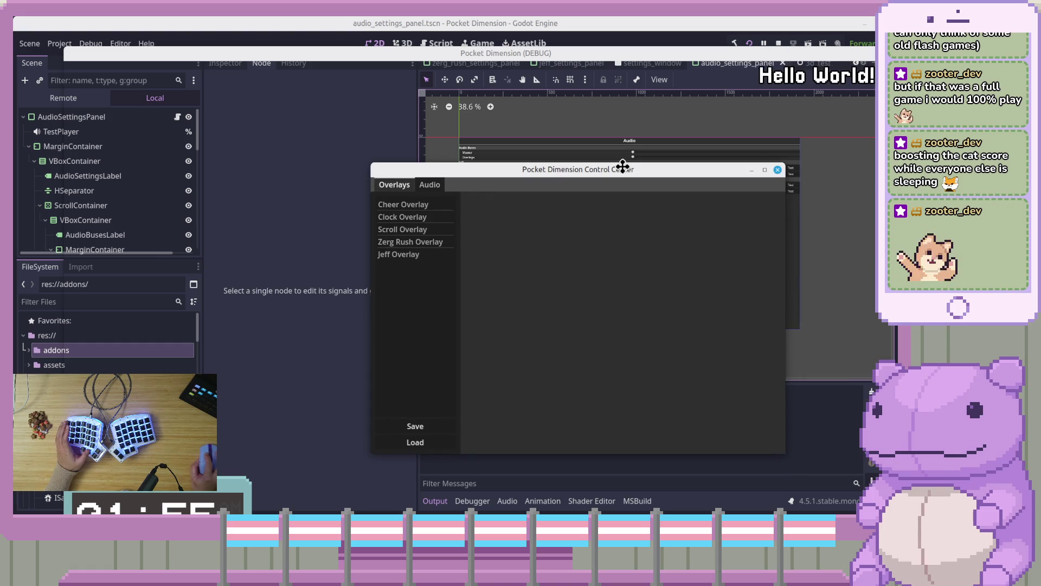
left_click(409, 217)
key("Down")
key("Down")
key("Down")
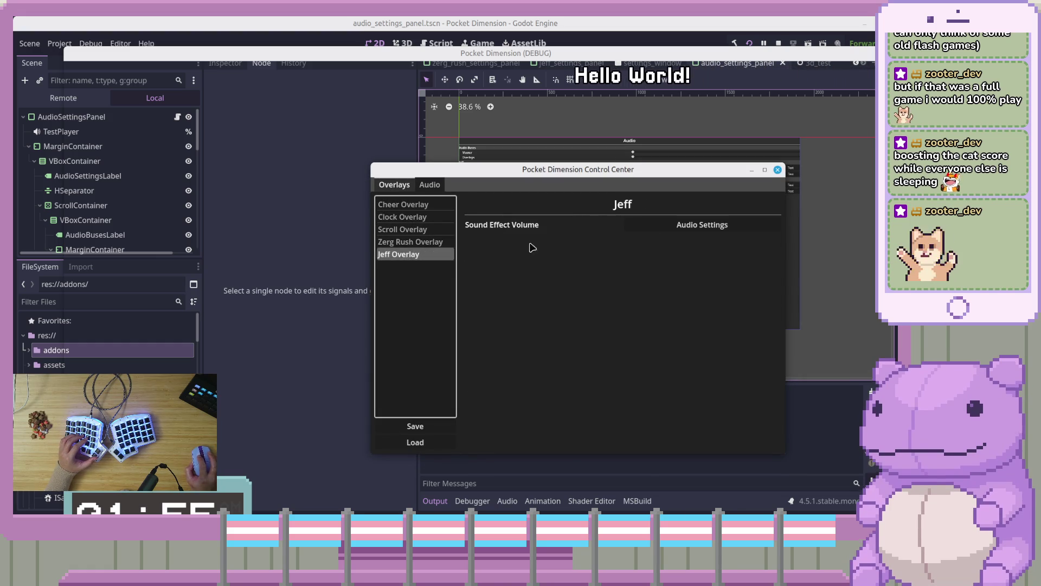
left_click(429, 185)
mouse_move(652, 250)
left_mouse_down()
mouse_move(643, 250)
mouse_move(690, 238)
mouse_move(671, 238)
mouse_move(774, 238)
mouse_move(671, 238)
mouse_move(650, 250)
mouse_move(700, 250)
left_mouse_up()
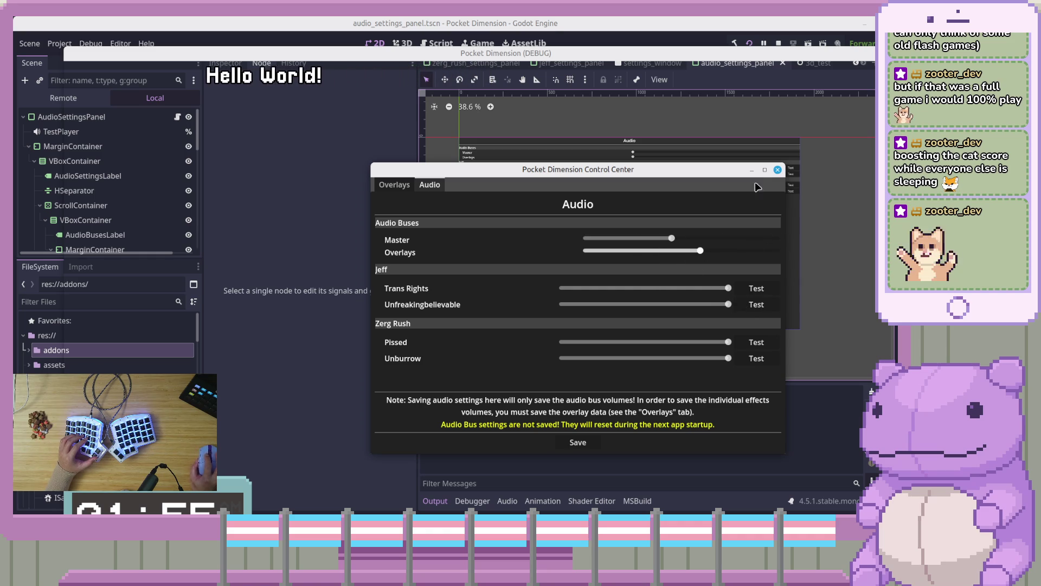
left_click(778, 169)
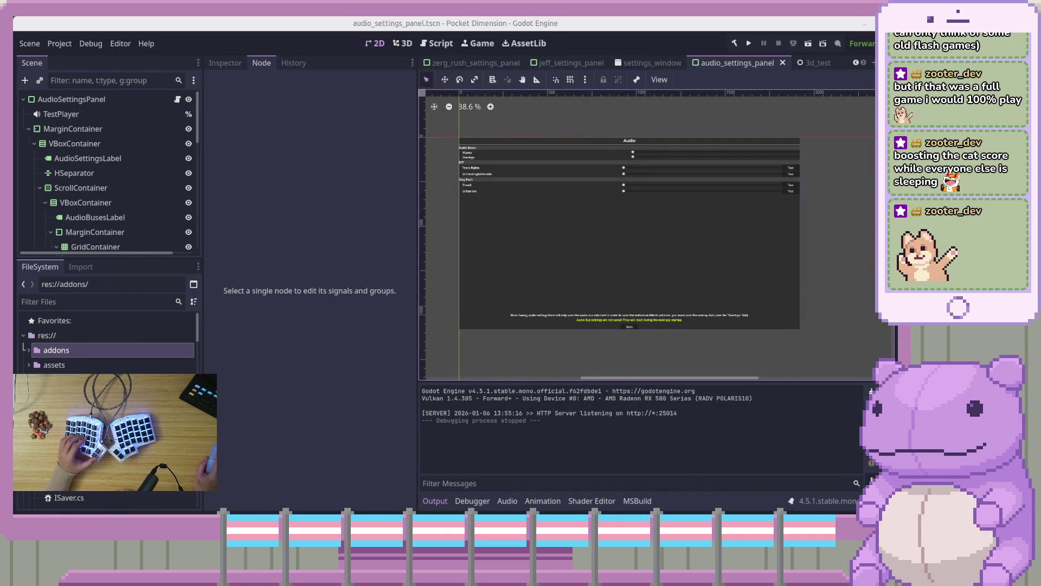
key("alt+Tab")
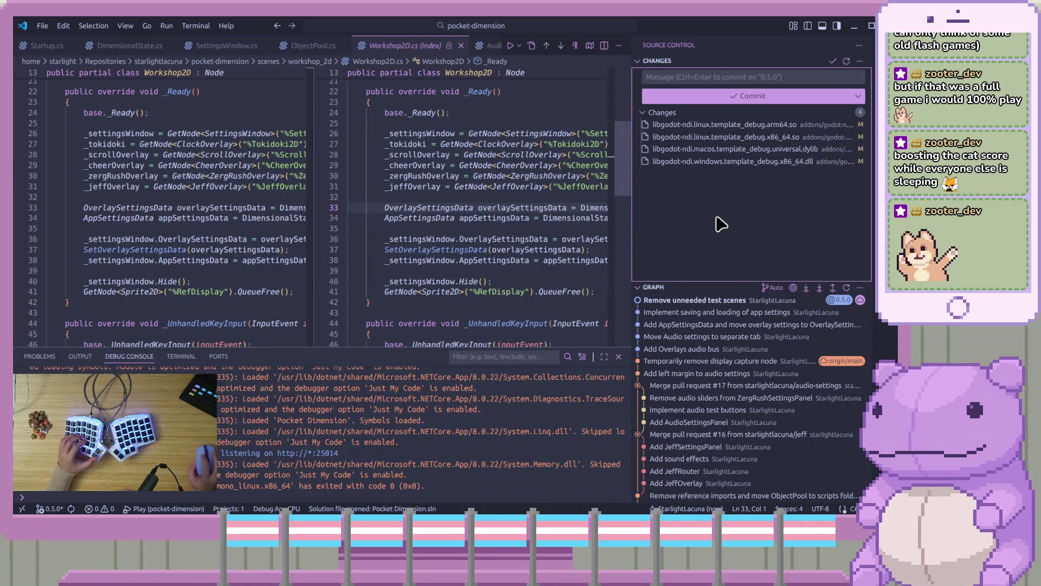
key("alt+Tab")
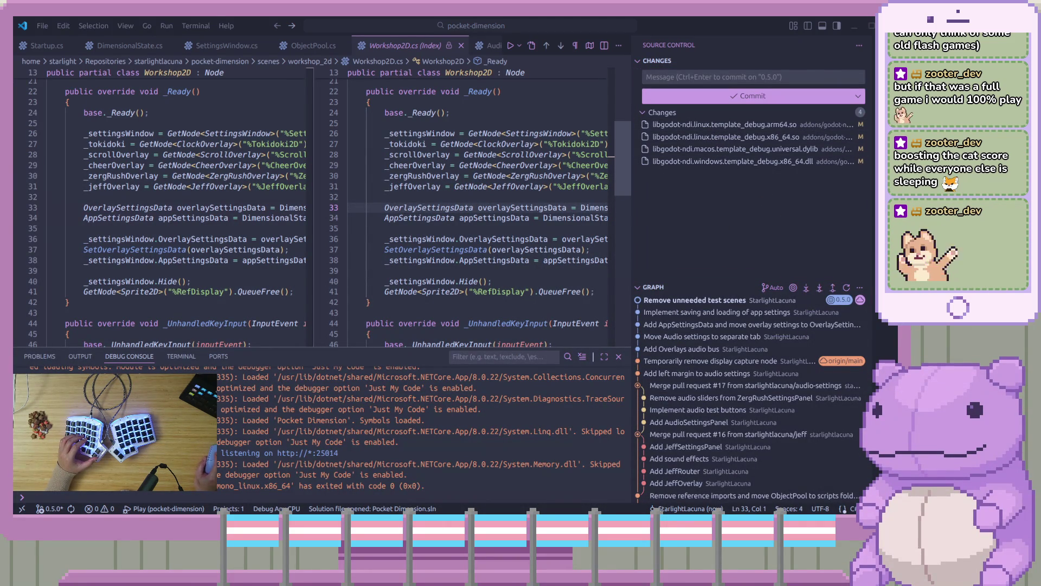
left_click(755, 226)
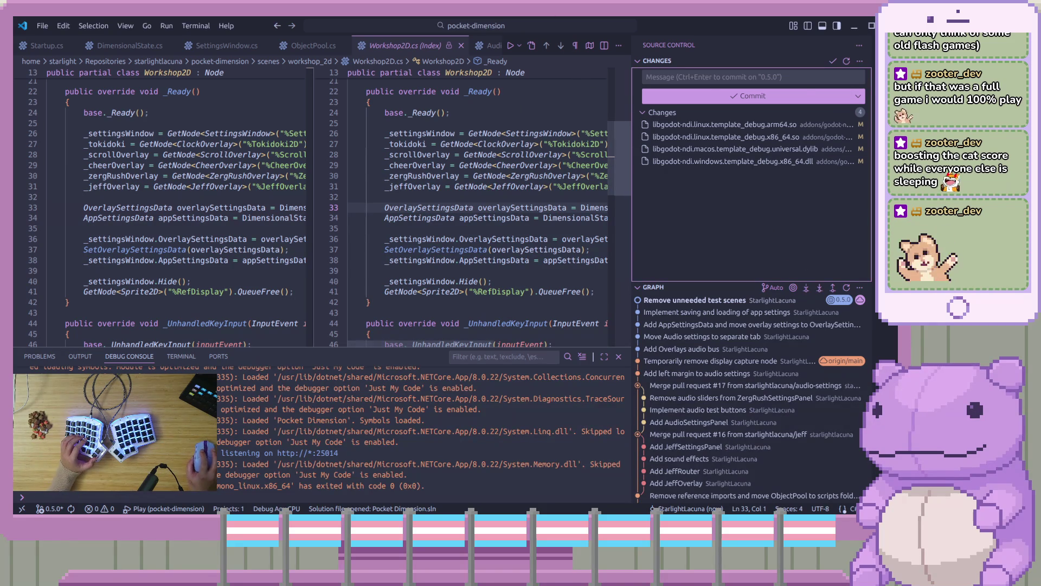
key("alt+Tab")
key("alt+Tab")
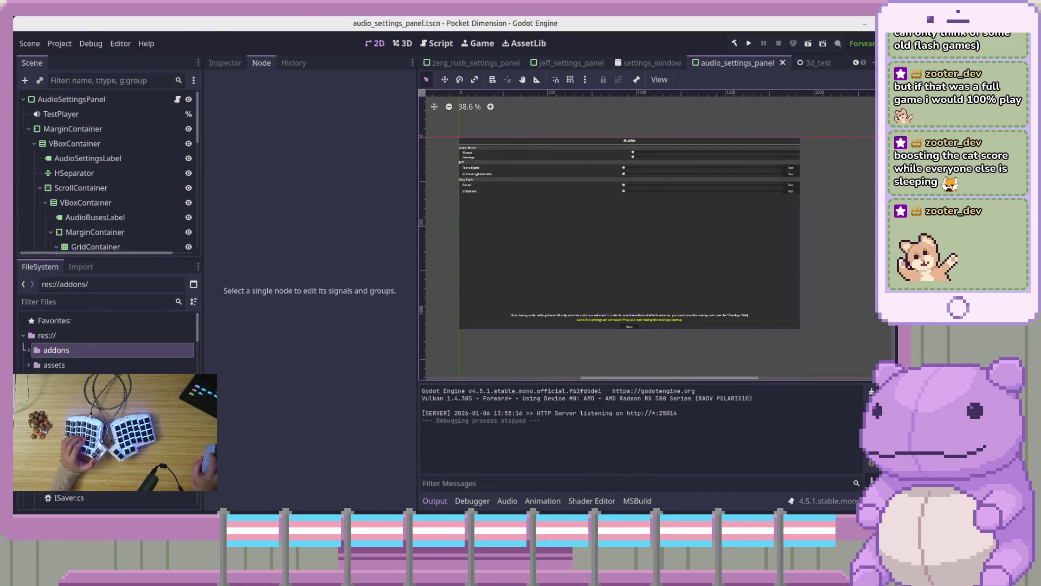
key("alt+Tab")
left_click_drag(399, 74, 1040, 141)
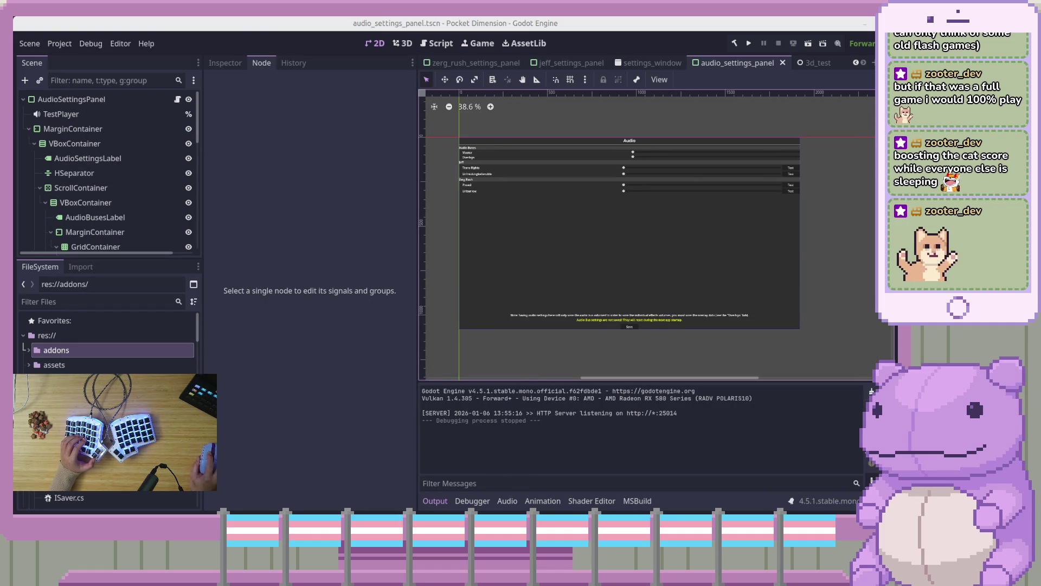
key("alt+Tab")
key("alt+Tab")
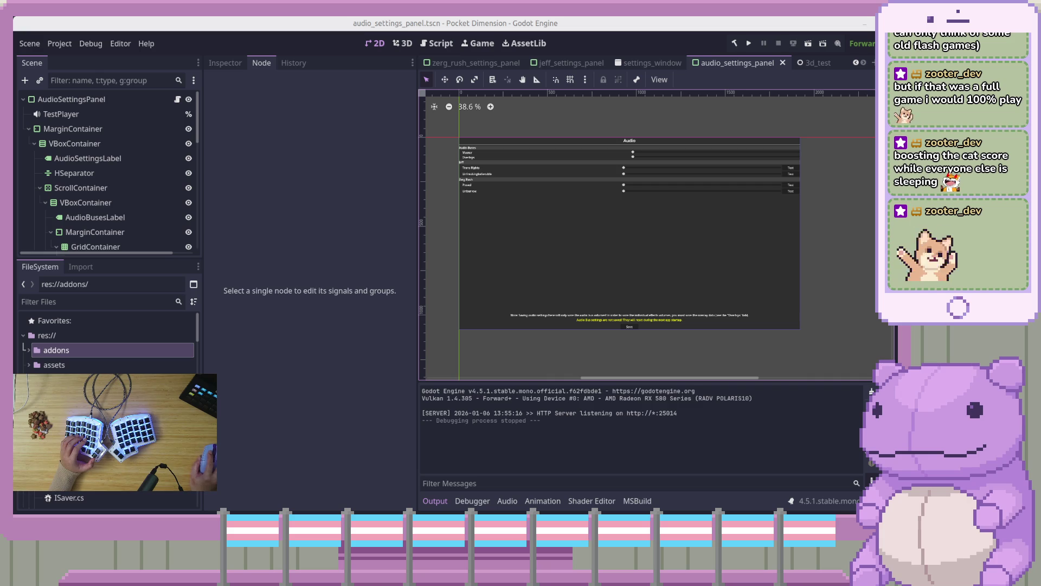
Step: Re-export the Linux (Runnable) build as pocket-dimension-0.5.0.x86_64 and close the Export window
left_click(64, 46)
mouse_move(79, 175)
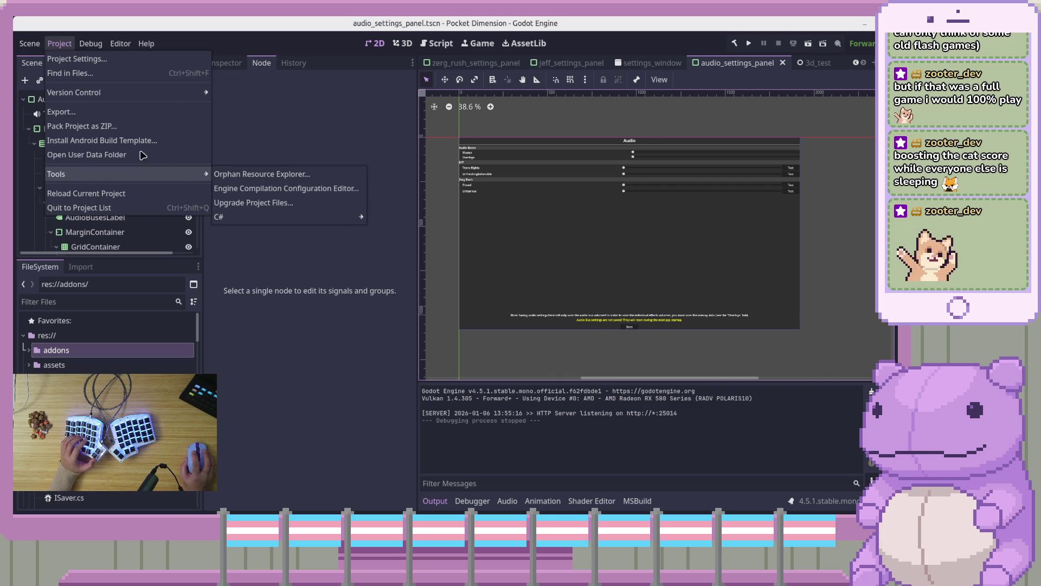
left_click(122, 112)
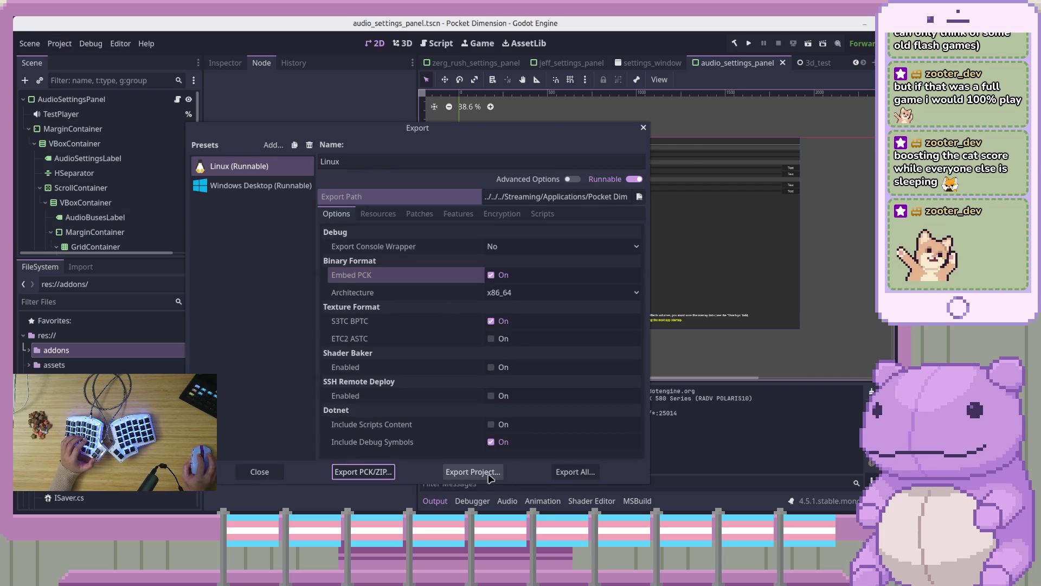
left_click(473, 471)
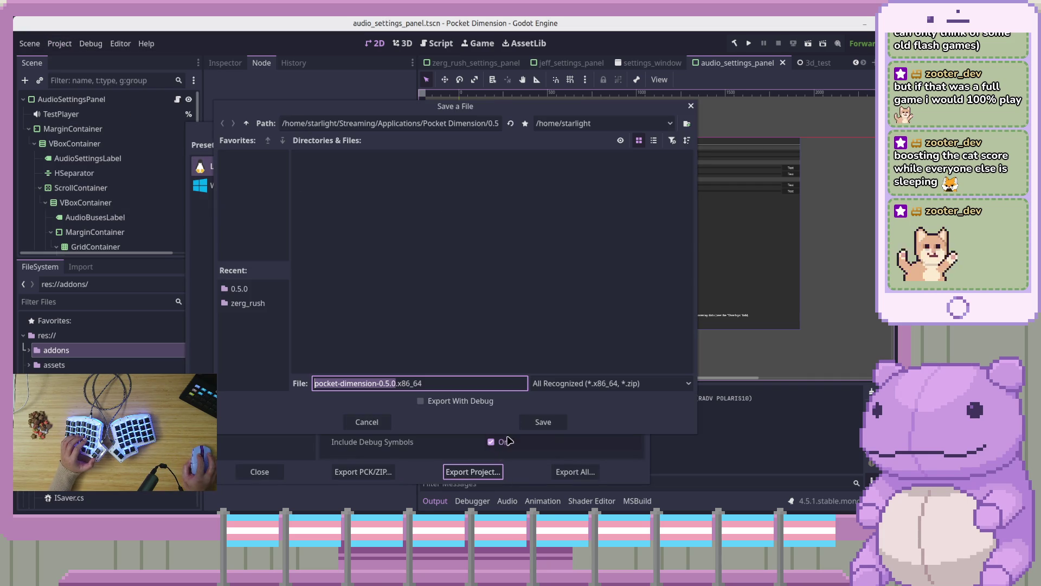
left_click(543, 422)
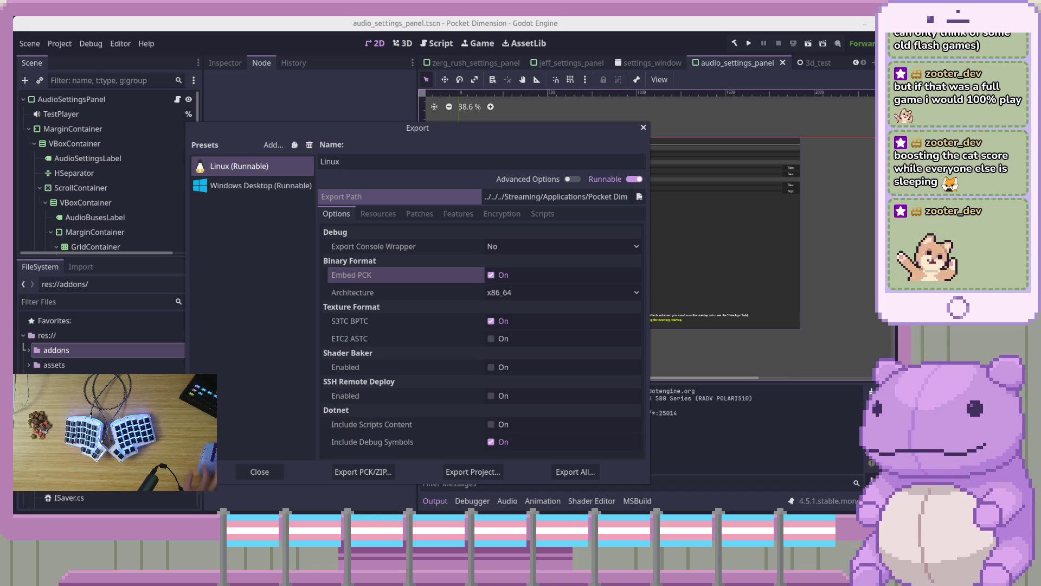
left_click(643, 127)
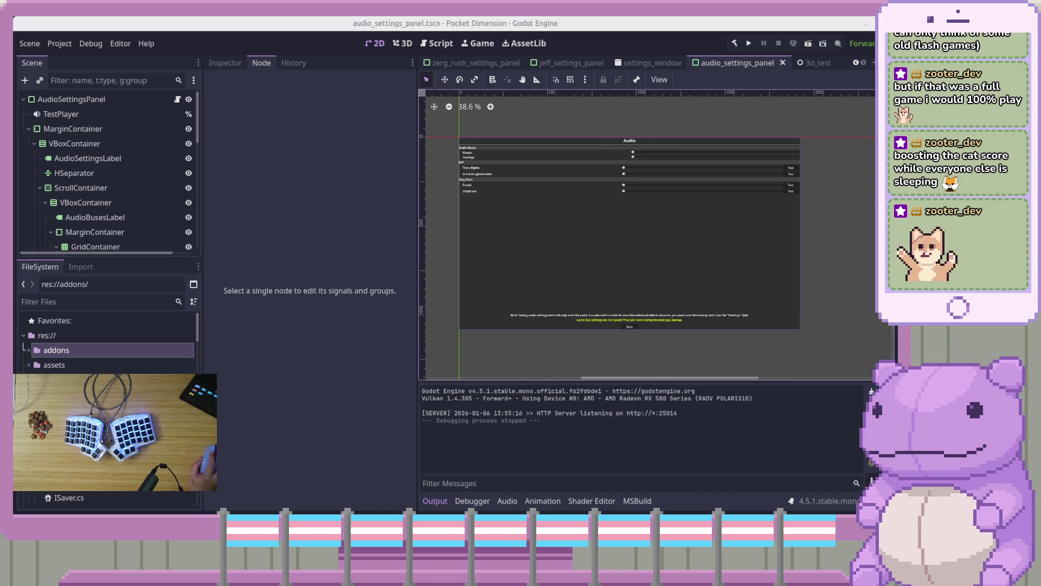
Step: Run ./pocket-dimension-0.5.0.x86_64 from a terminal in the 0.5.0 build folder
key("ctrl+alt+t")
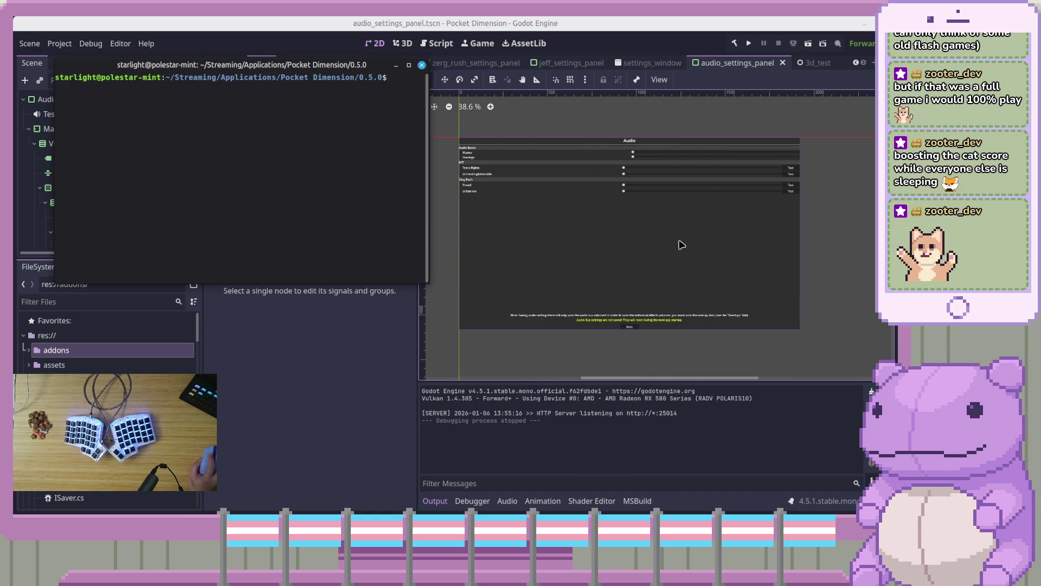
type("./pocke")
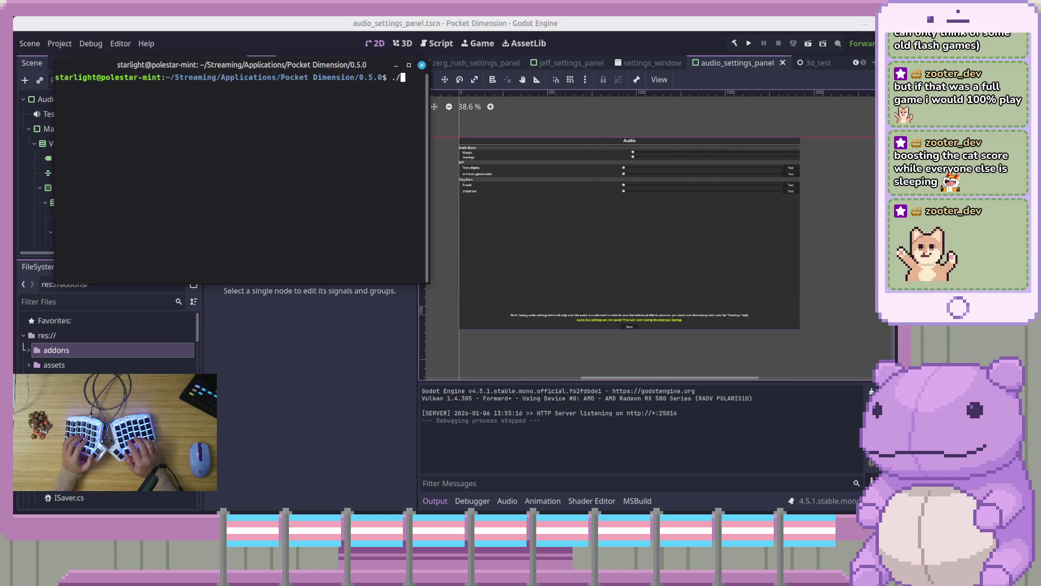
type("t-dimen")
key("Tab")
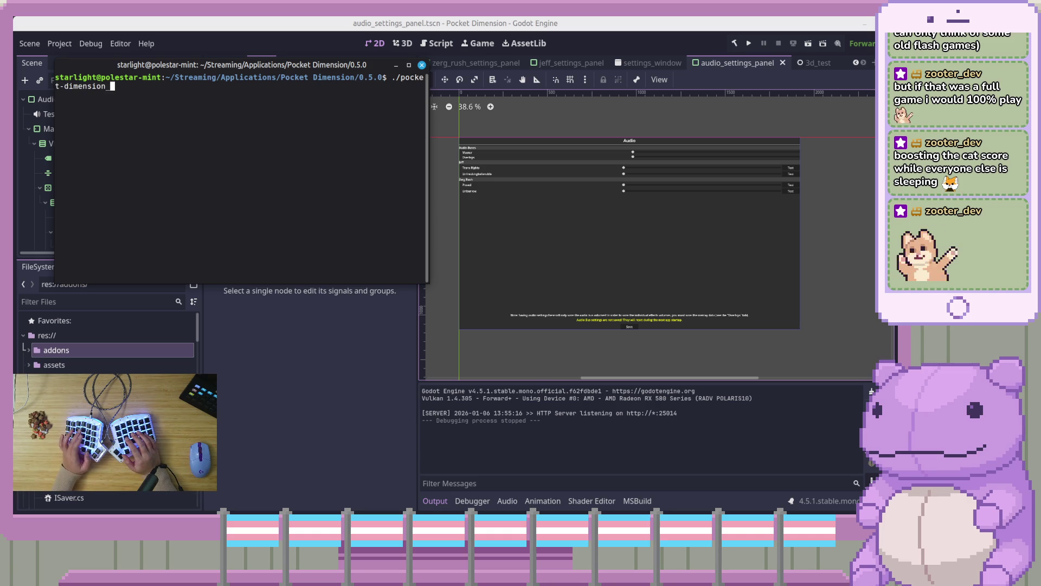
type("0.")
key("Tab")
key("Return")
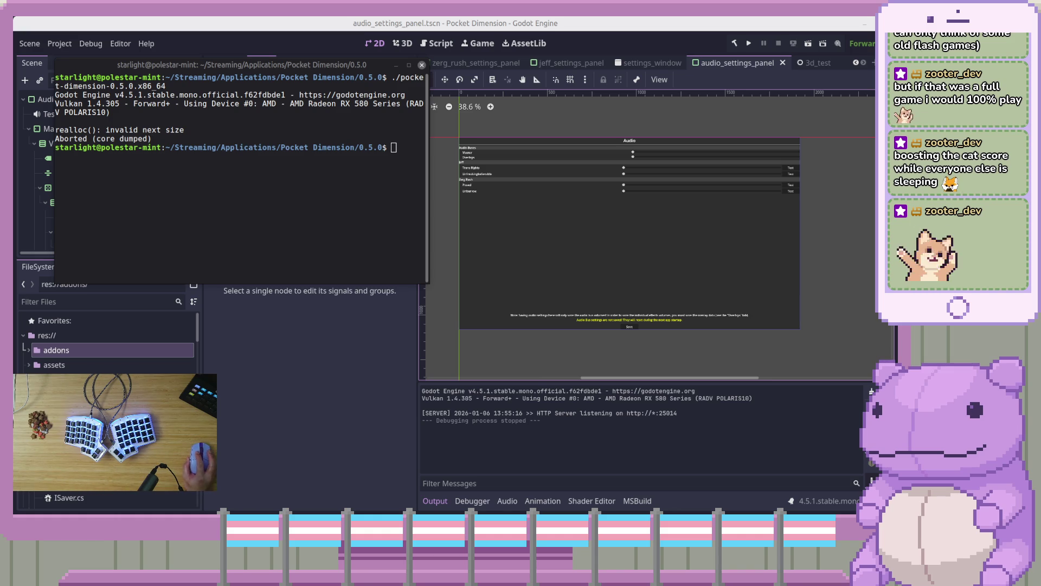
Step: Rerun the build, read the godot-ndi load errors in a widened window, then close the terminal
left_click(241, 201)
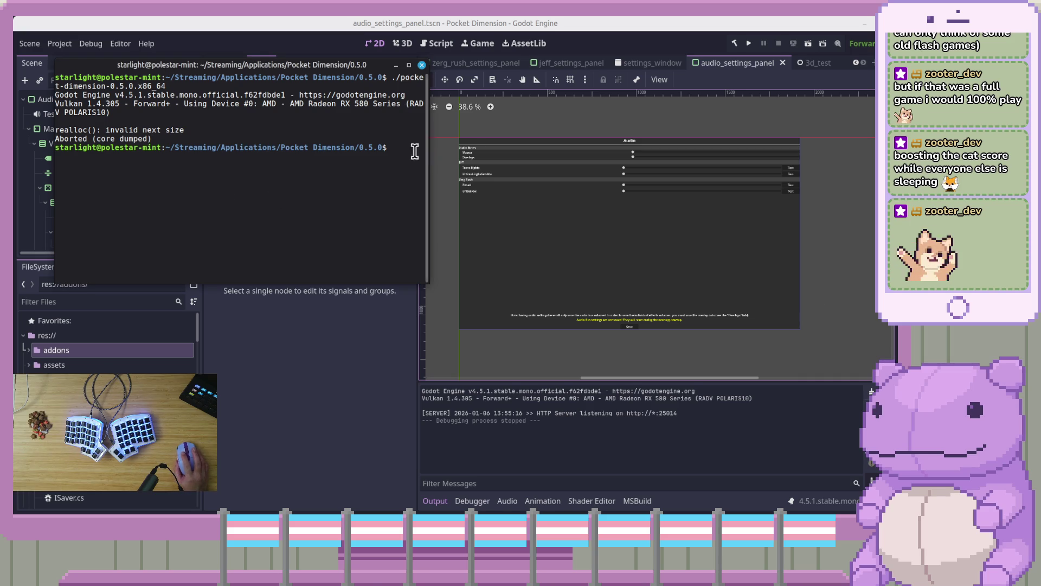
key("Up")
key("Return")
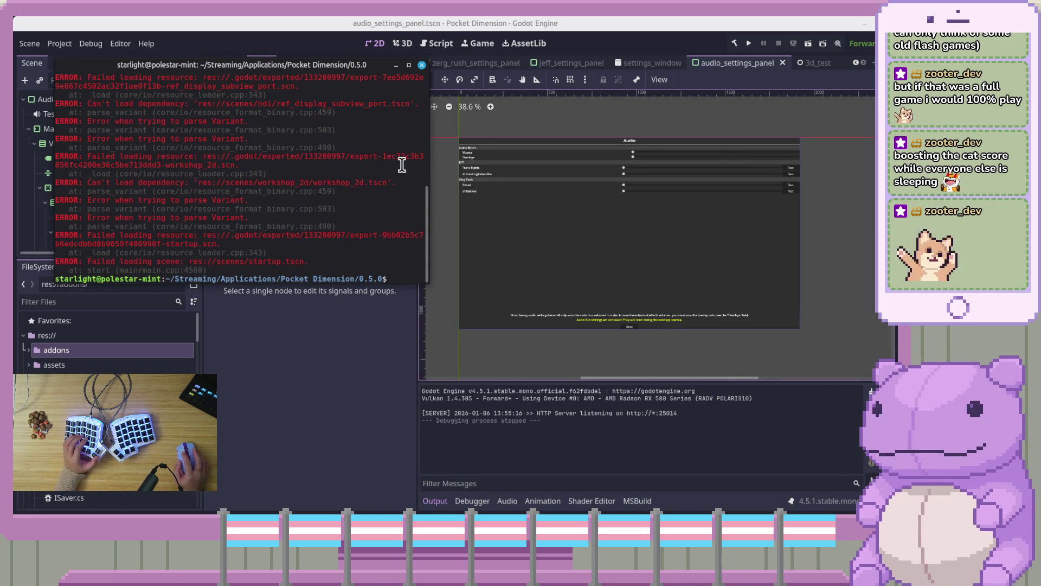
scroll(407, 236, "up", 5)
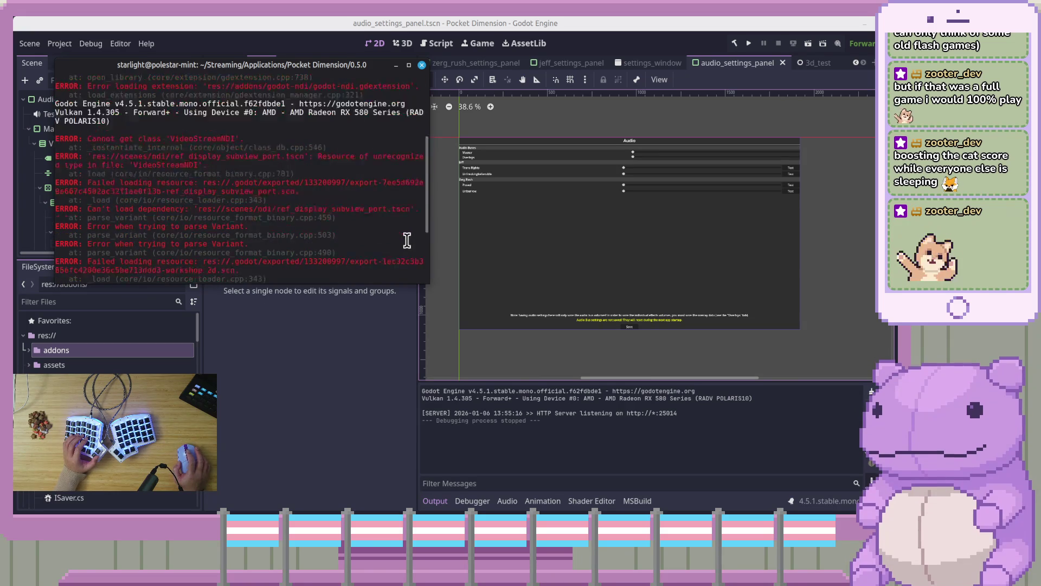
scroll(407, 241, "up", 3)
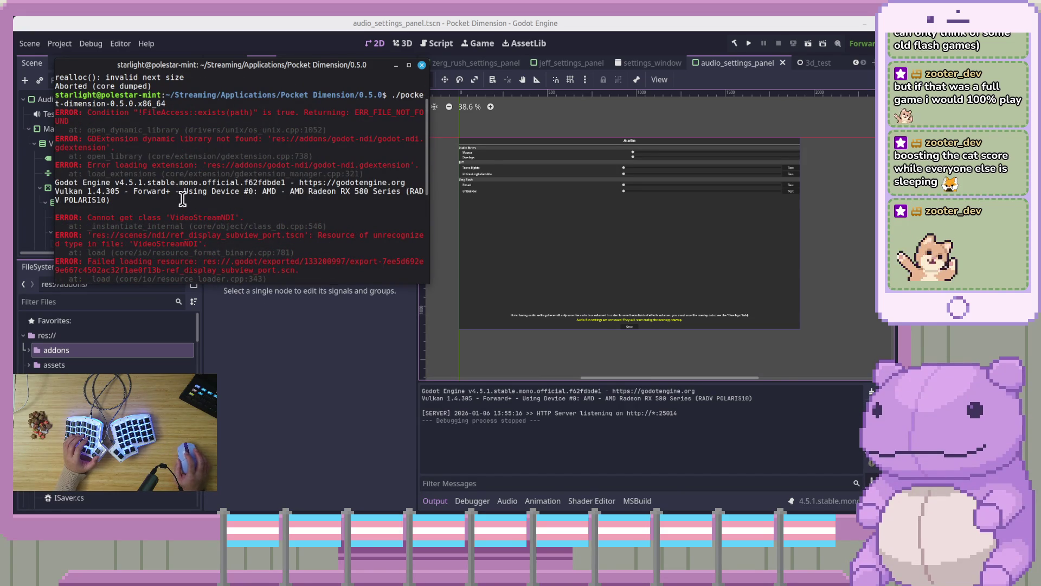
left_click_drag(424, 147, 797, 164)
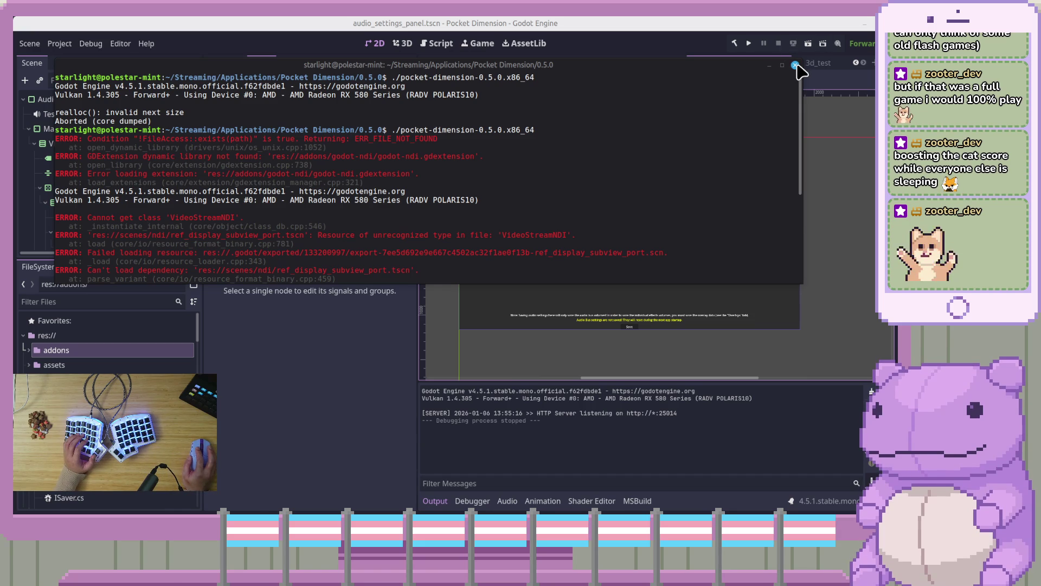
left_click(795, 66)
Step: Open Project Settings and search its properties for 'ndi'
left_click(29, 43)
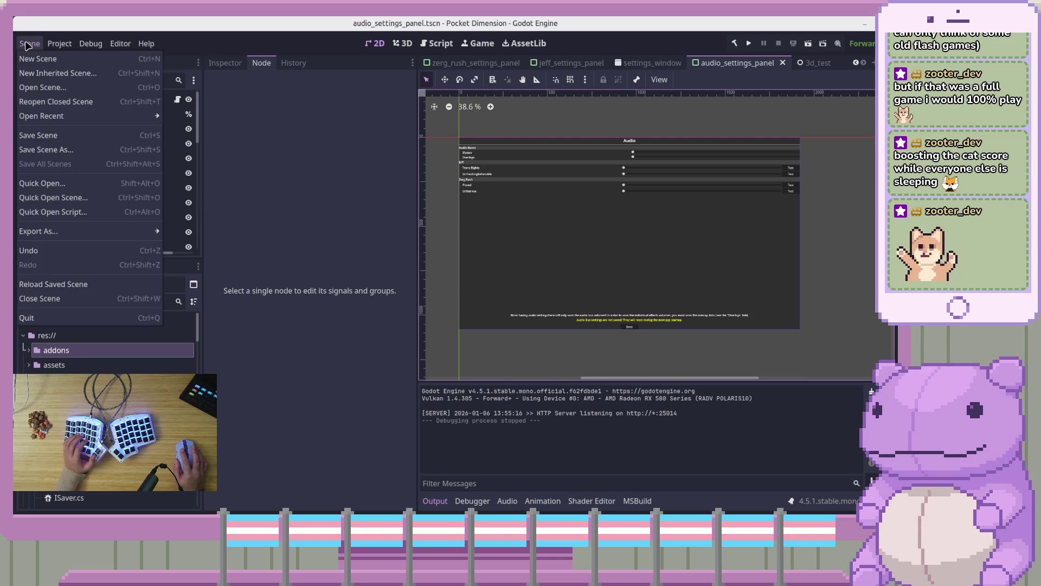
left_click(72, 59)
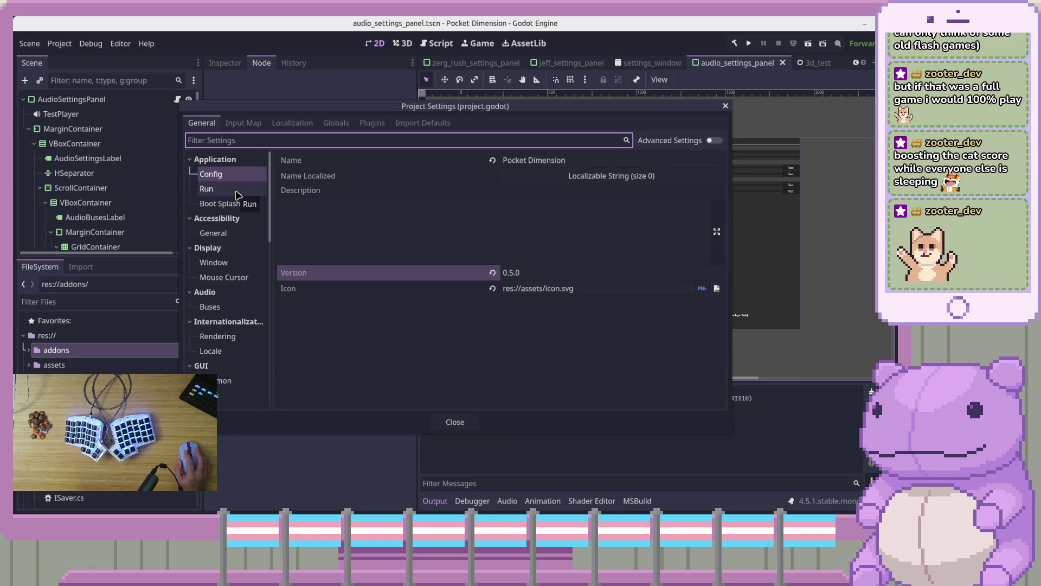
scroll(244, 379, "down", 10)
scroll(246, 385, "up", 5)
scroll(245, 385, "up", 8)
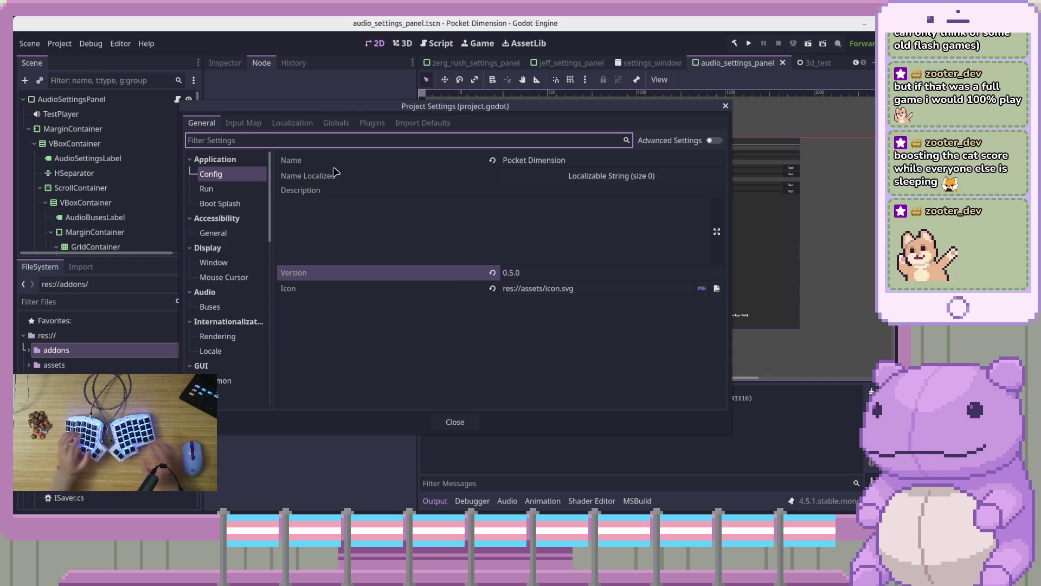
mouse_move(335, 171)
type("ndi")
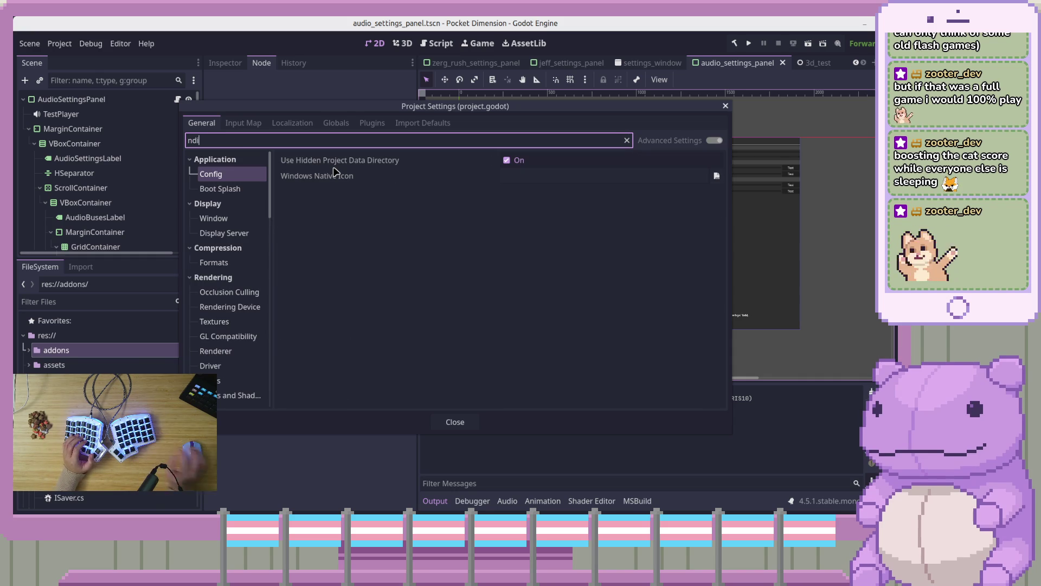
scroll(237, 261, "down", 10)
scroll(238, 260, "down", 5)
Step: Inspect the installed godottpd plugin and the autoload Globals list
left_click(372, 122)
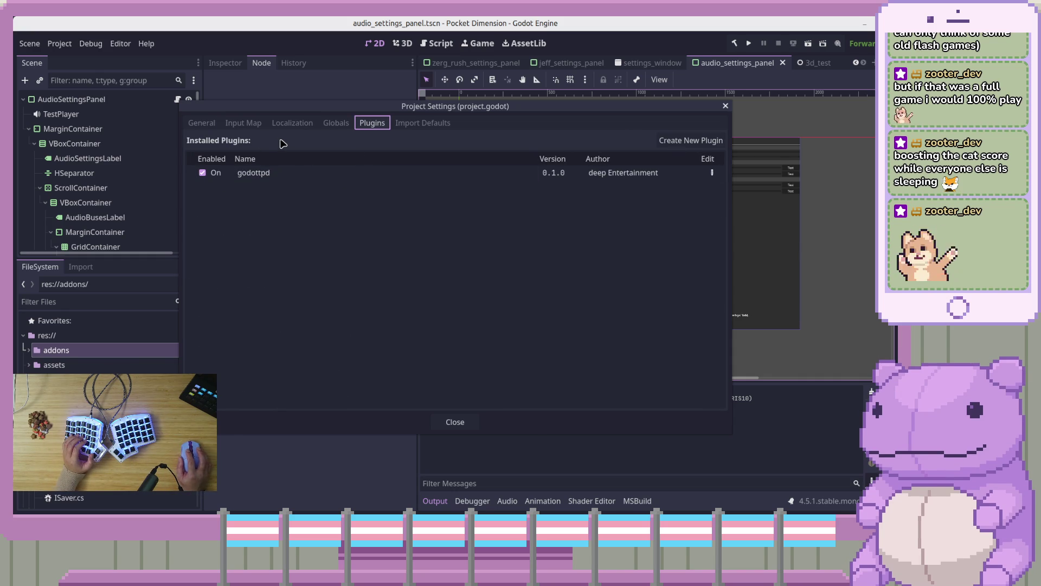
left_click(319, 243)
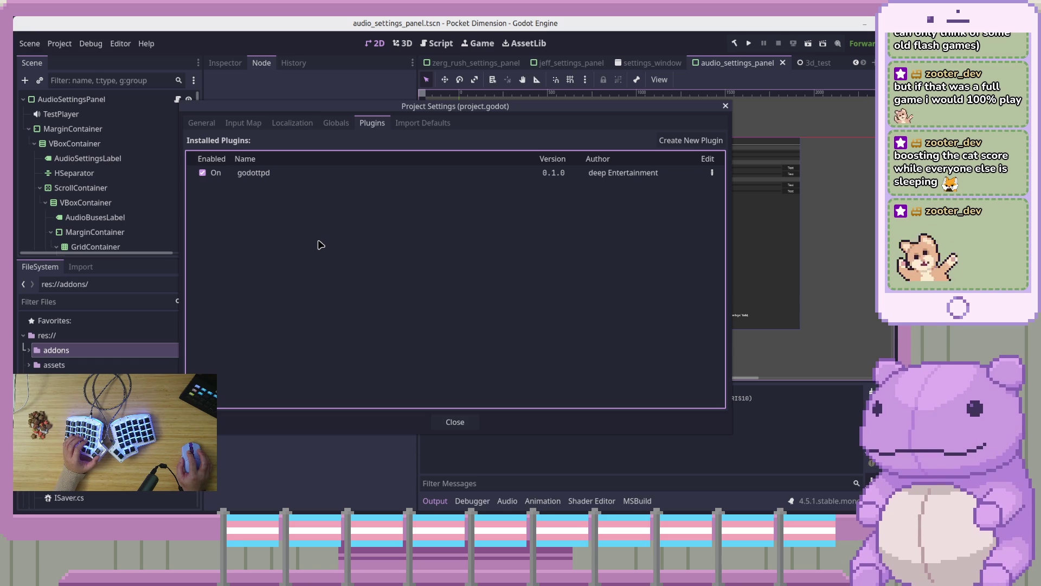
mouse_move(316, 174)
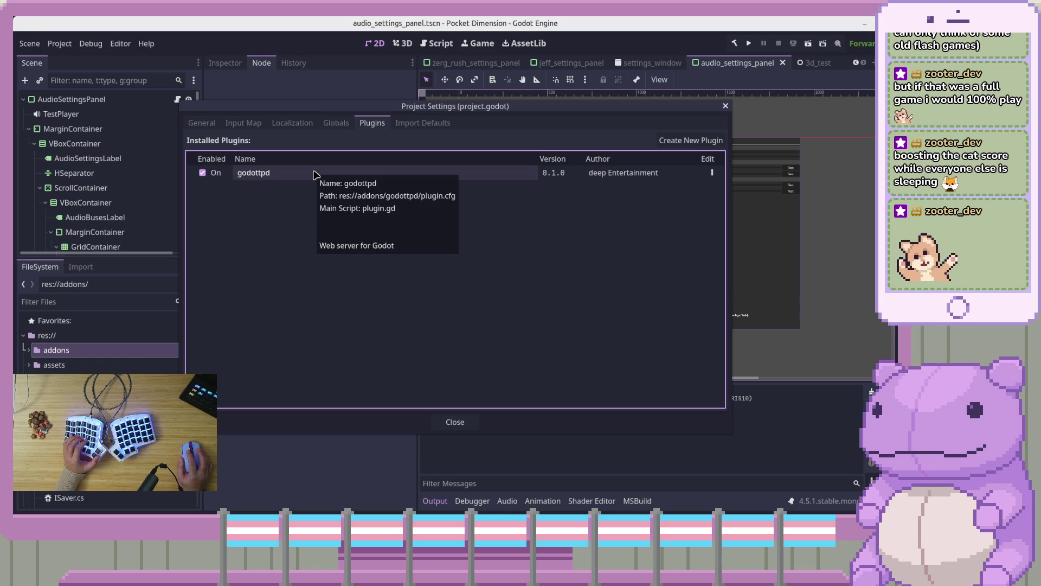
left_click(336, 123)
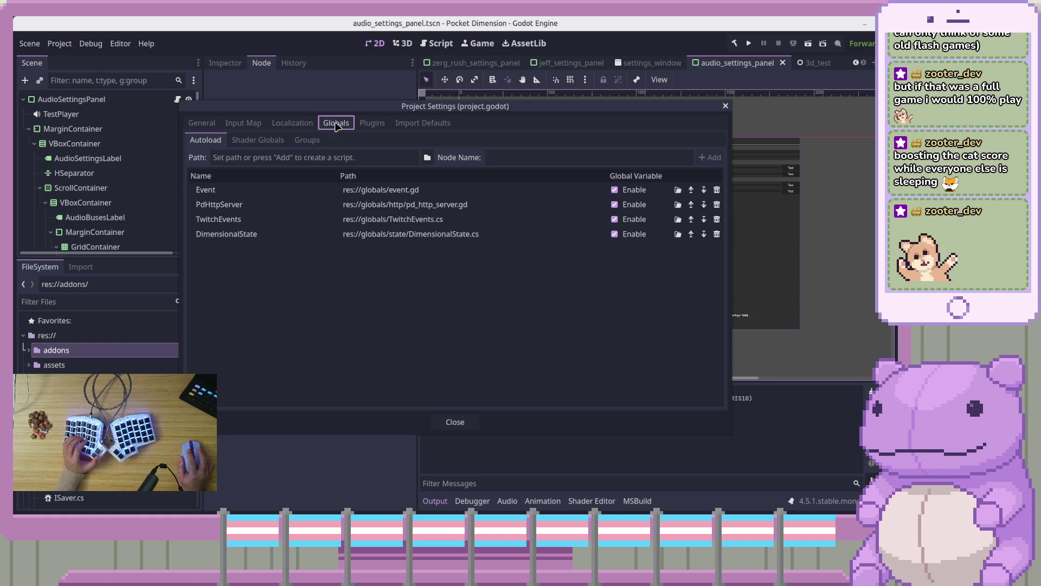
left_click(380, 130)
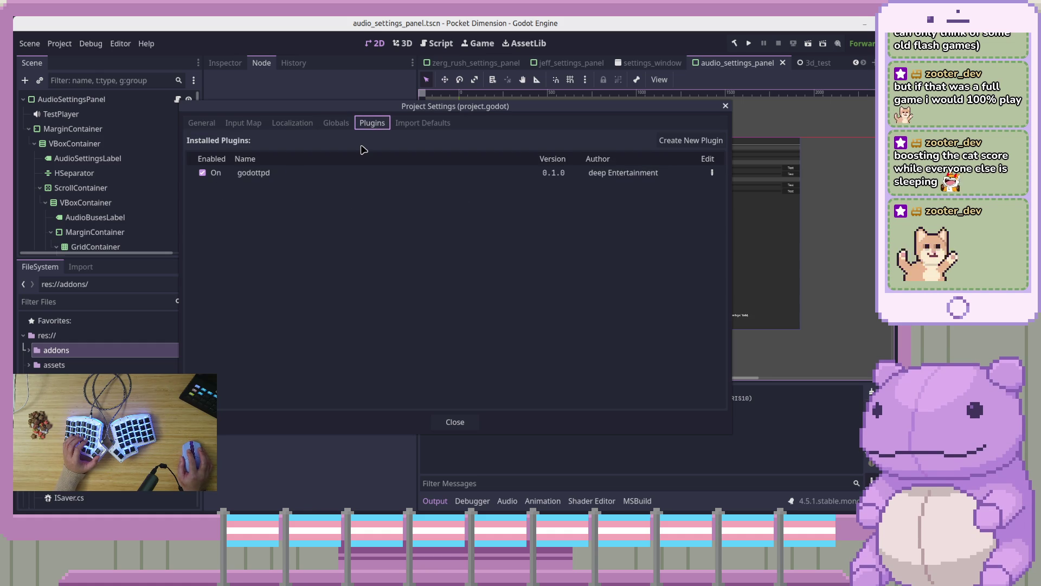
Step: Glance at Localization and Import Defaults, close Project Settings, and switch to settings_window
left_click(285, 125)
left_click(371, 127)
left_click(413, 131)
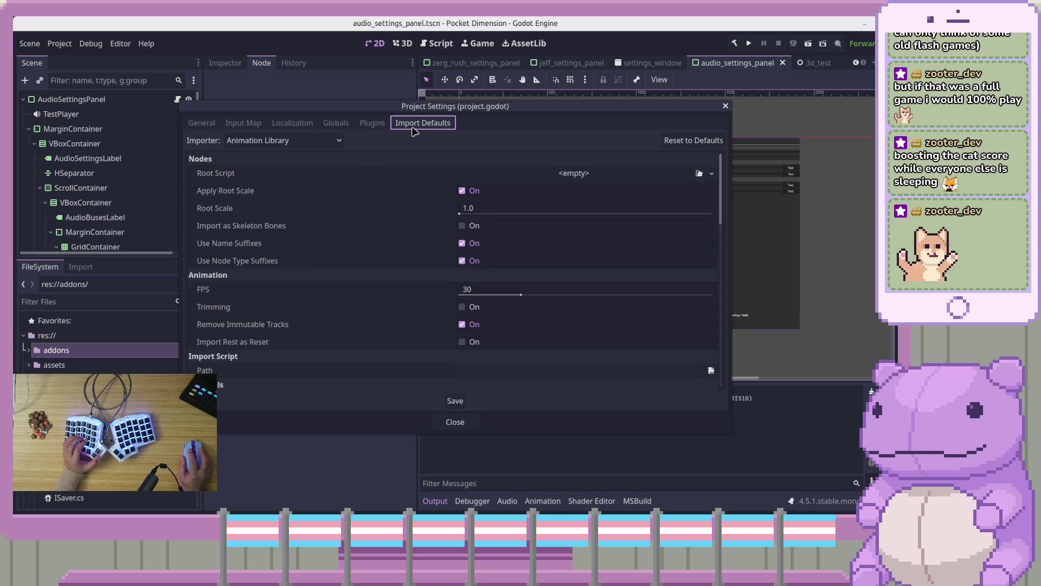
left_click(379, 126)
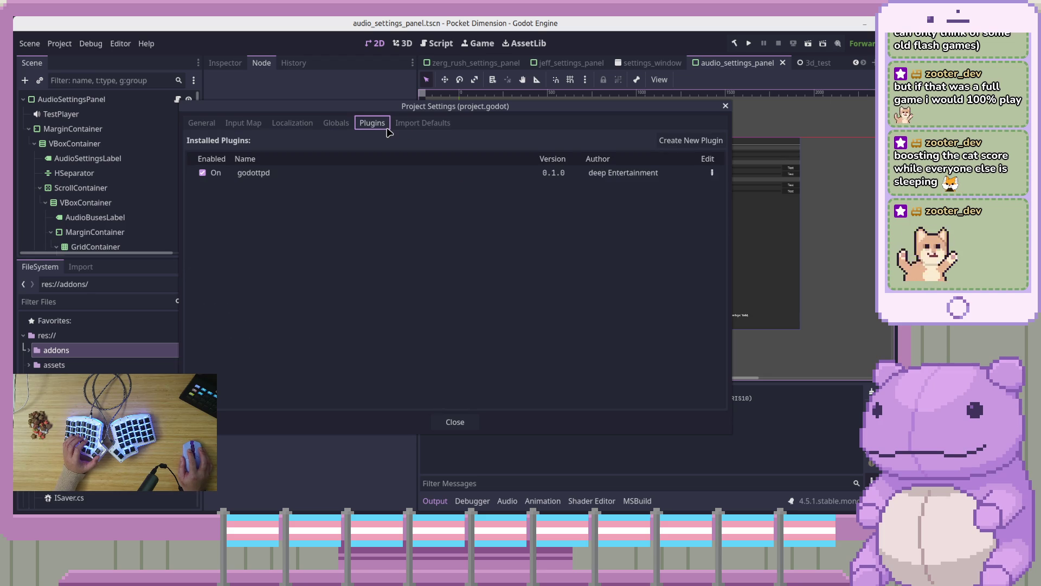
left_click(726, 106)
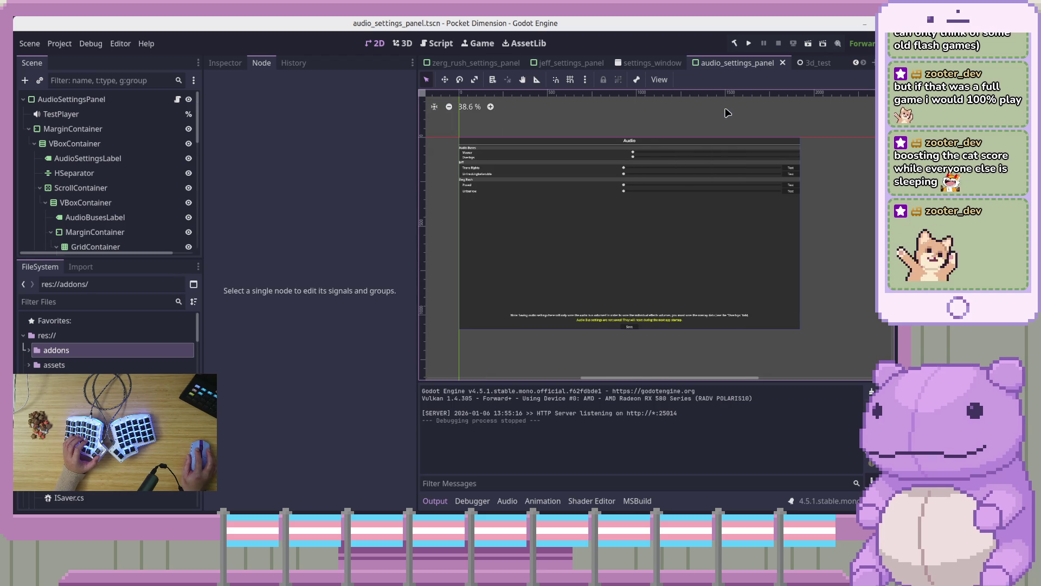
left_click(651, 63)
Step: Start a project reload but dismiss the save-before-reload prompt
left_click(60, 43)
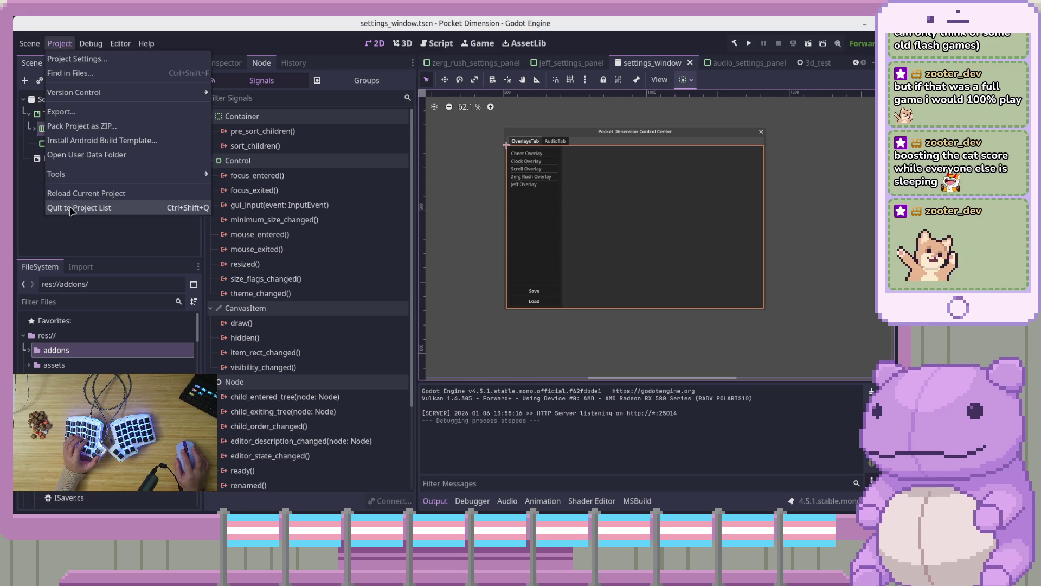
left_click(82, 193)
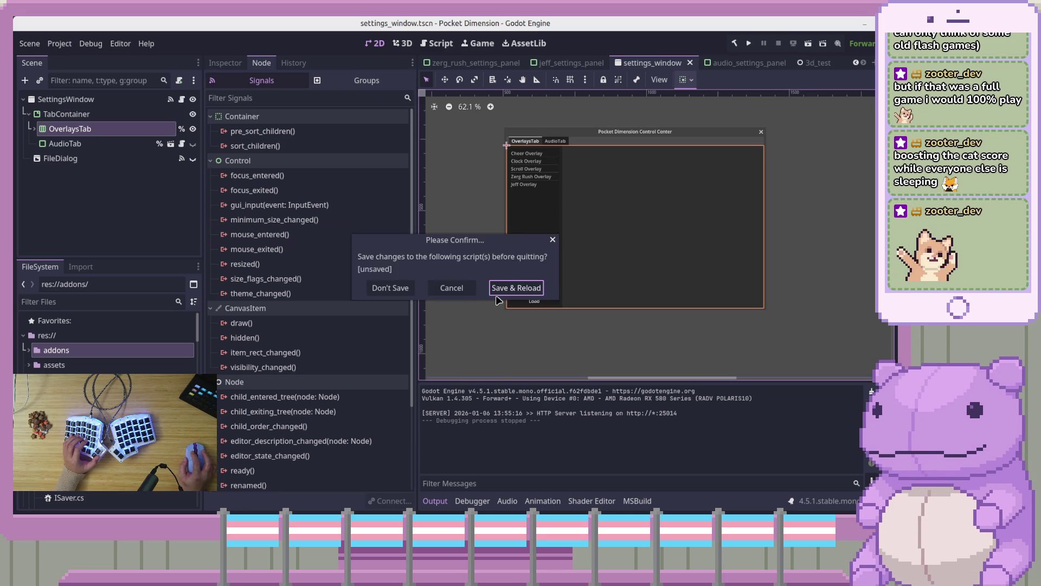
left_click(390, 288)
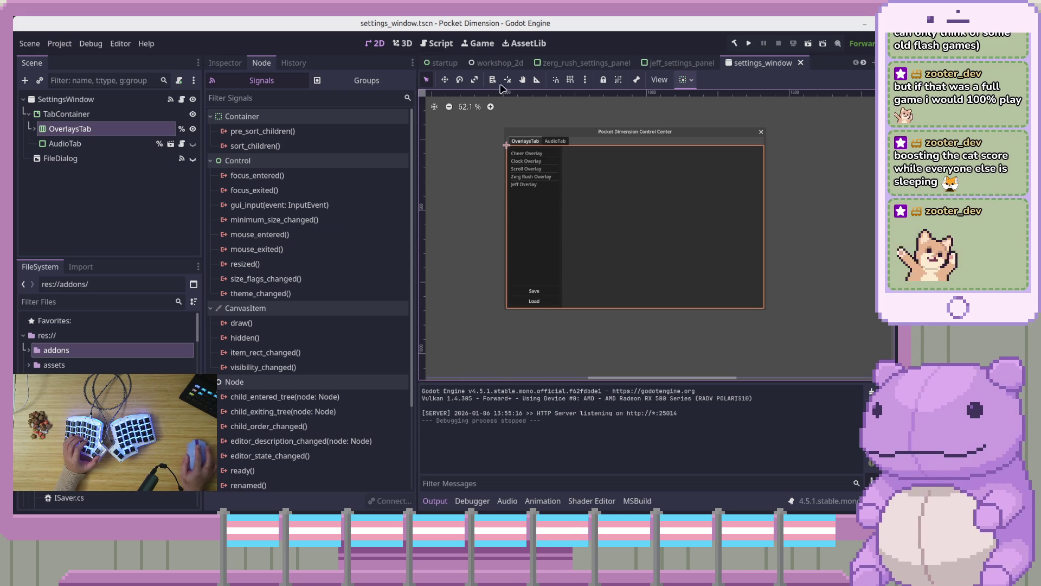
Step: Close the [unsaved] script in the script editor without saving it
left_click(437, 43)
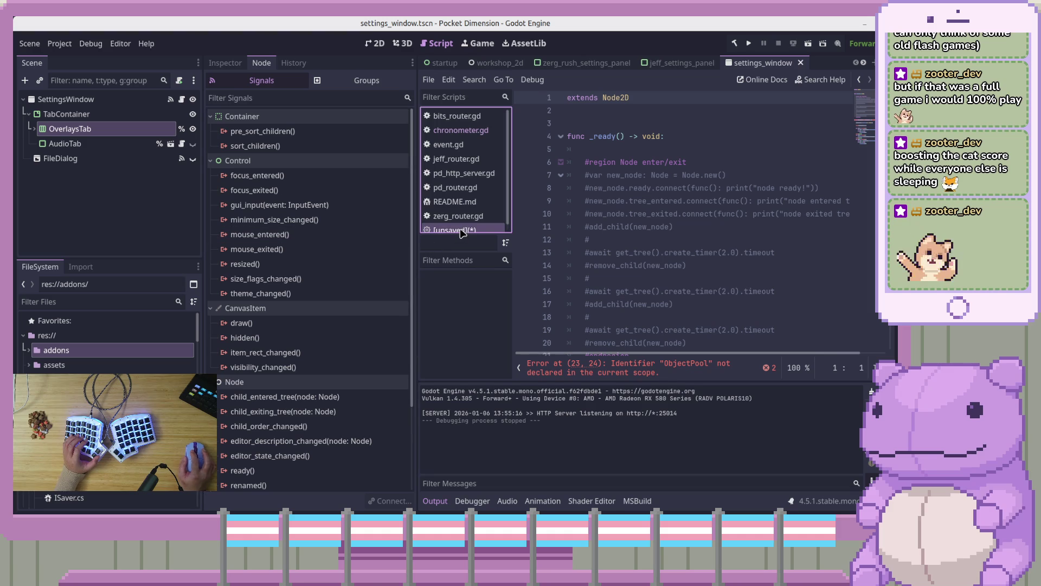
right_click(500, 232)
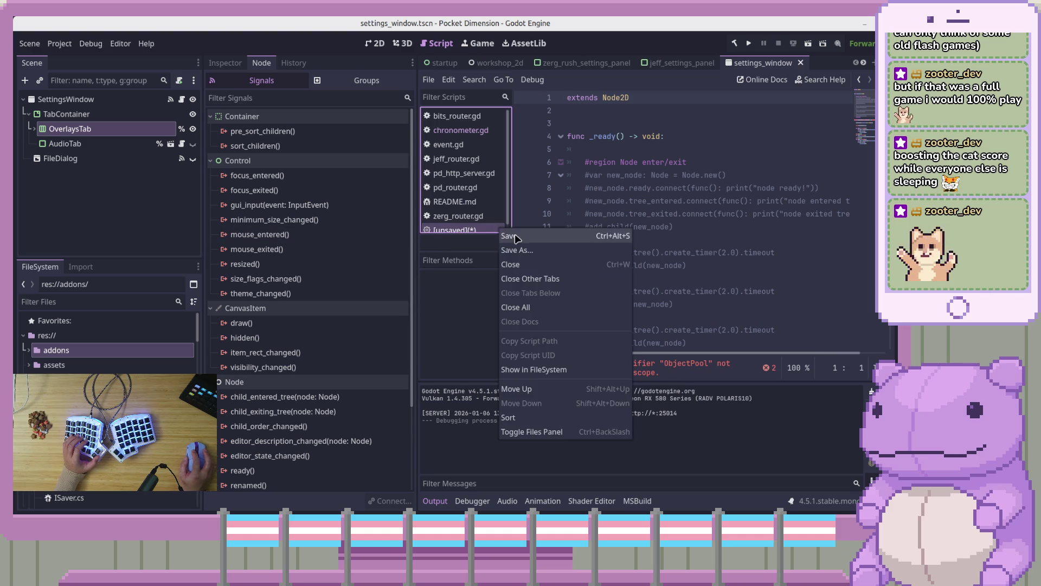
left_click(553, 265)
left_click(434, 287)
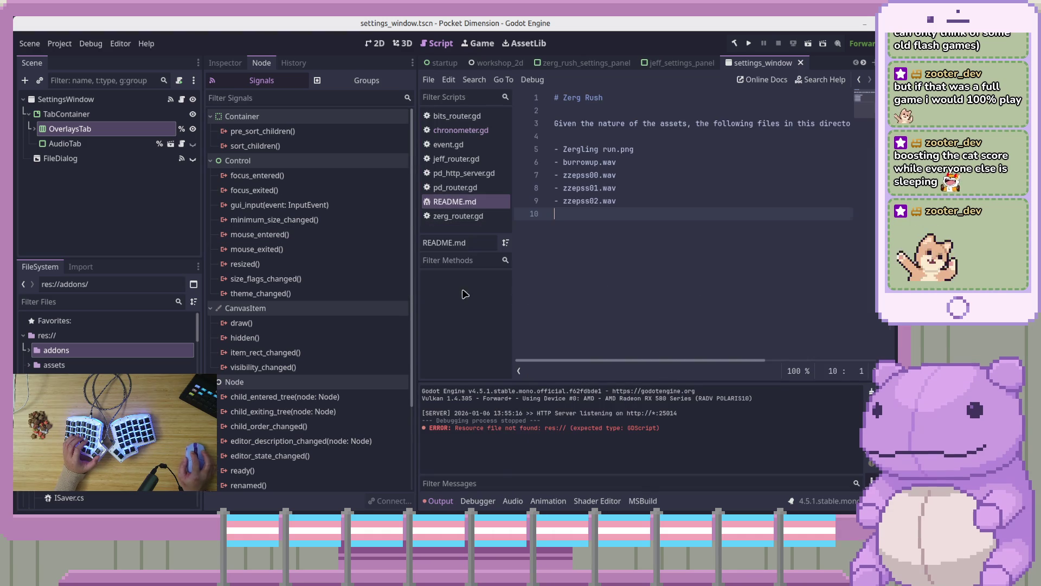
Step: Reload the current project and place the caret at the end of line 9
left_click(30, 43)
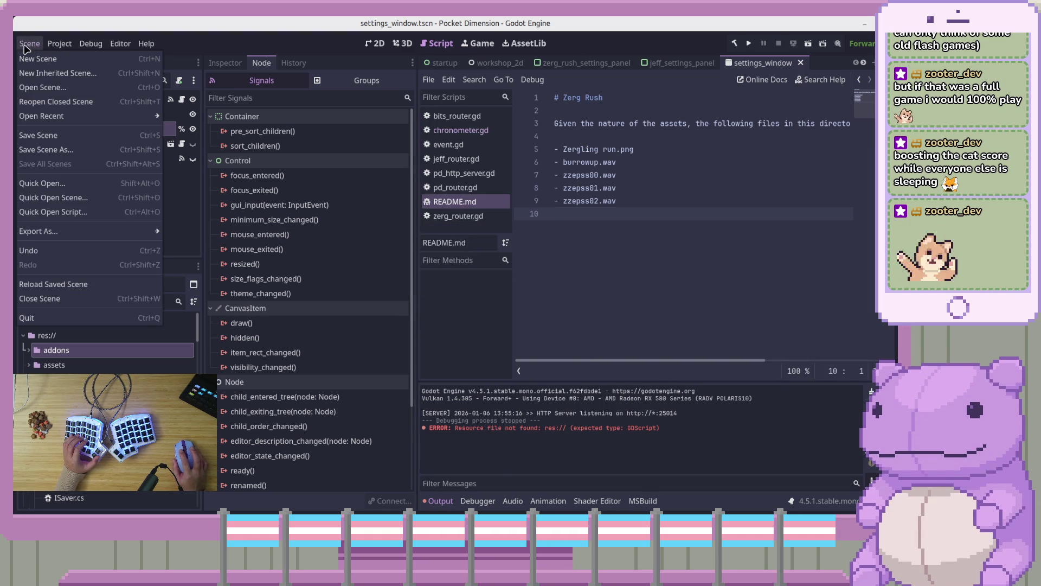
mouse_move(62, 43)
left_click(86, 193)
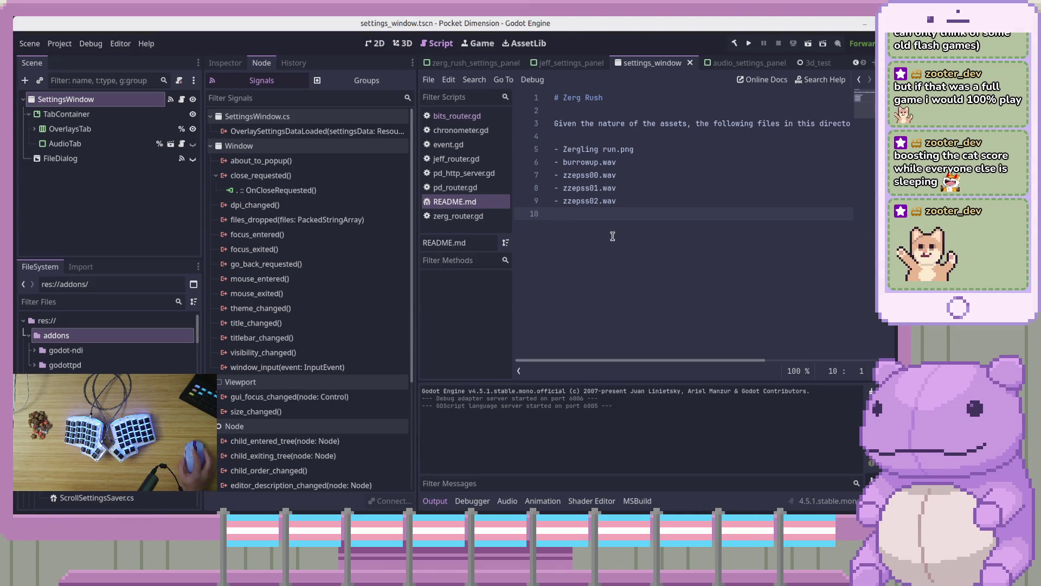
left_click(681, 204)
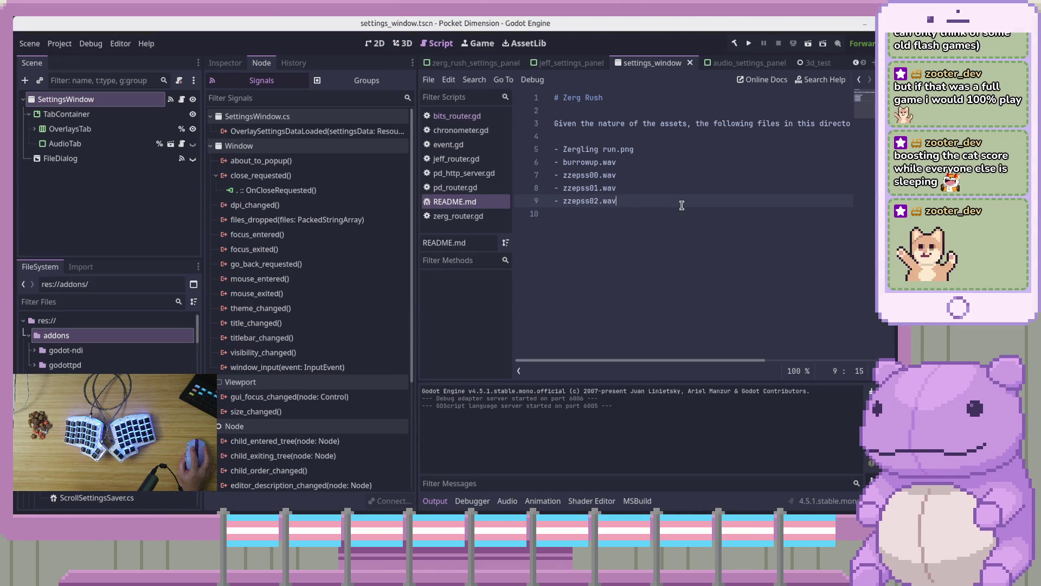
Step: Briefly open Project Settings and close it again
left_click(59, 43)
left_click(75, 57)
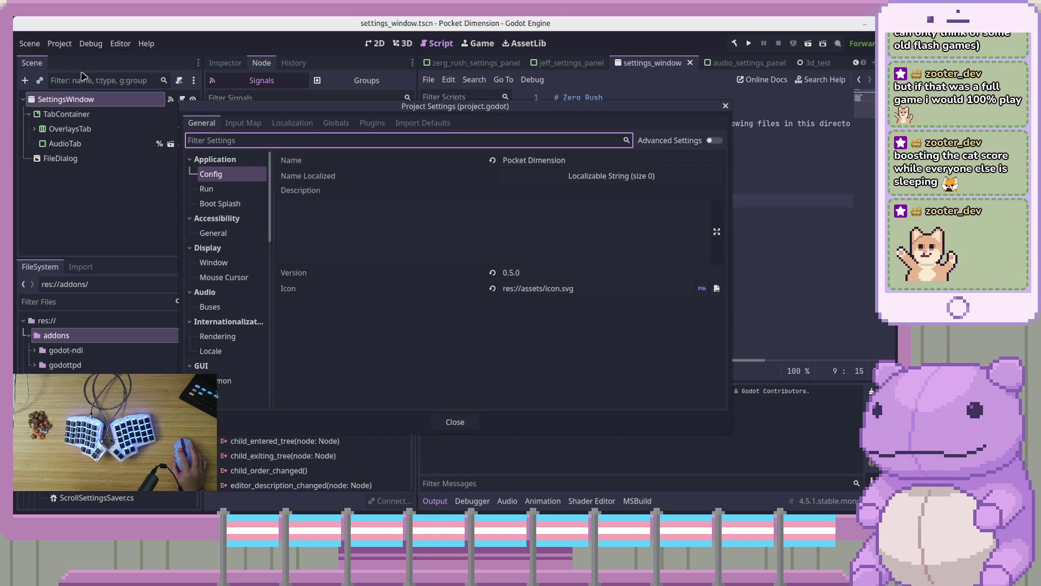
left_click(471, 301)
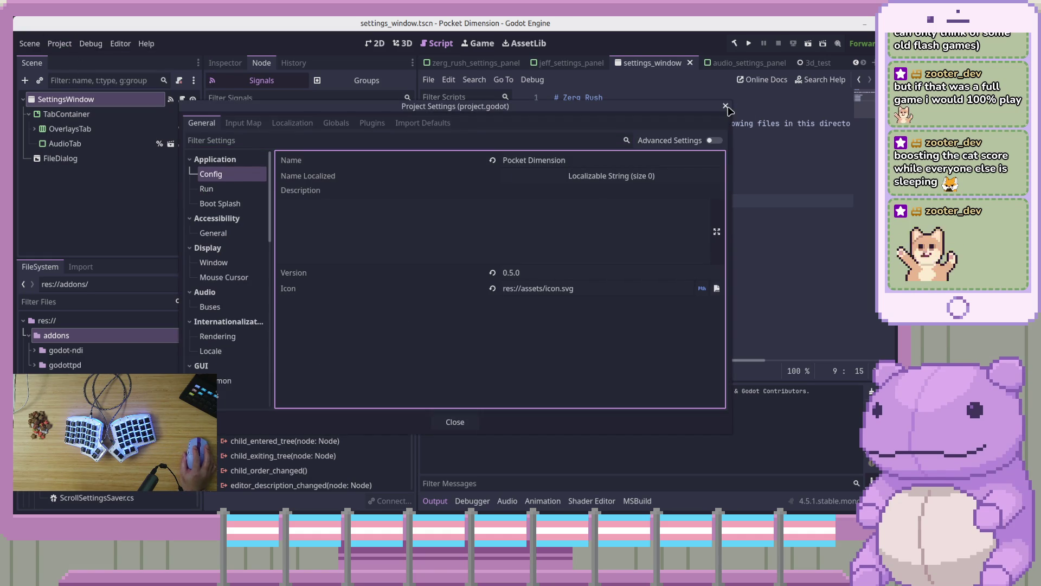
left_click(726, 106)
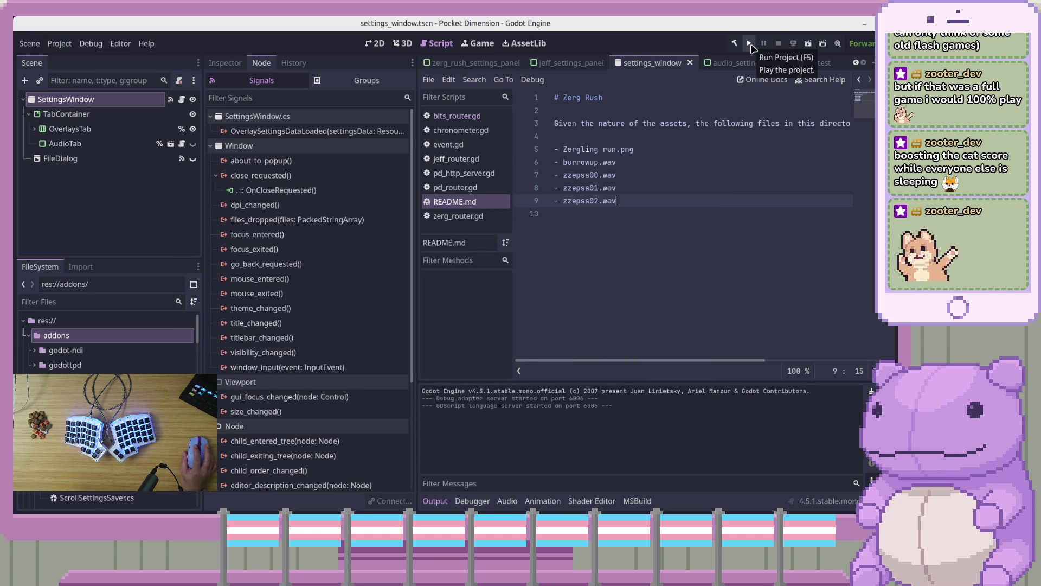
Step: Review the godottpd plugin, Globals, Localization and Input Map tabs in Project Settings
left_click(60, 44)
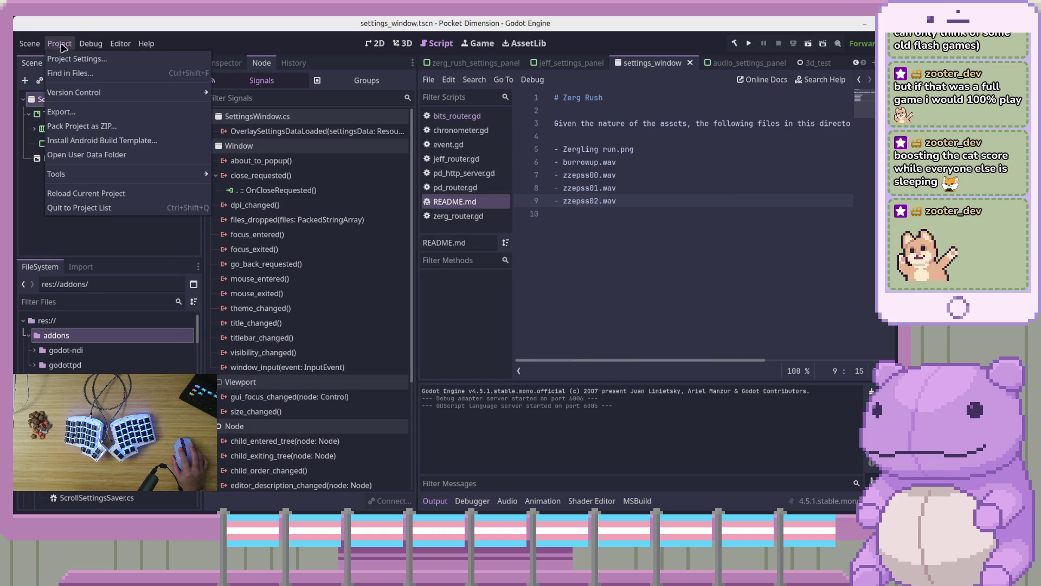
left_click(76, 60)
left_click(371, 123)
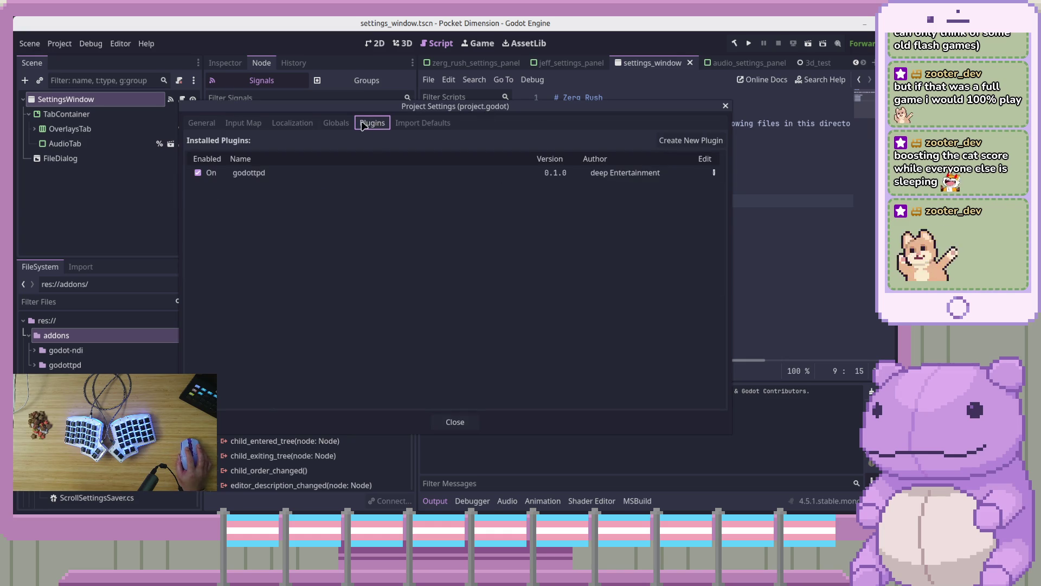
left_click(336, 123)
left_click(372, 123)
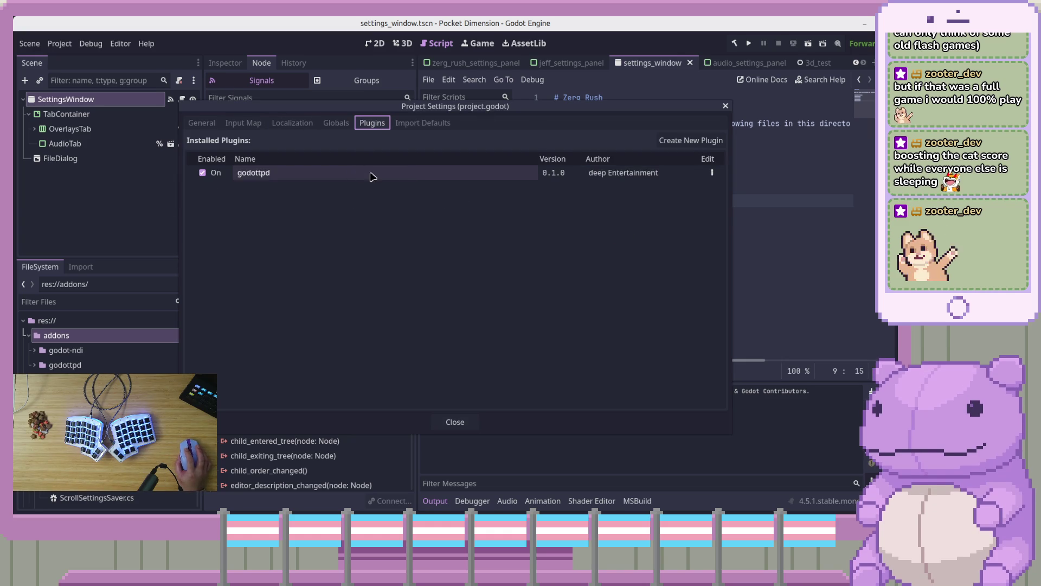
left_click(404, 174)
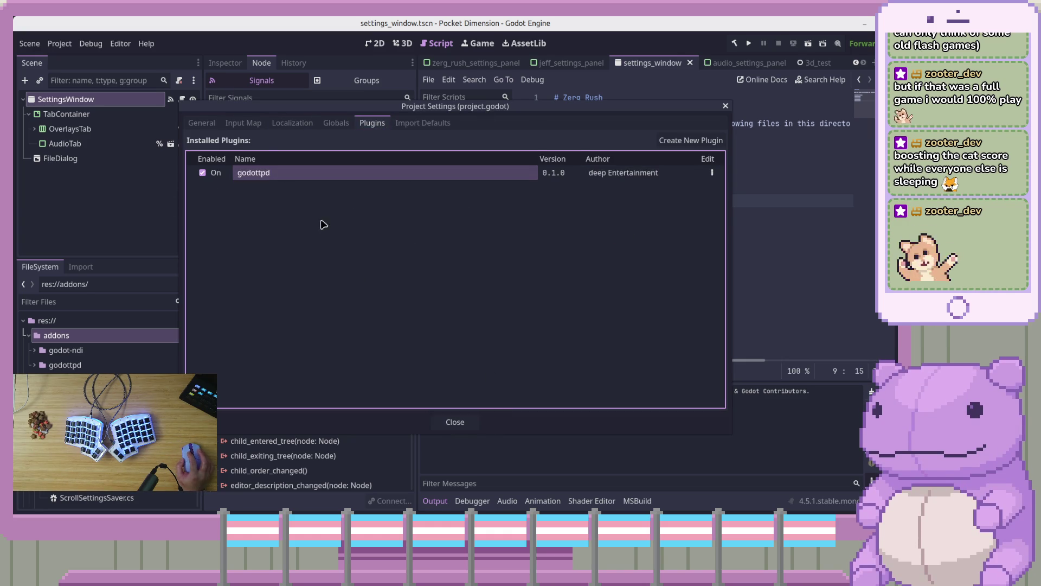
left_click(304, 123)
left_click(257, 123)
left_click(336, 123)
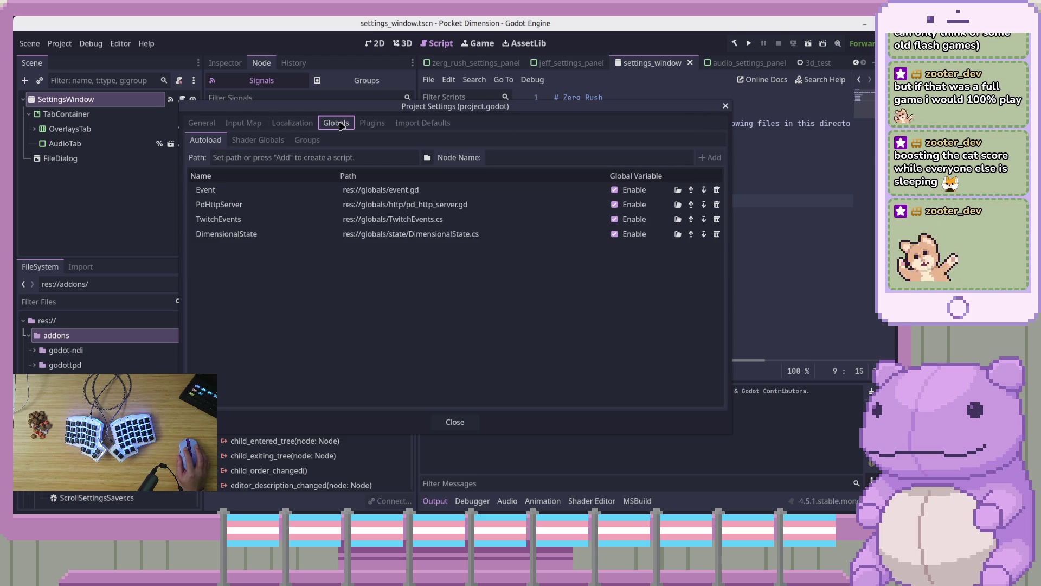
left_click(202, 123)
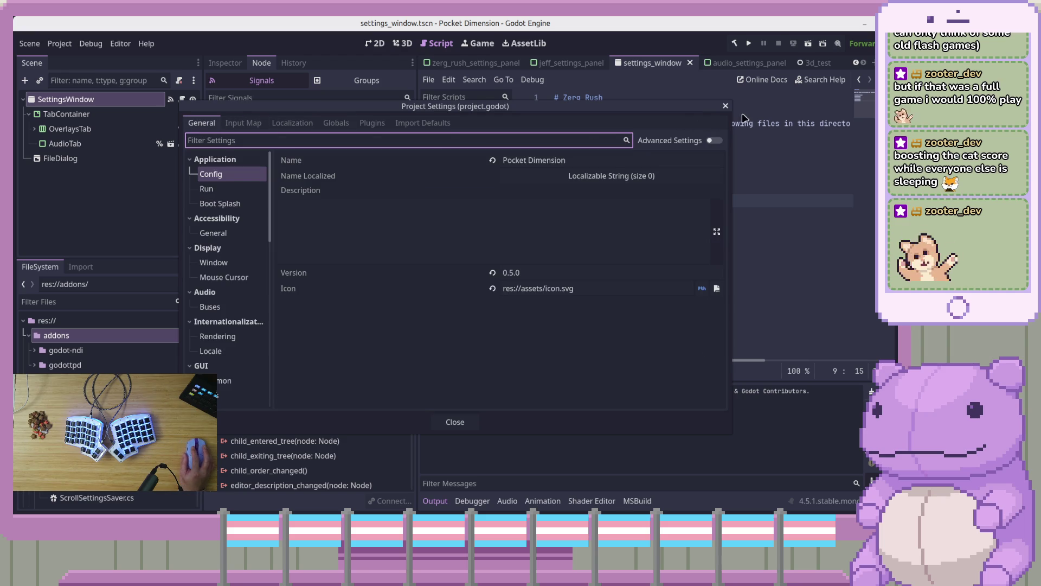
left_click(726, 106)
Step: Run the project, stop the game with F8, and switch to Visual Studio Code
left_click(130, 215)
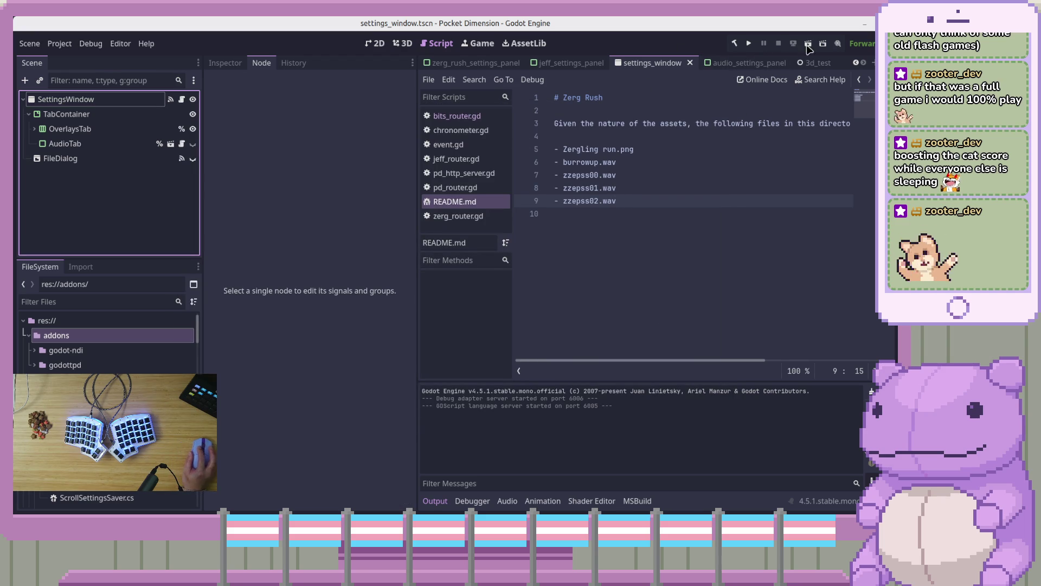
left_click(748, 47)
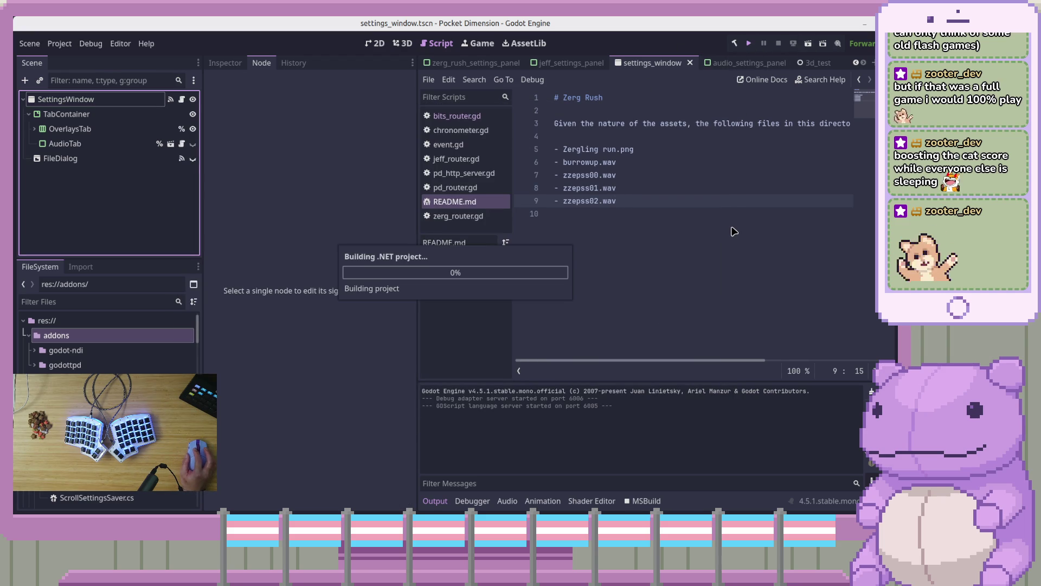
mouse_move(775, 88)
left_mouse_down()
mouse_move(662, 88)
mouse_move(523, 65)
left_mouse_up()
key("F8")
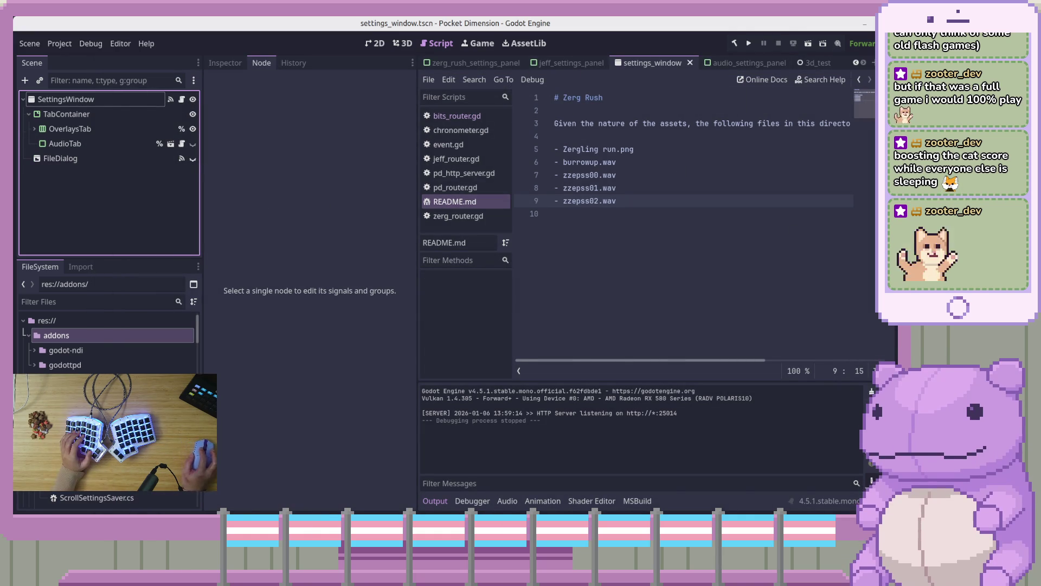
key("alt+Tab")
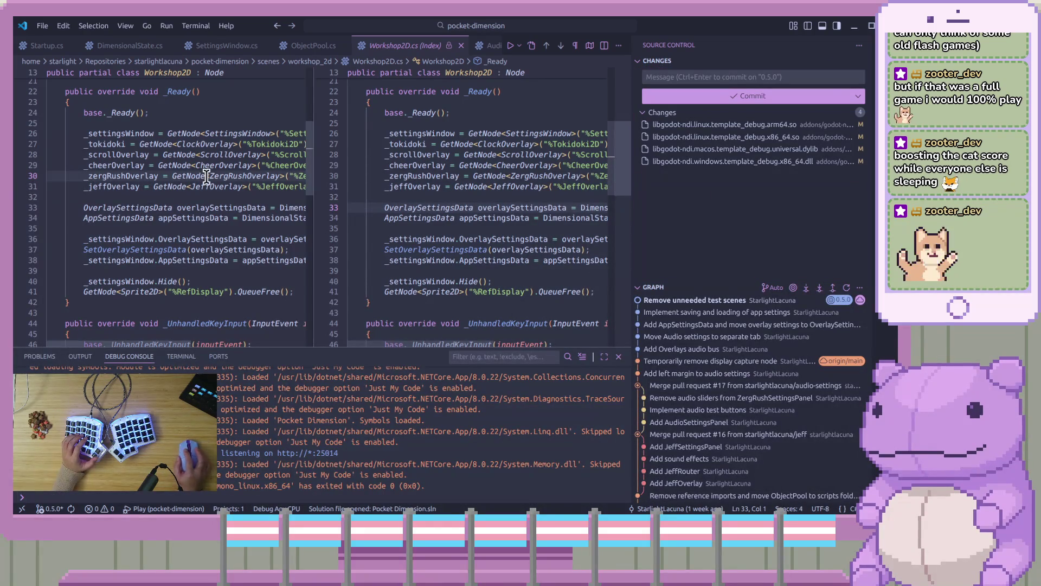
Step: Open scenes/workshop_2d/Workshop2D.cs from the Visual Studio Code Explorer tree
key("ctrl+shift+e")
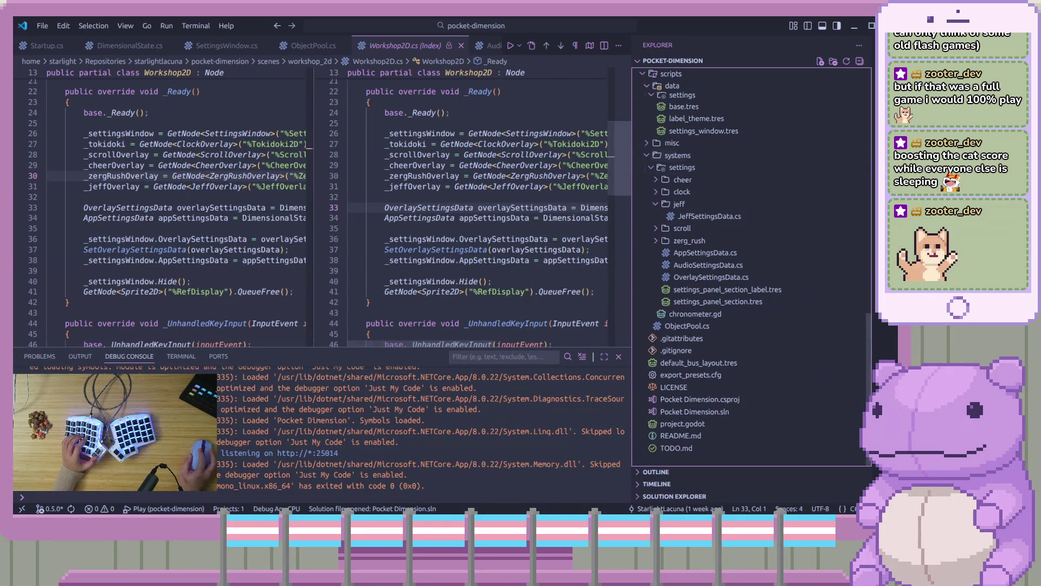
key("alt+Tab")
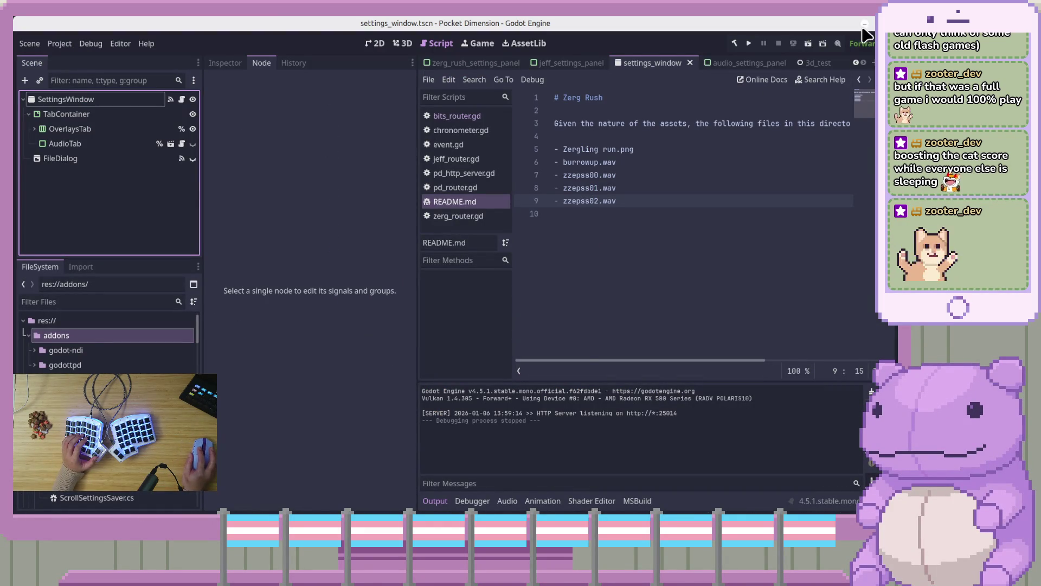
key("alt+Tab")
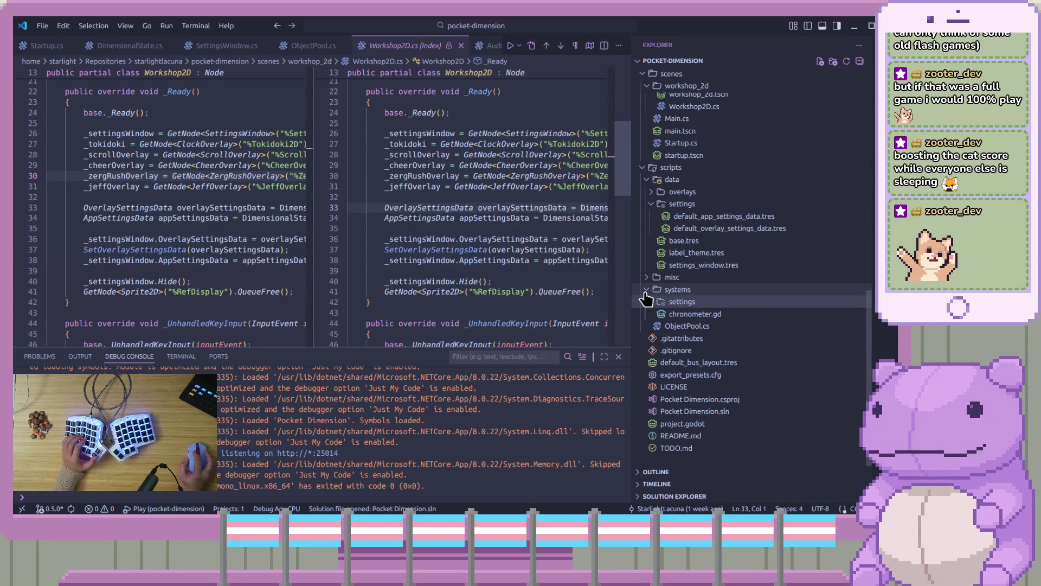
left_click(647, 291)
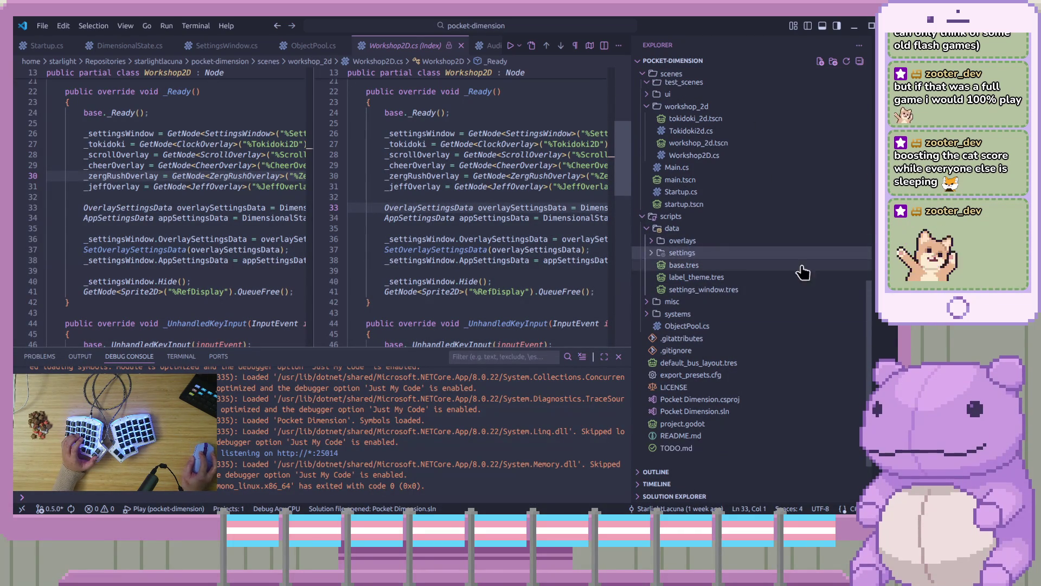
left_click(682, 281)
left_click(779, 319)
left_click(779, 320)
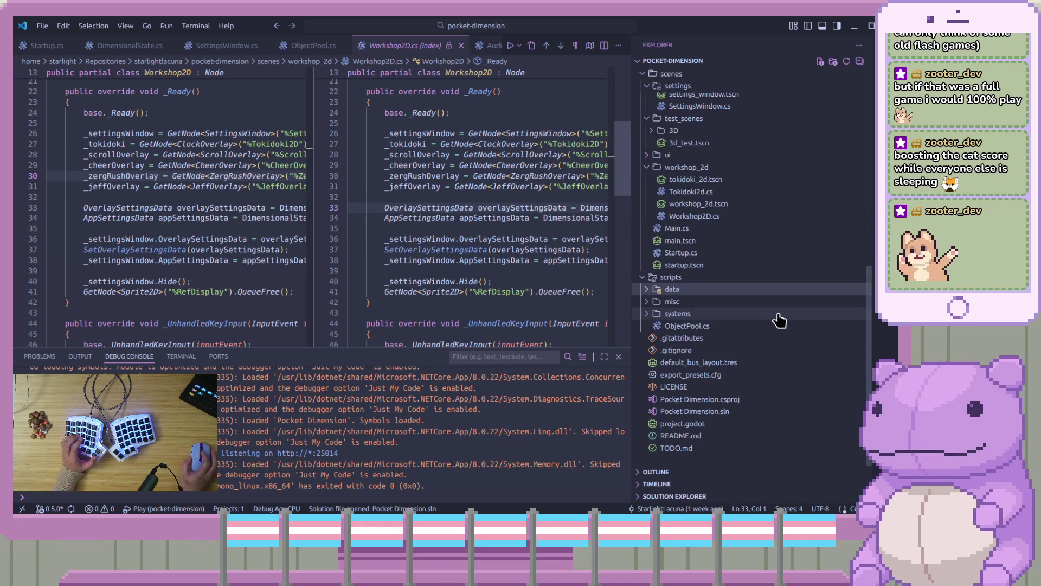
left_click(640, 278)
scroll(663, 239, "up", 2)
scroll(662, 238, "up", 2)
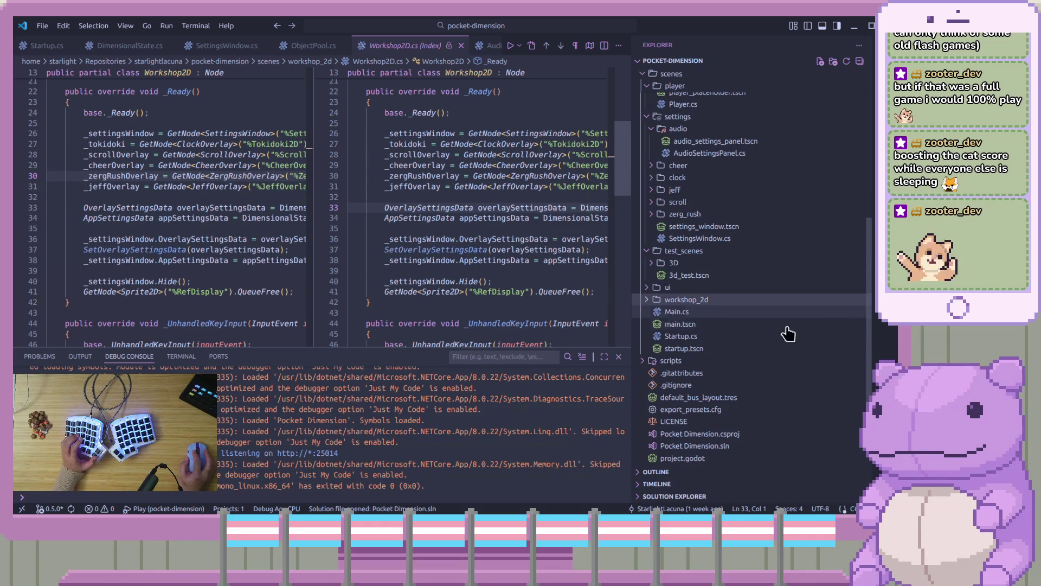
left_click(657, 303)
left_click(665, 327)
scroll(683, 391, "up", 3)
left_click(714, 459)
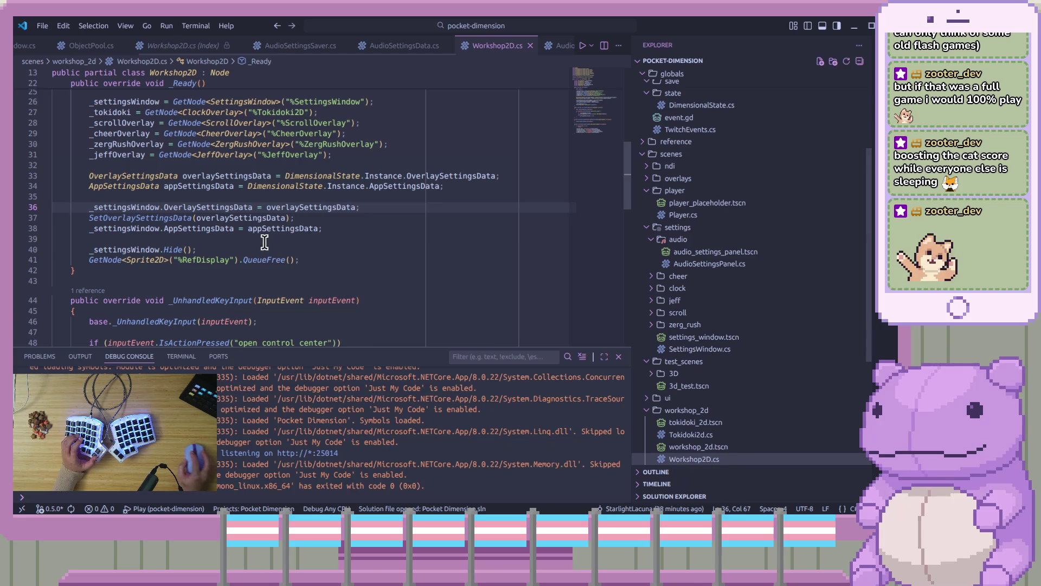
Step: Comment out line 41, the RefDisplay QueueFree() call, and return to Godot
scroll(474, 291, "up", 8)
scroll(473, 291, "down", 15)
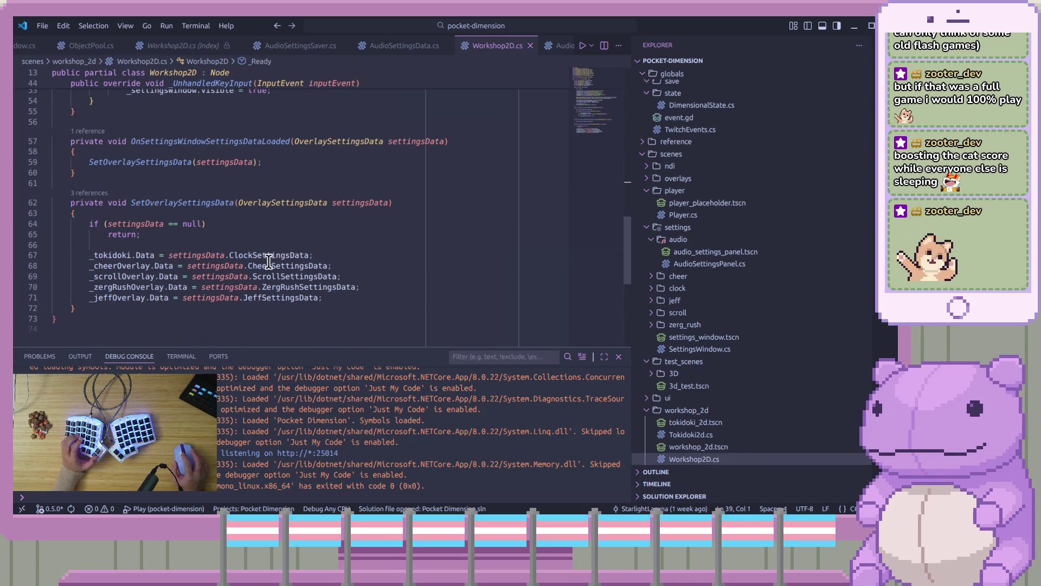
scroll(224, 260, "up", 3)
scroll(223, 260, "up", 9)
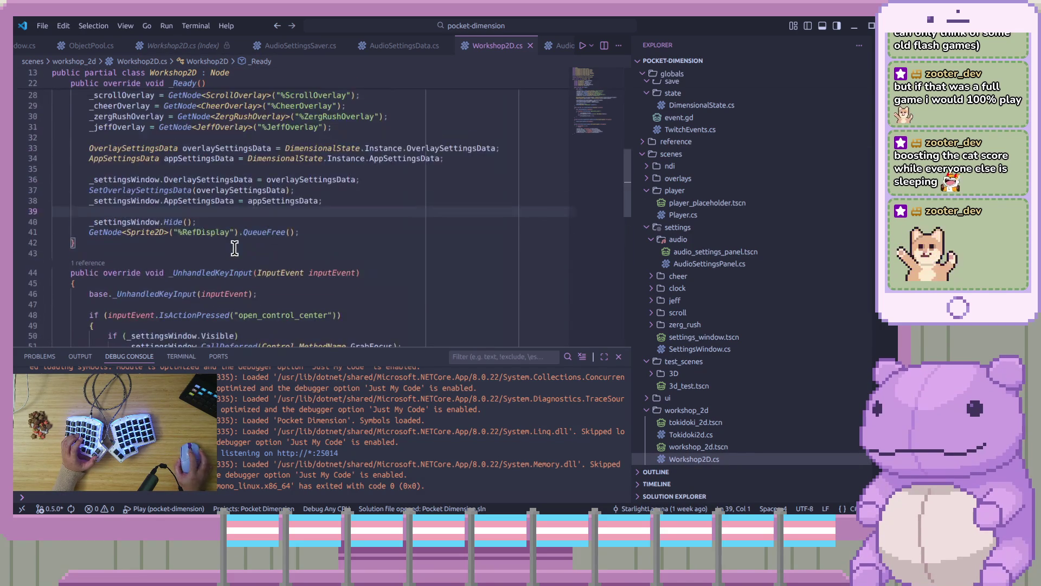
scroll(239, 240, "down", 4)
left_click(329, 260)
key("ctrl+slash")
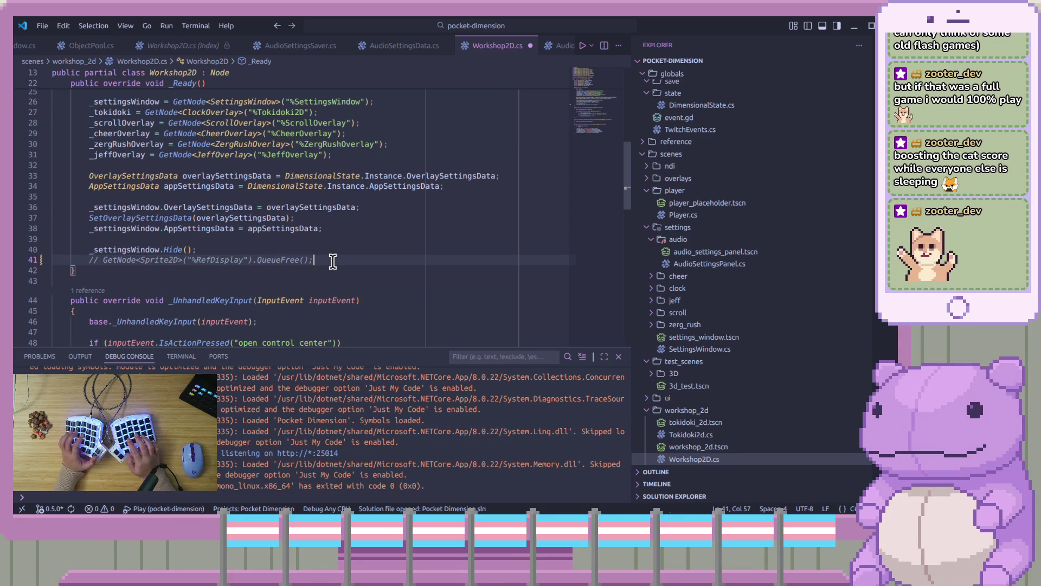
key("alt+Tab")
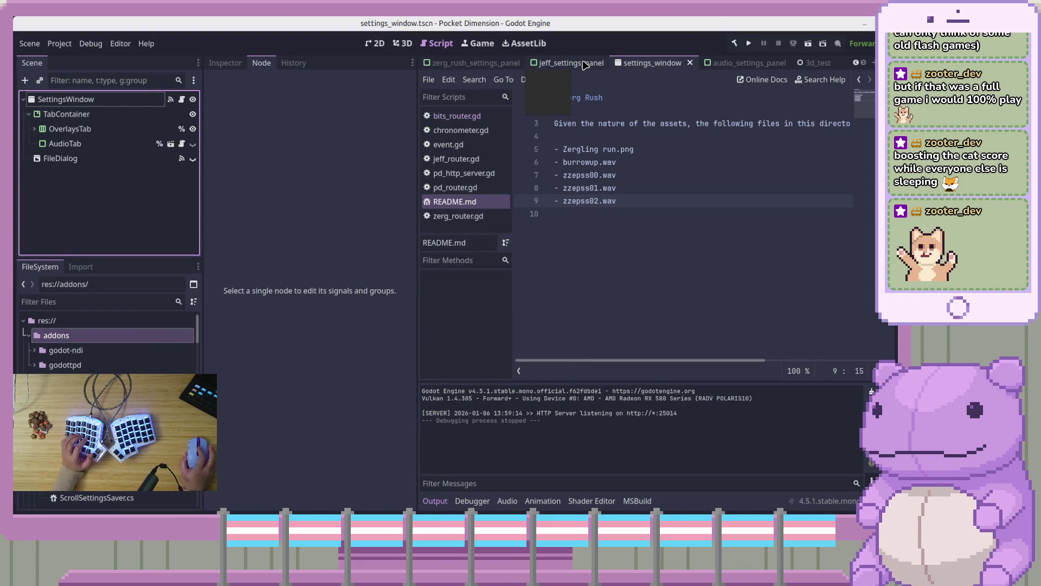
Step: Open the workshop_2d scene and make the RefDisplay node visible
scroll(583, 64, "up", 2)
left_click(495, 64)
left_click(690, 212)
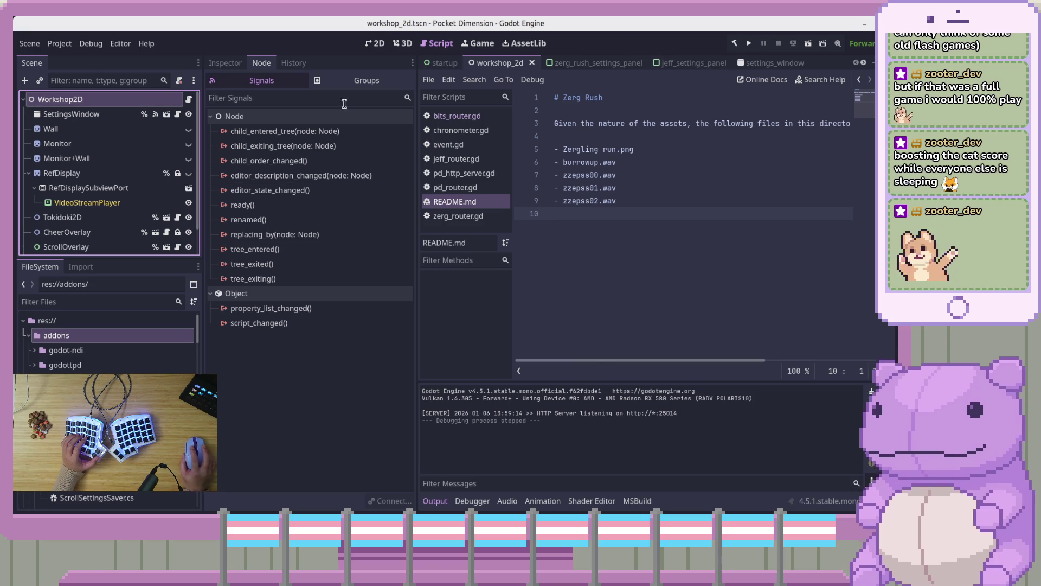
left_click(189, 173)
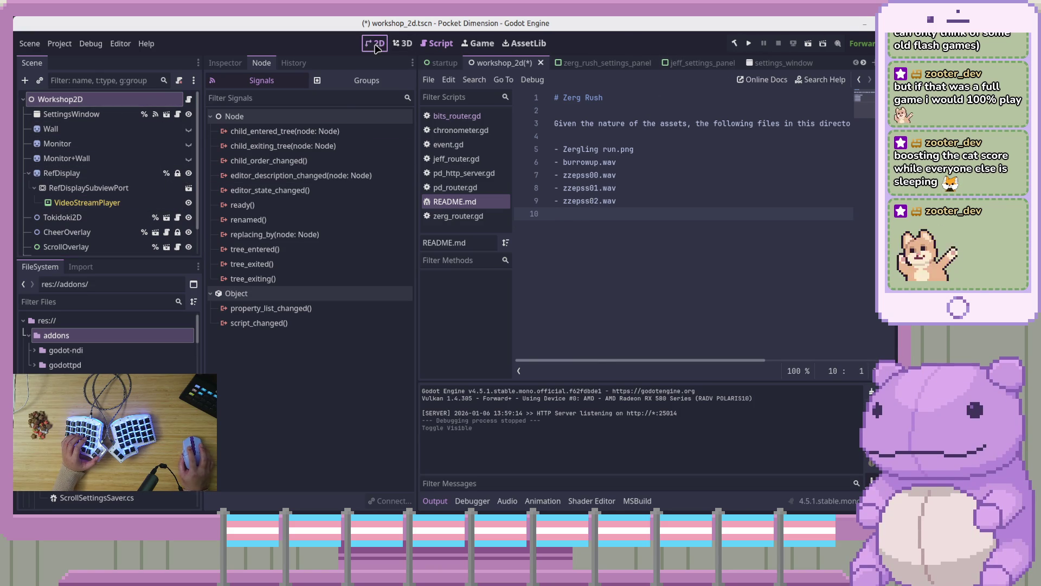
Step: Switch to the 2D view, then save and run the project in a debug game window
left_click(375, 43)
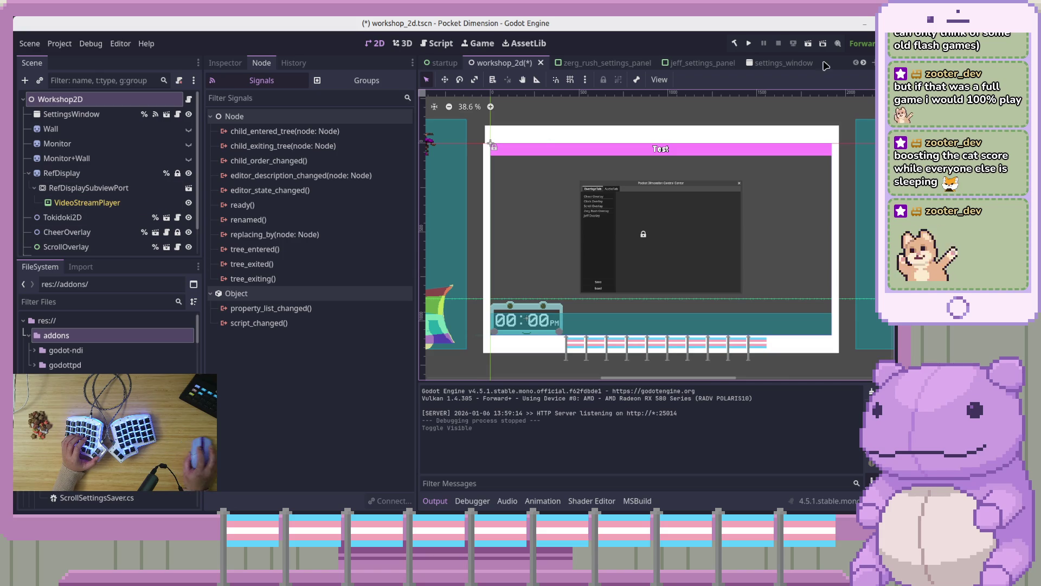
left_click(748, 43)
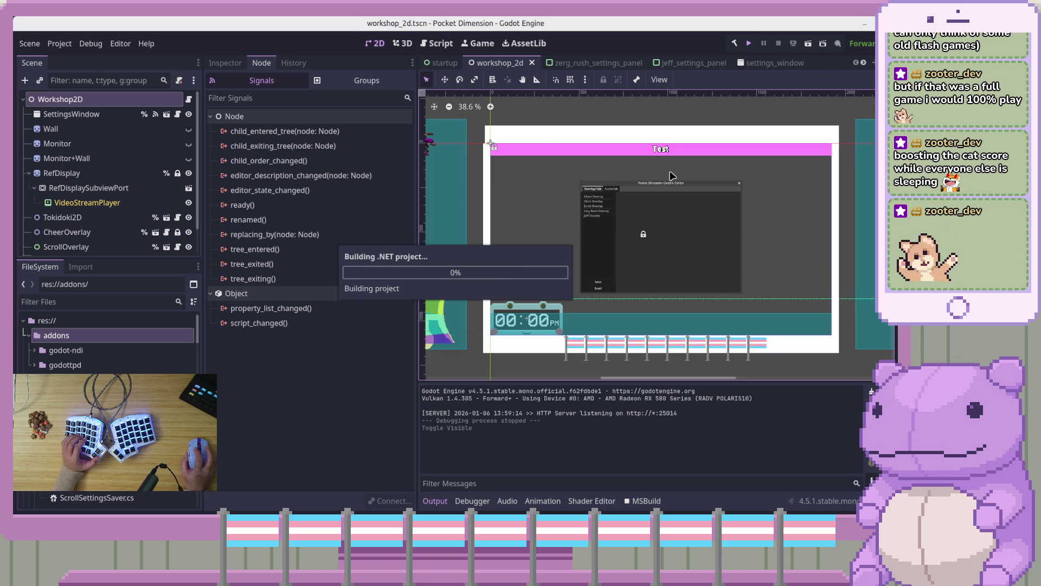
mouse_move(710, 95)
left_mouse_down()
mouse_move(428, 49)
mouse_move(467, 31)
mouse_move(414, 37)
mouse_move(408, 21)
mouse_move(447, 41)
mouse_move(425, 40)
mouse_move(401, 60)
mouse_move(432, 49)
mouse_move(425, 40)
mouse_move(521, 39)
mouse_move(385, 41)
mouse_move(464, 37)
mouse_move(413, 37)
mouse_move(439, 41)
mouse_move(428, 41)
left_mouse_up()
Step: Stop the running game and open the Export dialog from the Project menu
key("F8")
left_click(57, 43)
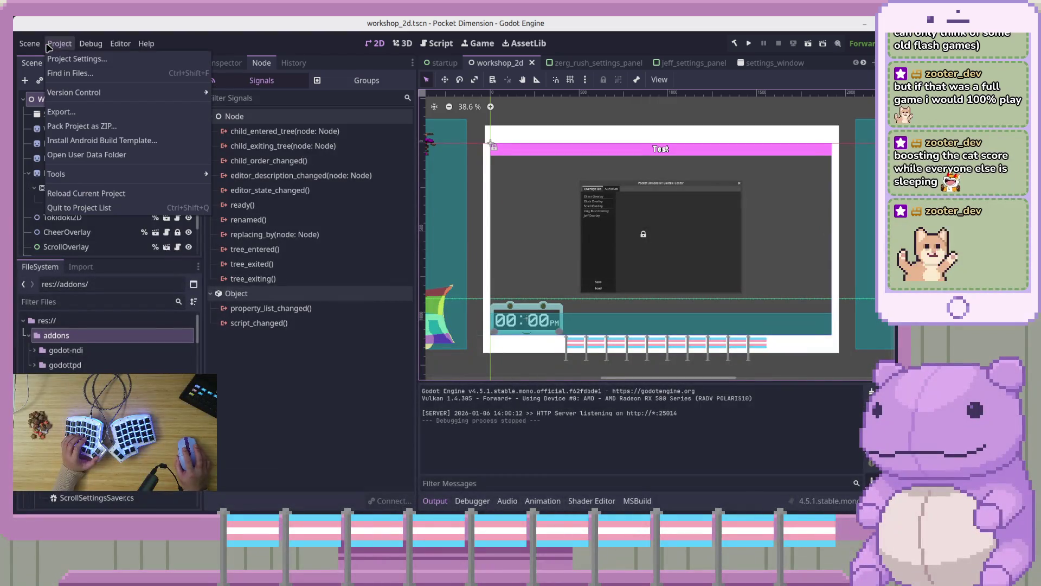
left_click(76, 58)
key("Escape")
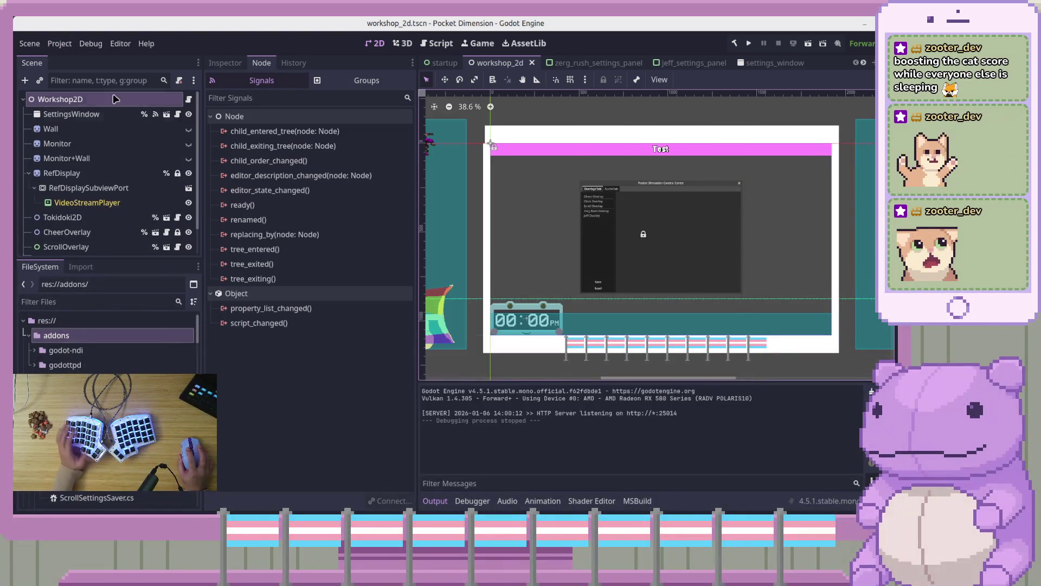
left_click(59, 44)
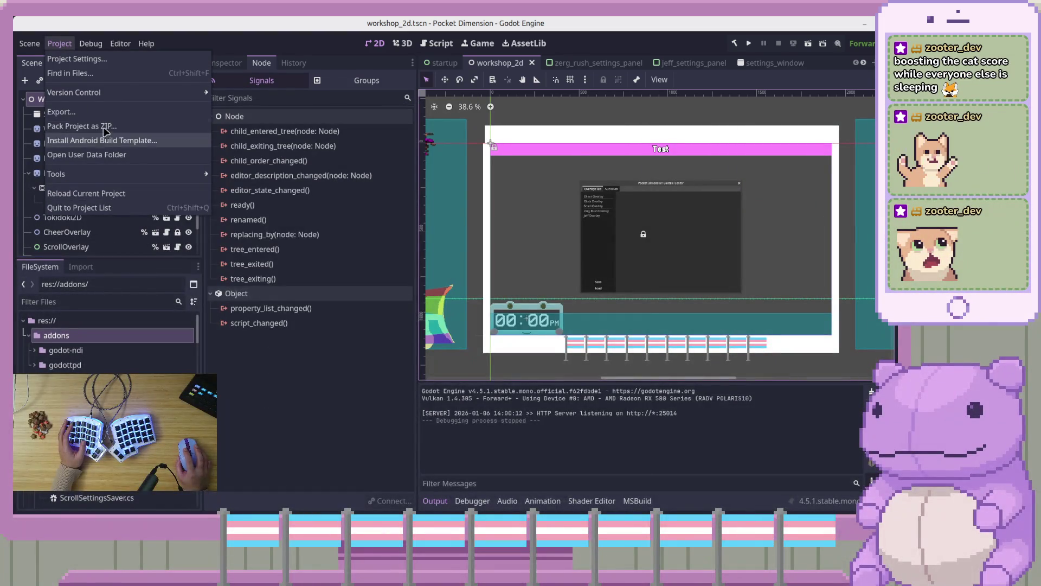
left_click(82, 112)
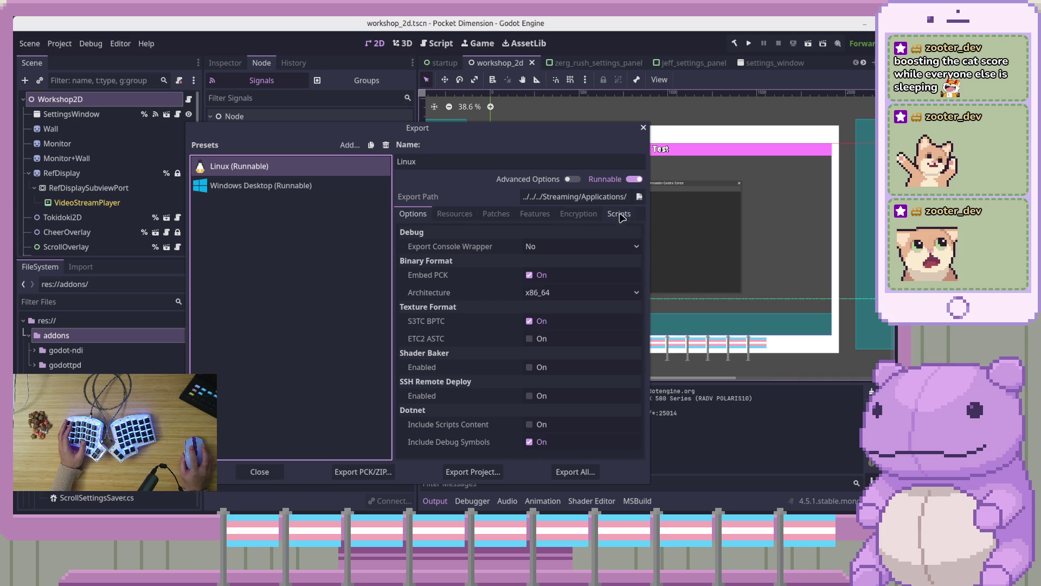
Step: Review the Encryption, Patches and Resources tabs, then start an Export PCK/ZIP
left_click(579, 214)
left_click(499, 214)
left_click(465, 214)
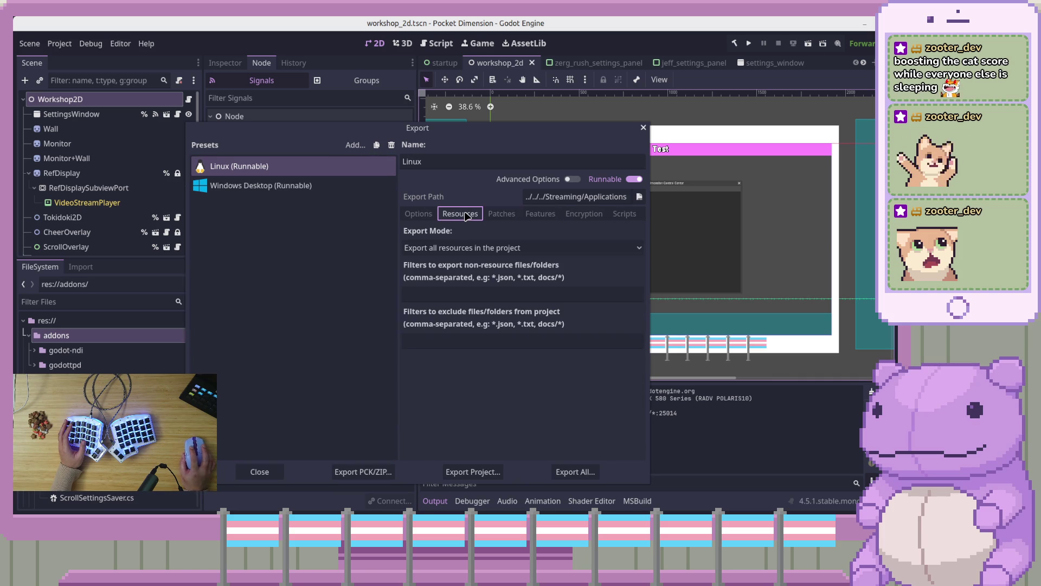
left_click(418, 214)
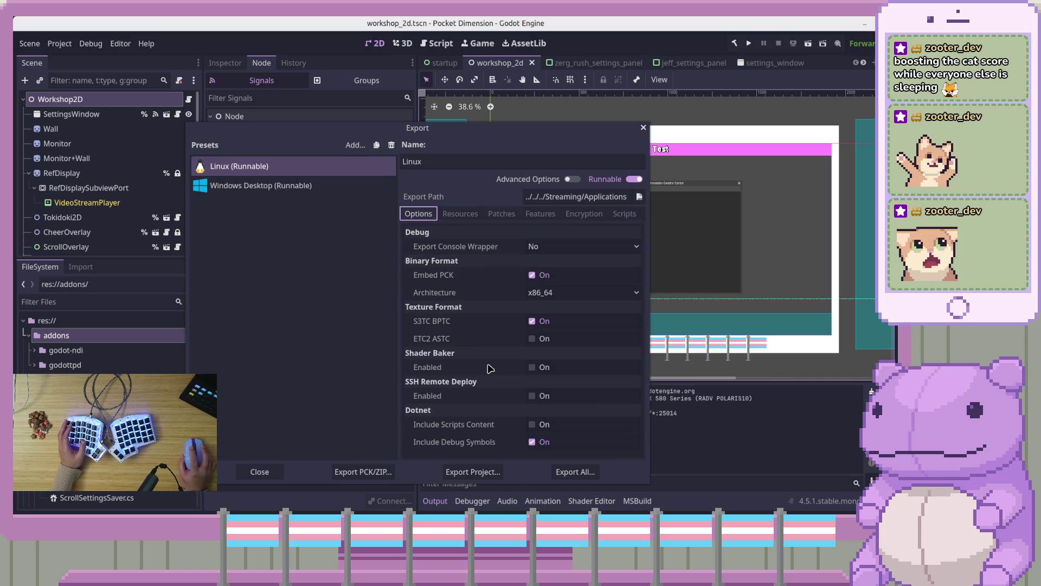
left_click(388, 475)
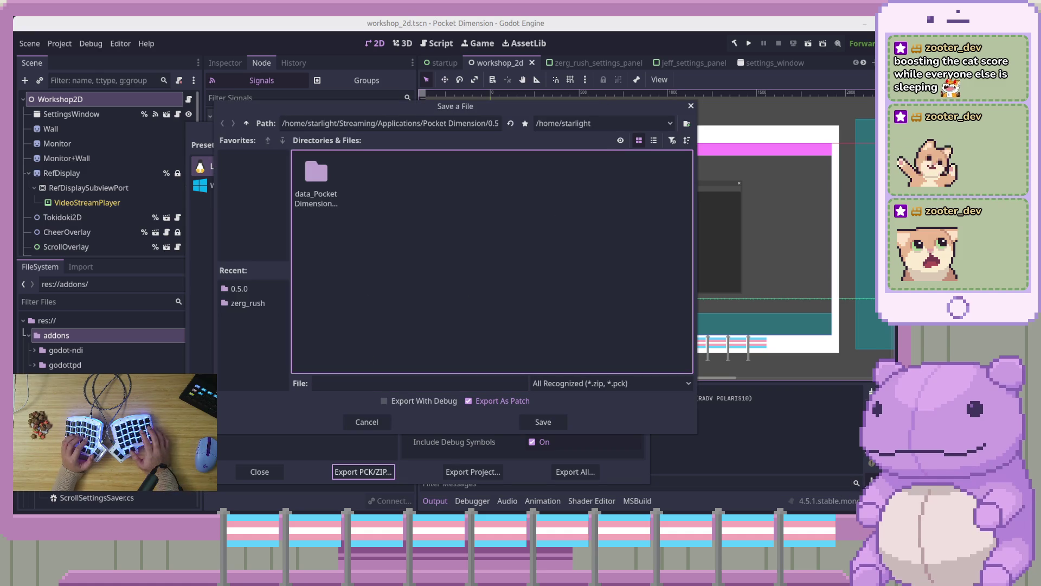
Step: Save the project data as a full package named test, with Export As Patch unchecked
left_click(510, 123)
left_click(397, 384)
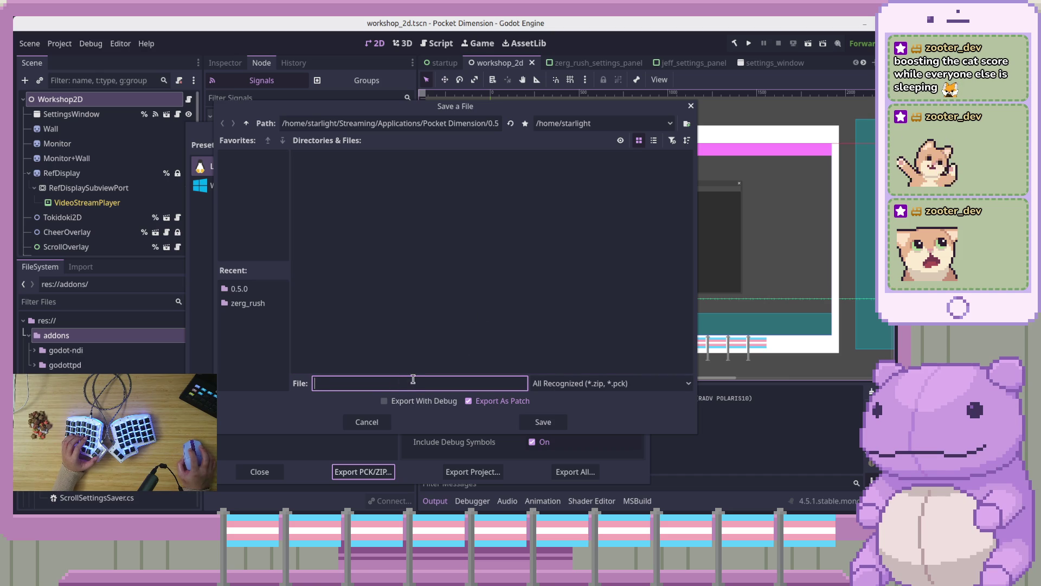
left_click(470, 400)
left_click(456, 383)
type("test")
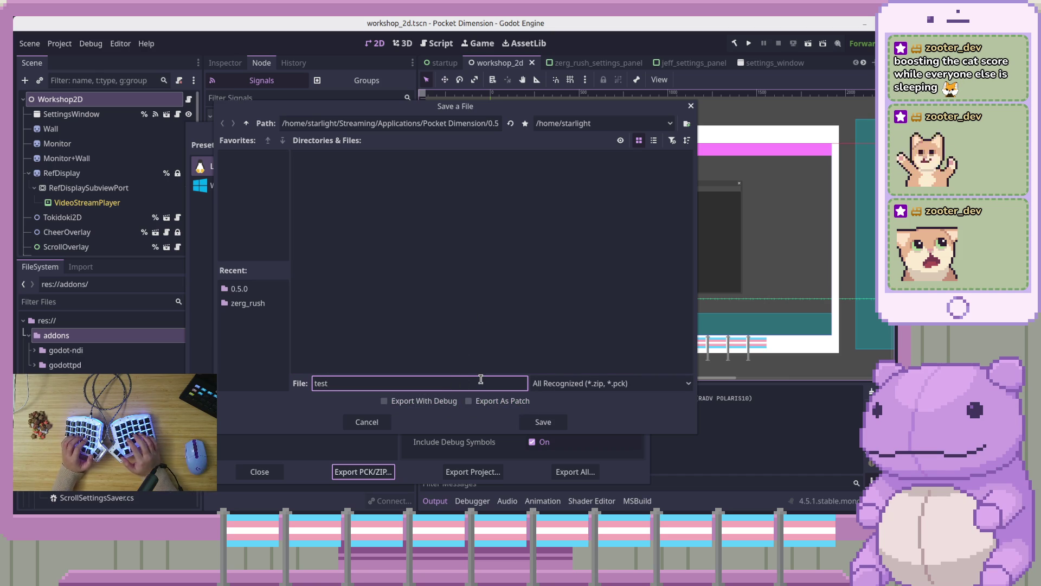
left_click(547, 423)
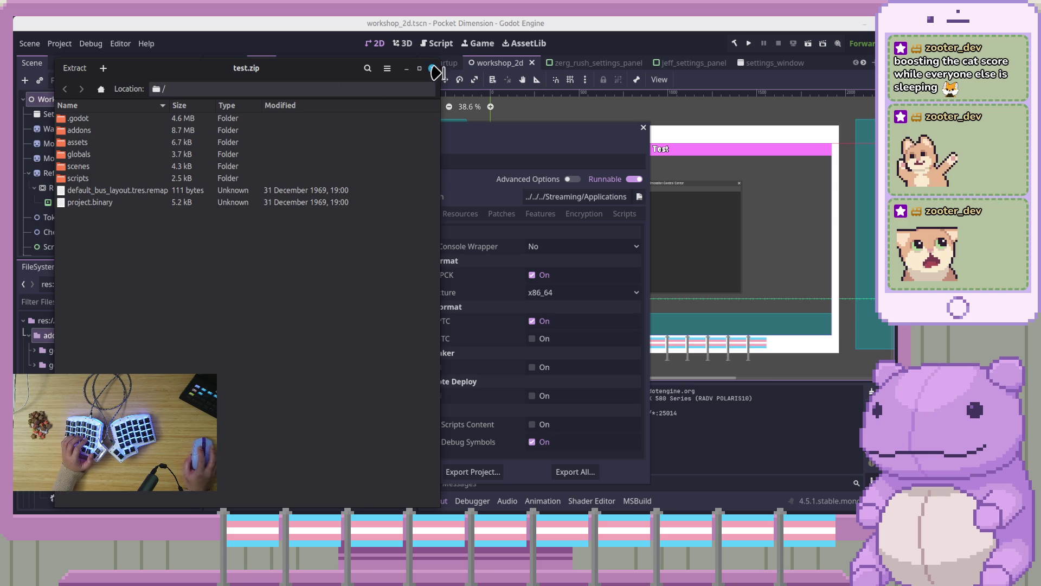
Step: Close the Ark window showing the test.zip archive
left_click(433, 68)
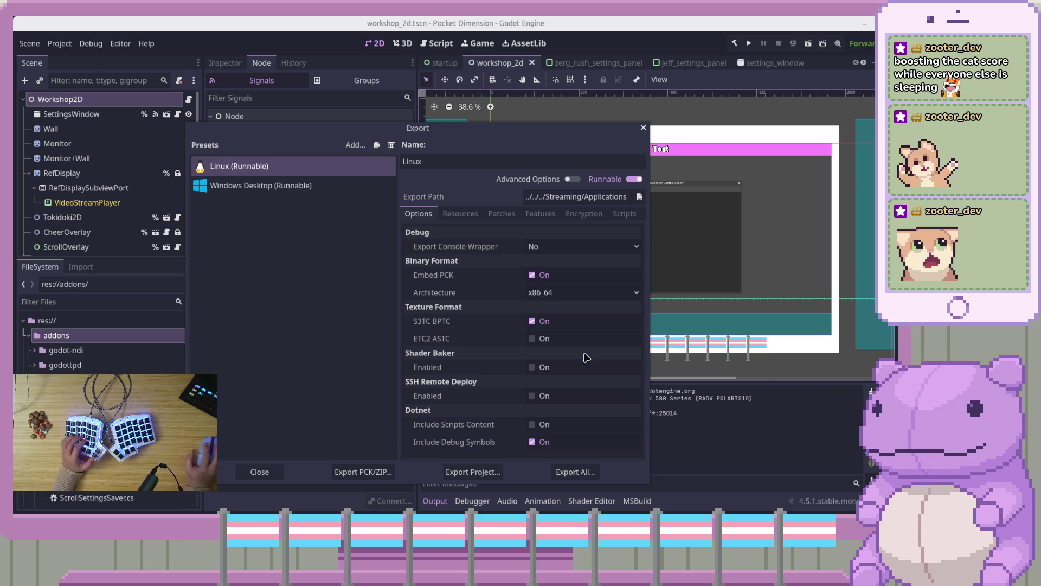
Step: Export the Linux (Runnable) build as pocket-dimension-0.5.0.x86_64
left_click(473, 471)
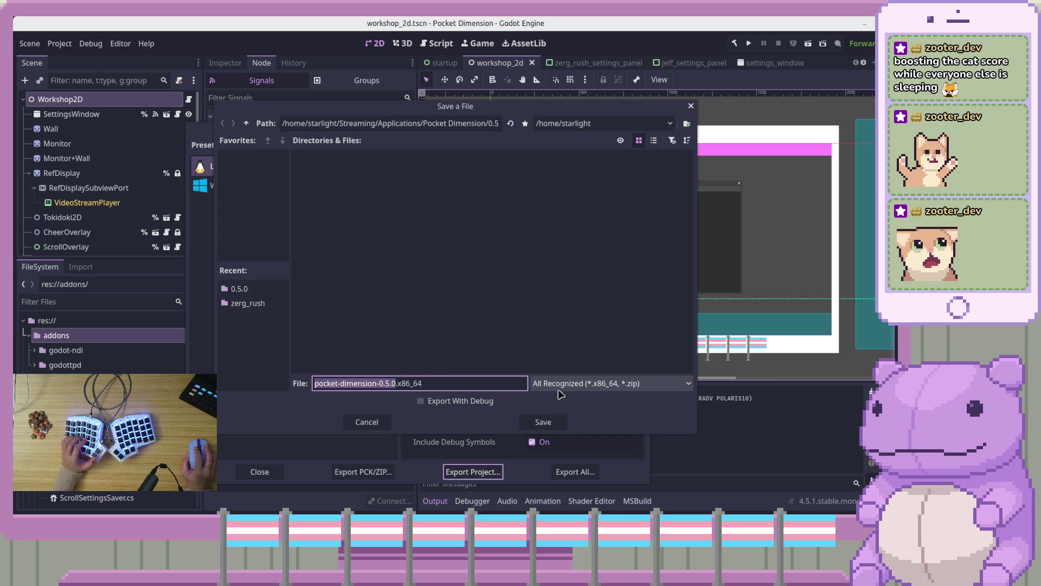
left_click(339, 296)
left_click(560, 426)
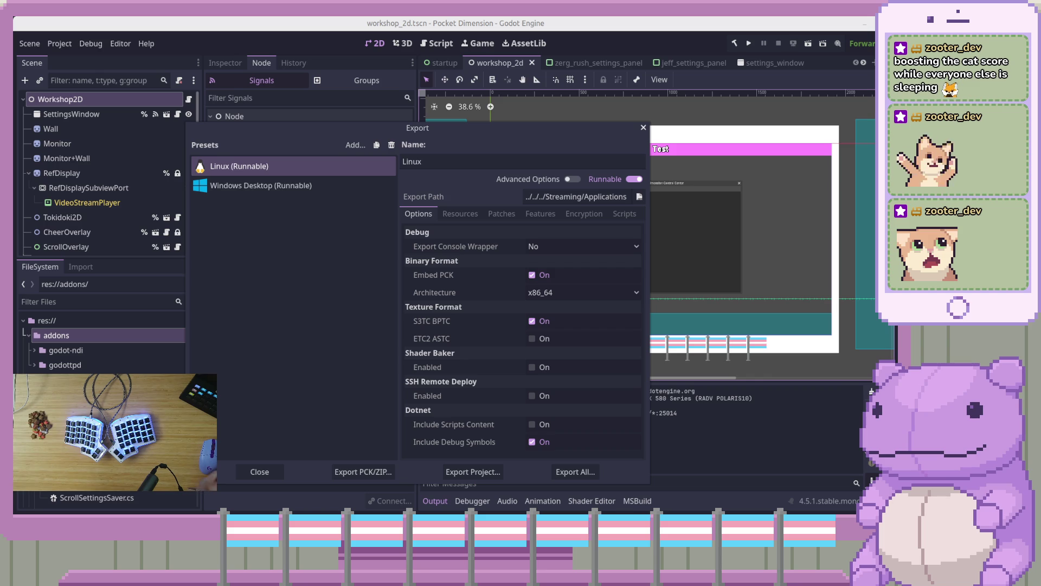
mouse_move(478, 279)
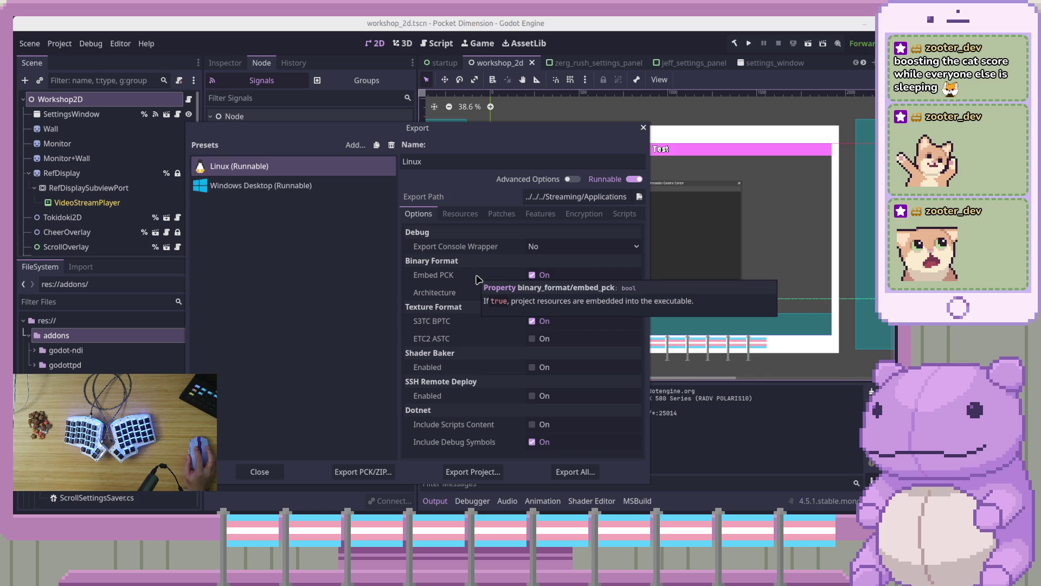
Step: Turn off Embed PCK and re-export the Linux build to the same location
left_click(534, 277)
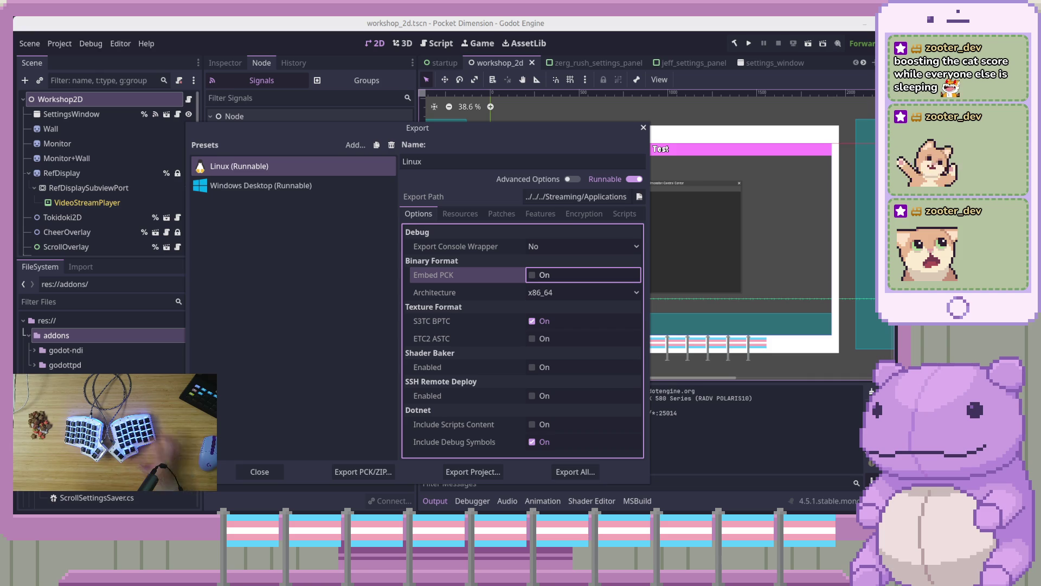
left_click(473, 471)
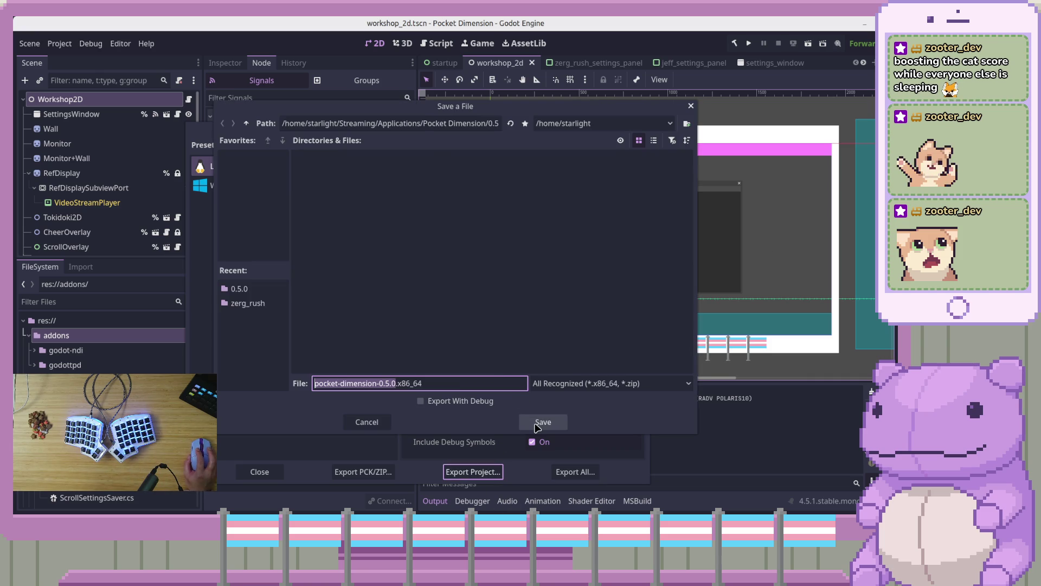
left_click(537, 425)
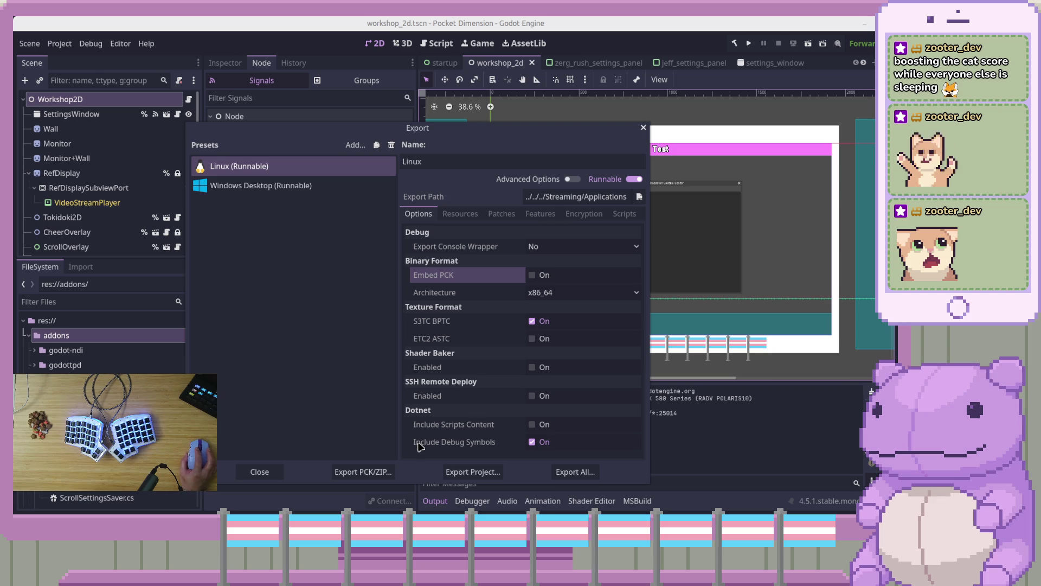
Step: Re-export with Export With Debug on, stop the launched game, and close the Export dialog
left_click(472, 471)
left_click(422, 401)
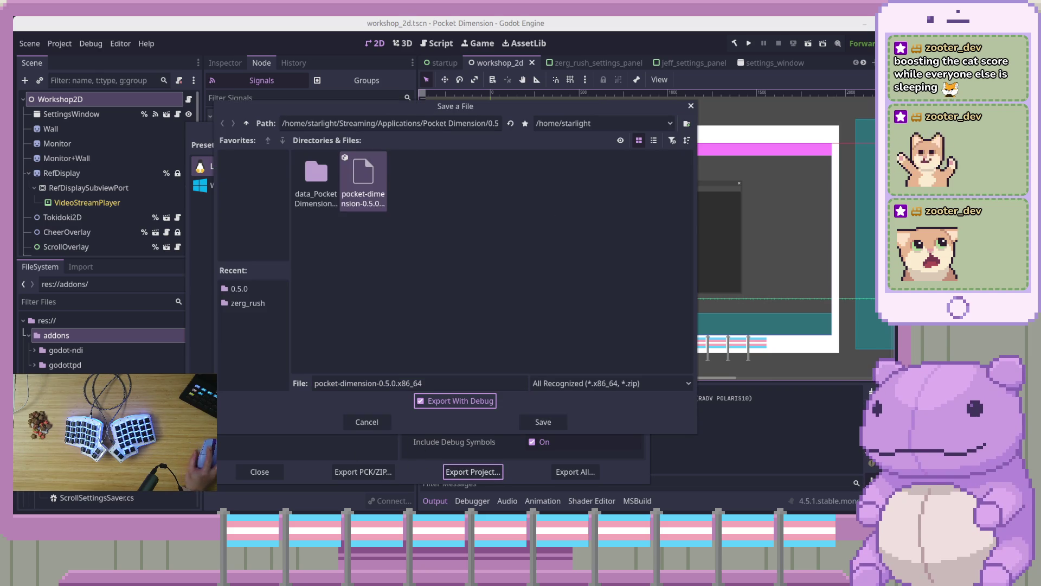
left_click(534, 423)
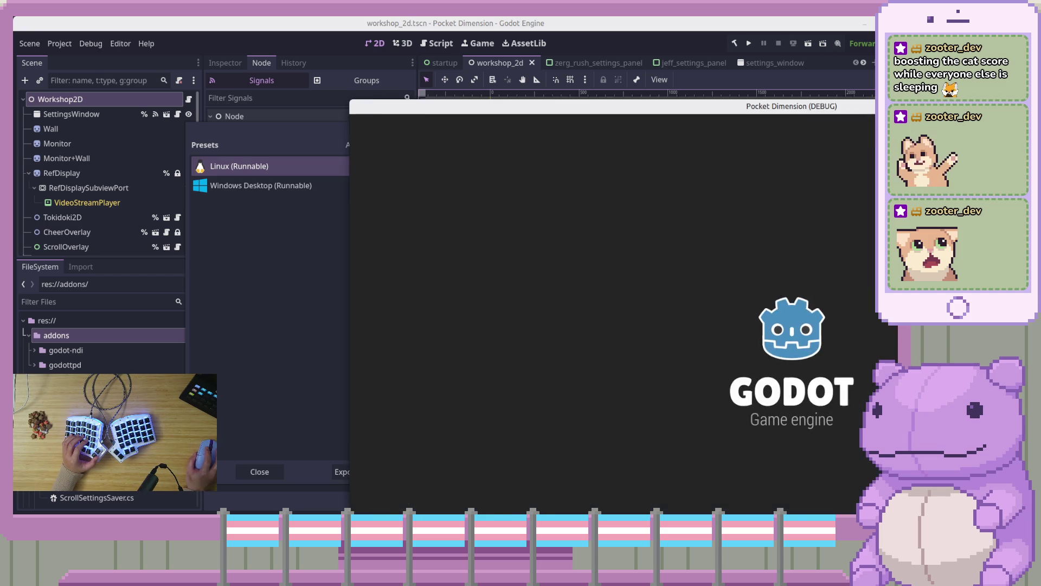
mouse_move(754, 93)
left_mouse_down()
mouse_move(613, 82)
mouse_move(494, 18)
mouse_move(488, 53)
mouse_move(347, 33)
mouse_move(493, 31)
mouse_move(473, 41)
left_mouse_up()
key("F8")
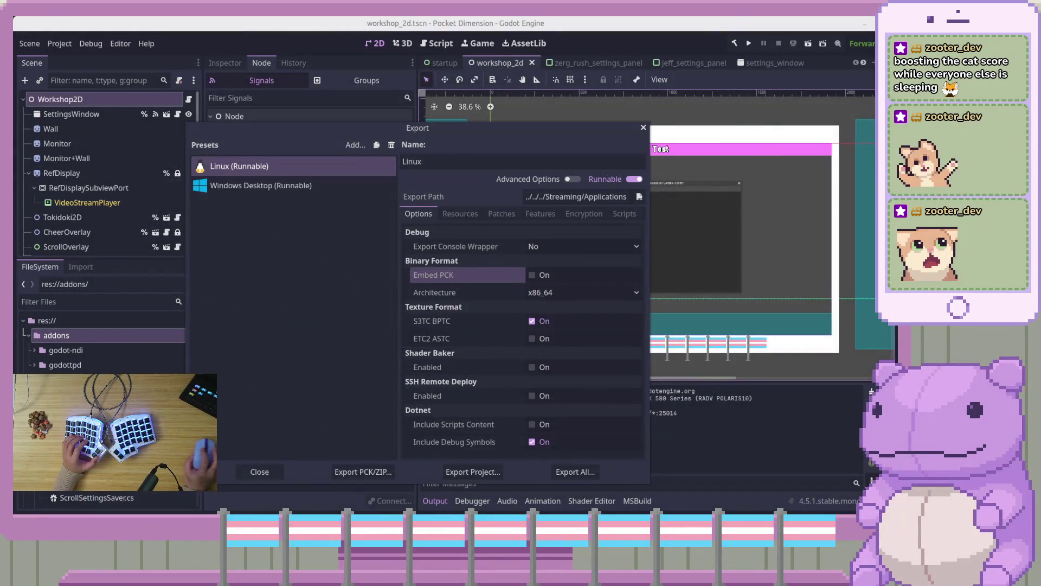
left_click(643, 128)
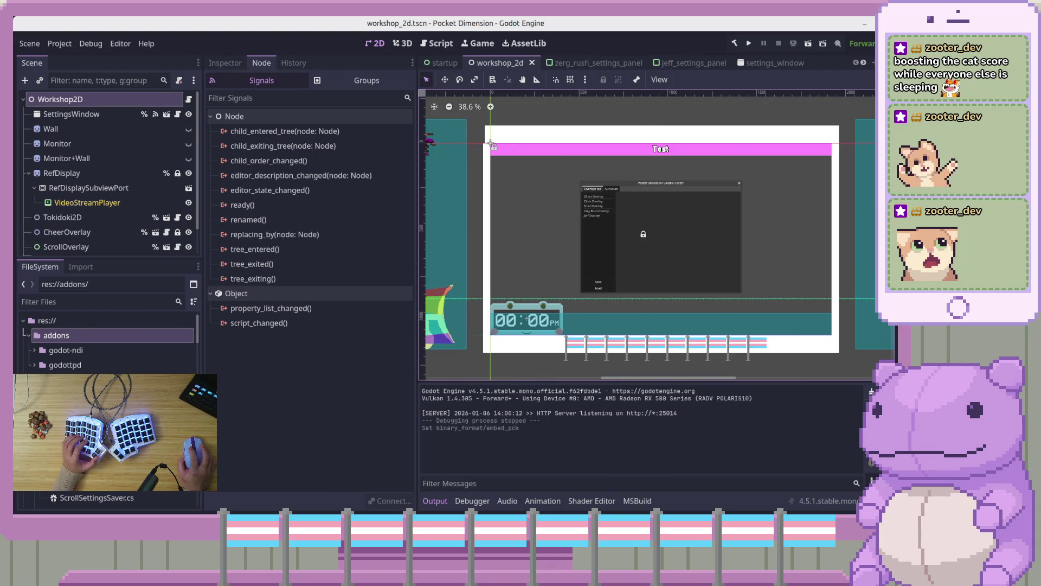
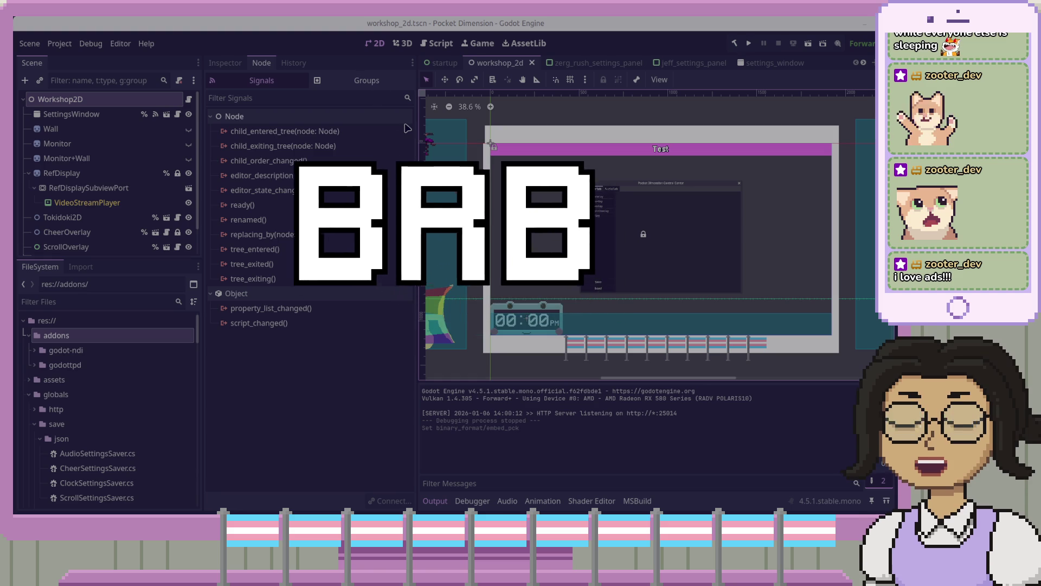
Step: Zoom the workshop scene out to 29% and pan across it, then switch to Workshop2D.cs in VS Code
mouse_move(405, 128)
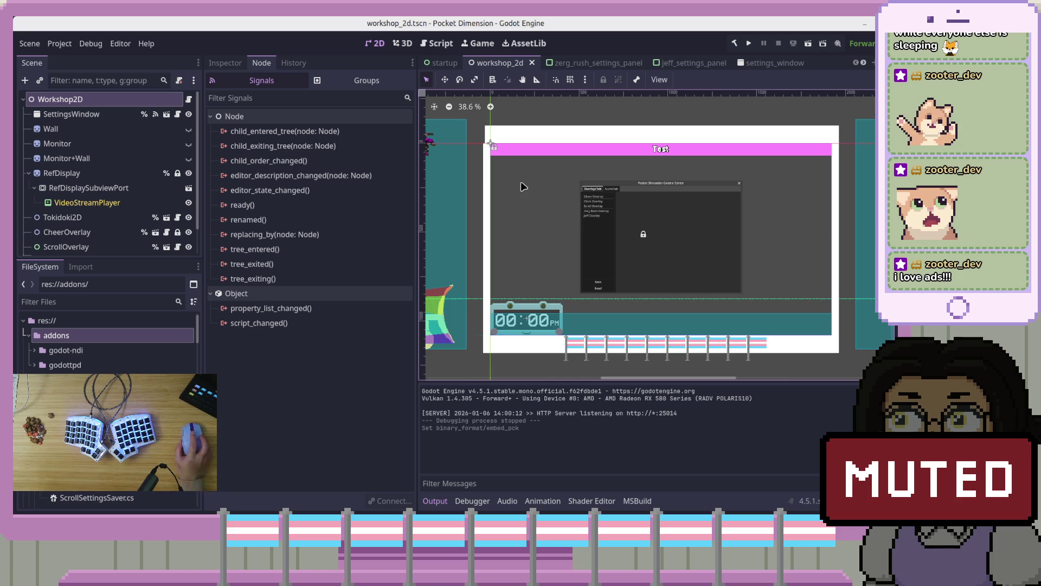
scroll(721, 227, "down", 3)
mouse_move(817, 307)
left_mouse_down()
mouse_move(792, 246)
mouse_move(805, 297)
left_mouse_up()
scroll(819, 228, "up", 3)
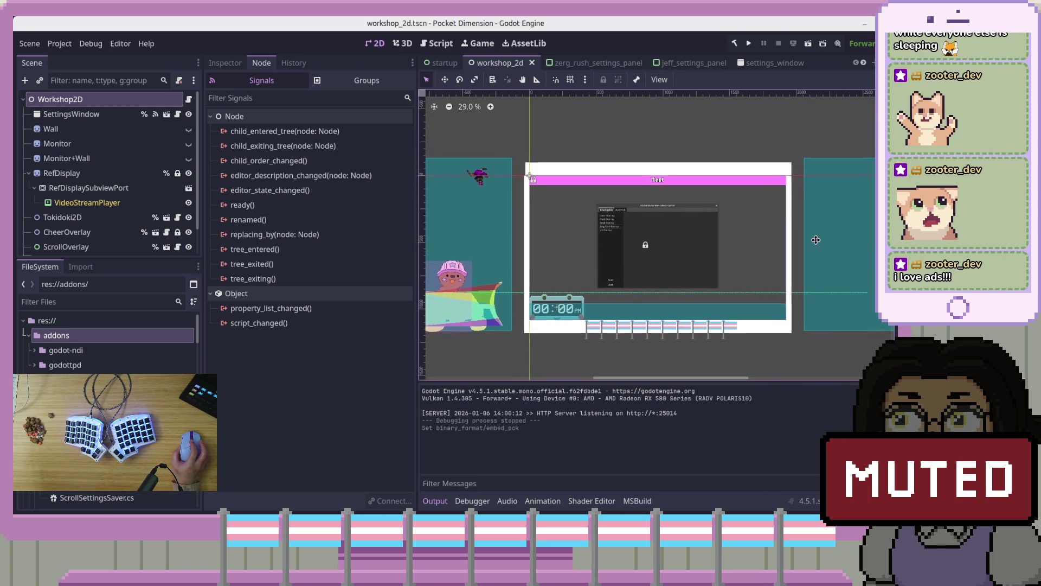
left_click_drag(815, 240, 812, 241)
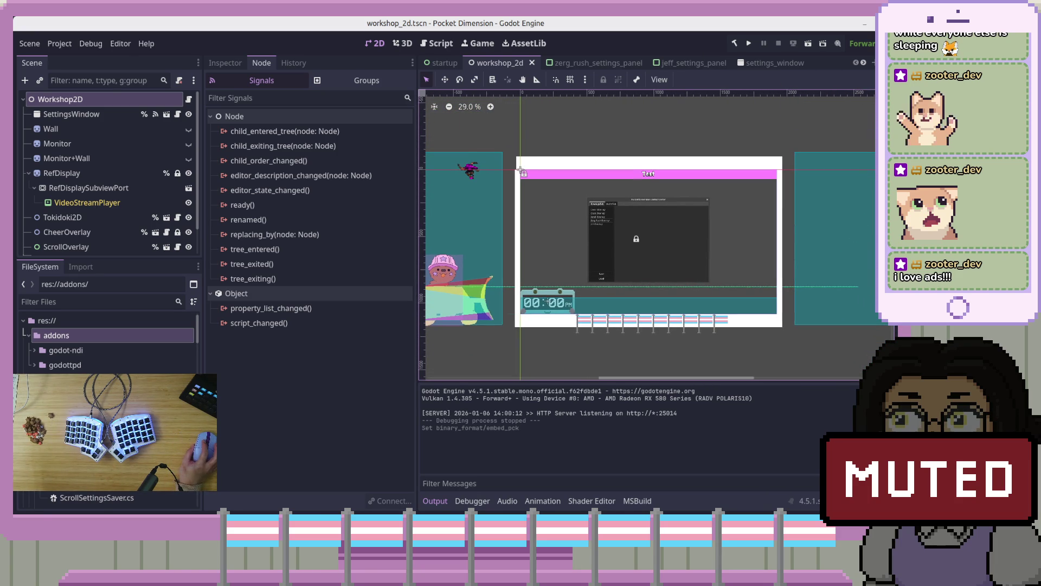
key("alt+Tab")
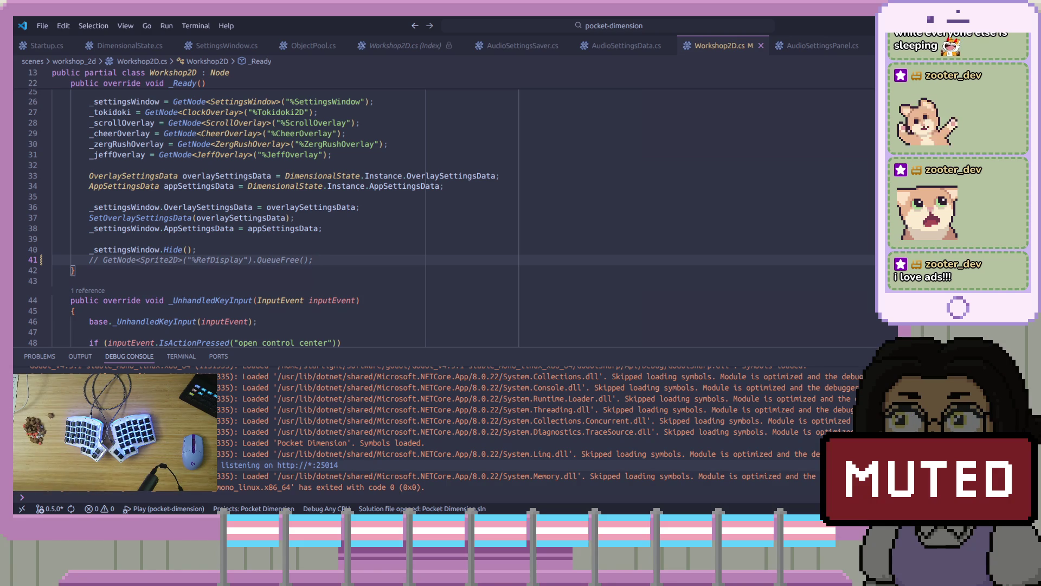
Step: Drag the running Pocket Dimension (DEBUG) window aside and close it with Alt+F4
left_click(760, 494)
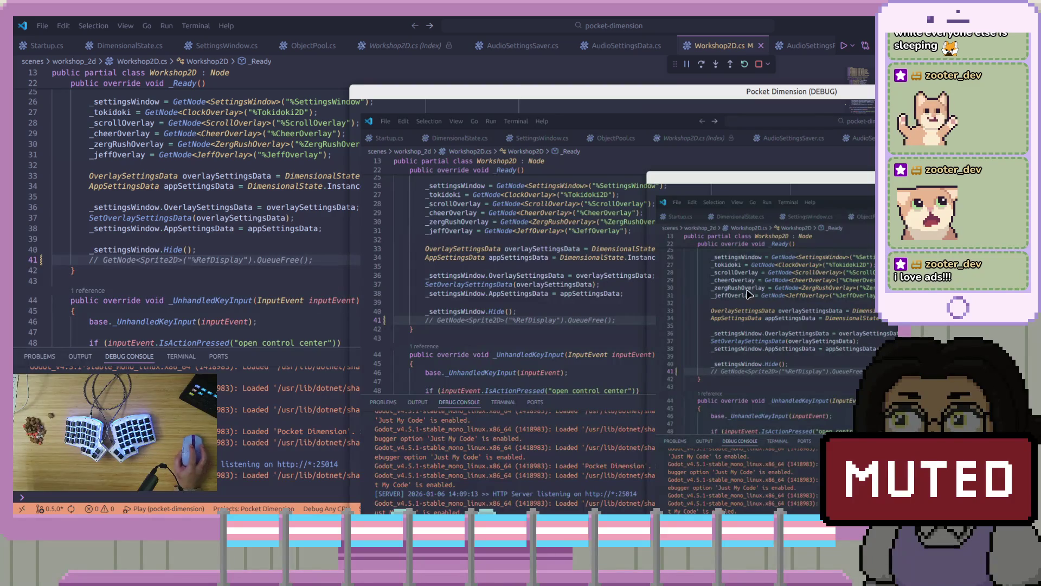
left_click_drag(813, 98, 571, 65)
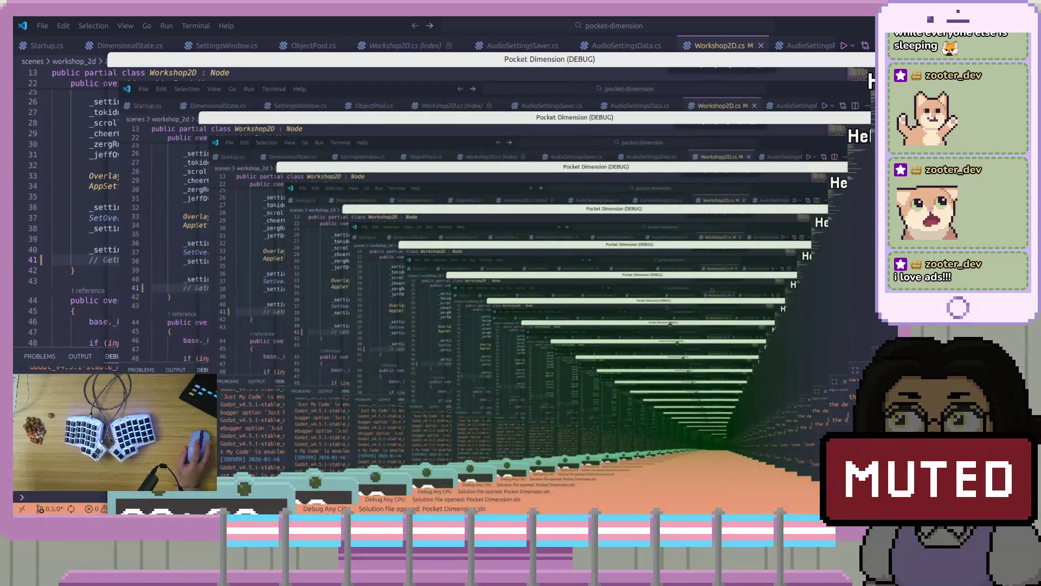
key("alt+F4")
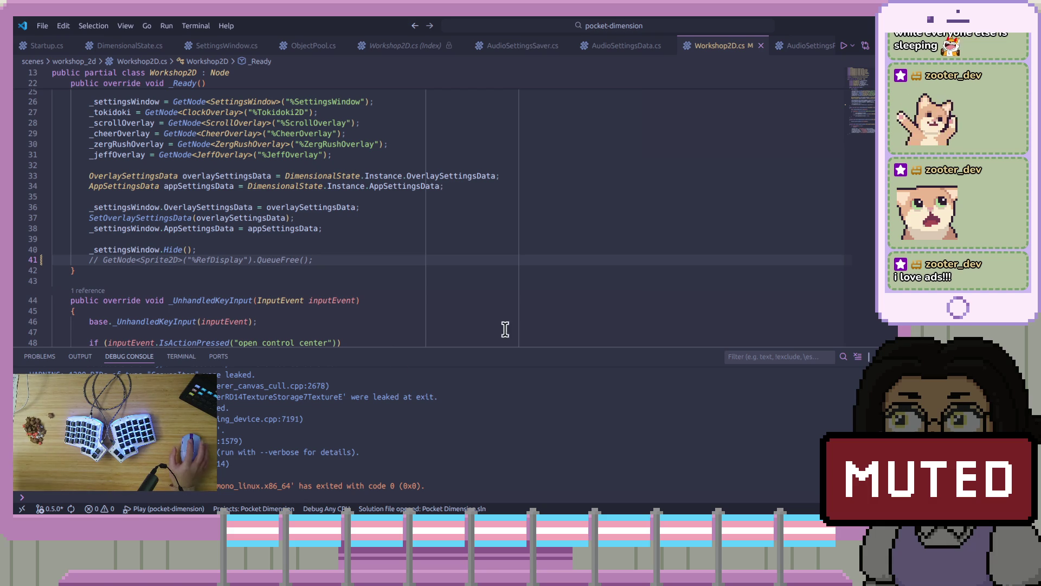
left_click(190, 475)
left_click(152, 498)
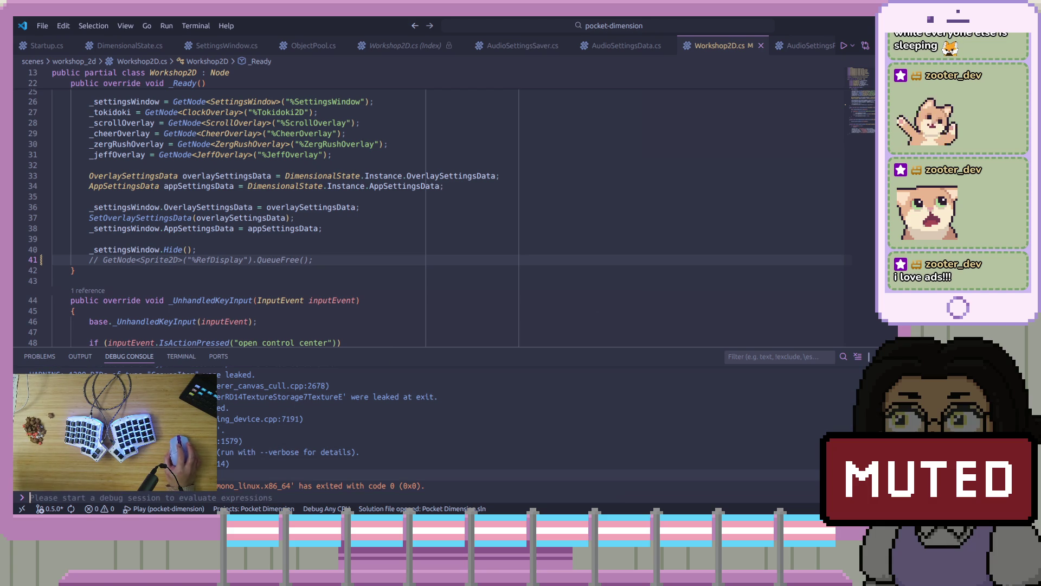
scroll(267, 477, "up", 2)
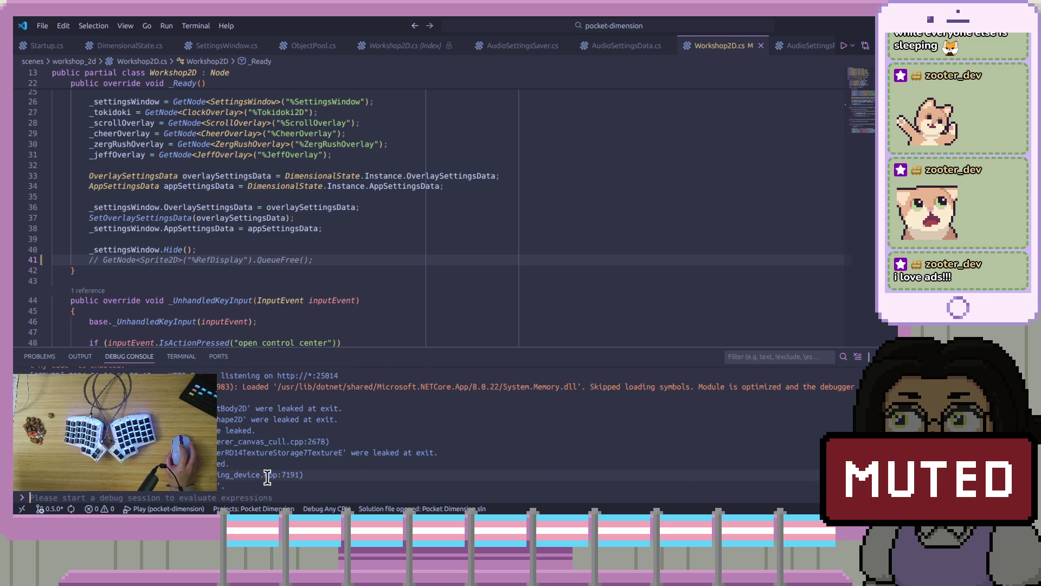
scroll(267, 477, "up", 1)
scroll(267, 474, "down", 1)
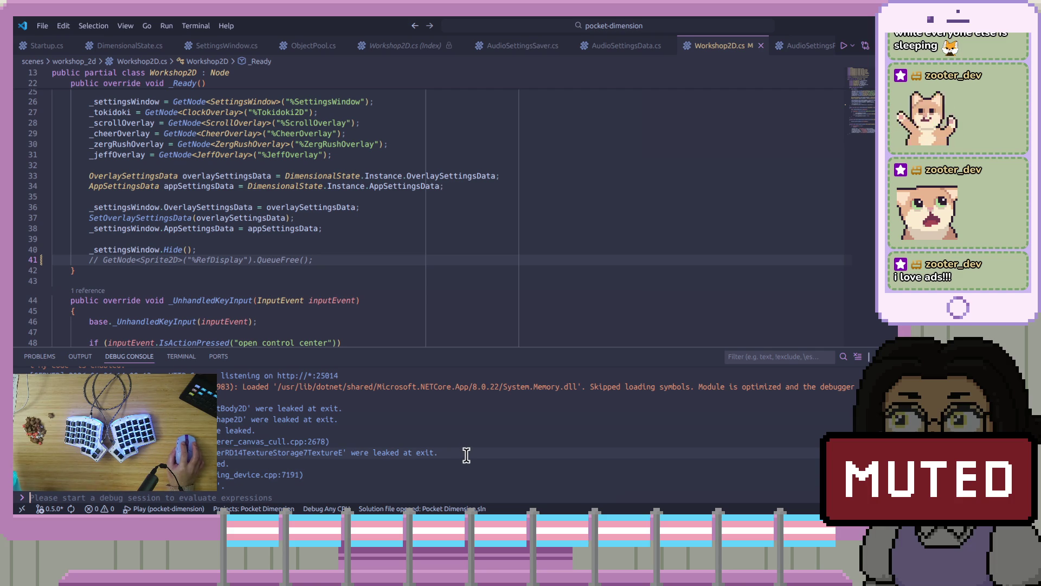
scroll(466, 455, "down", 1)
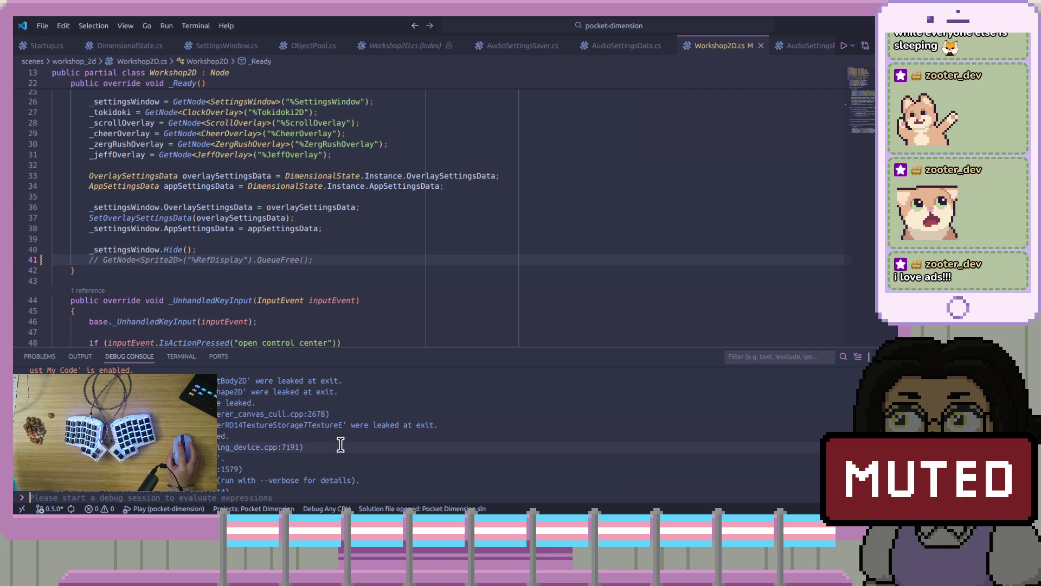
scroll(355, 441, "down", 1)
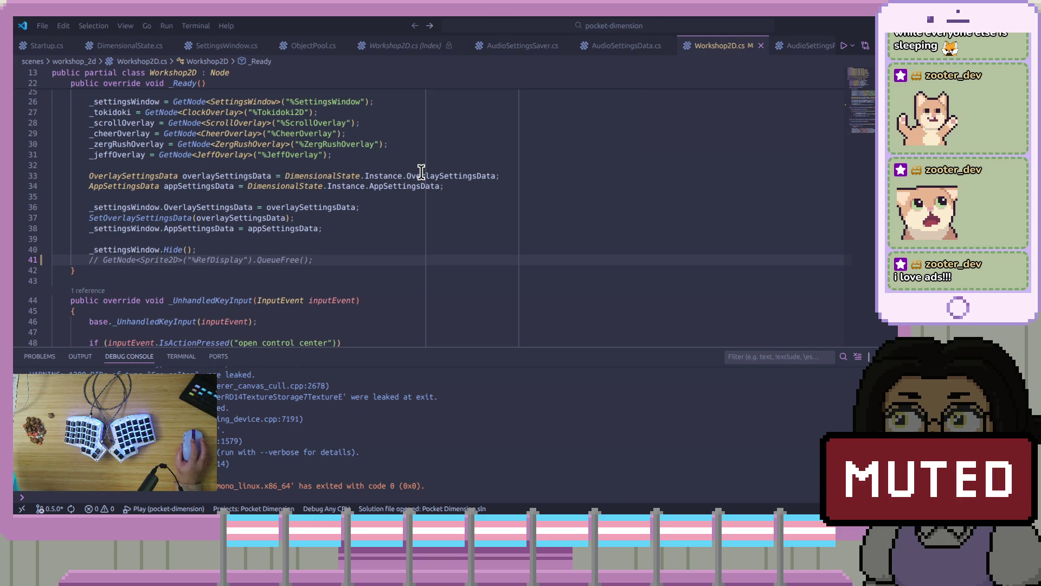
mouse_move(421, 172)
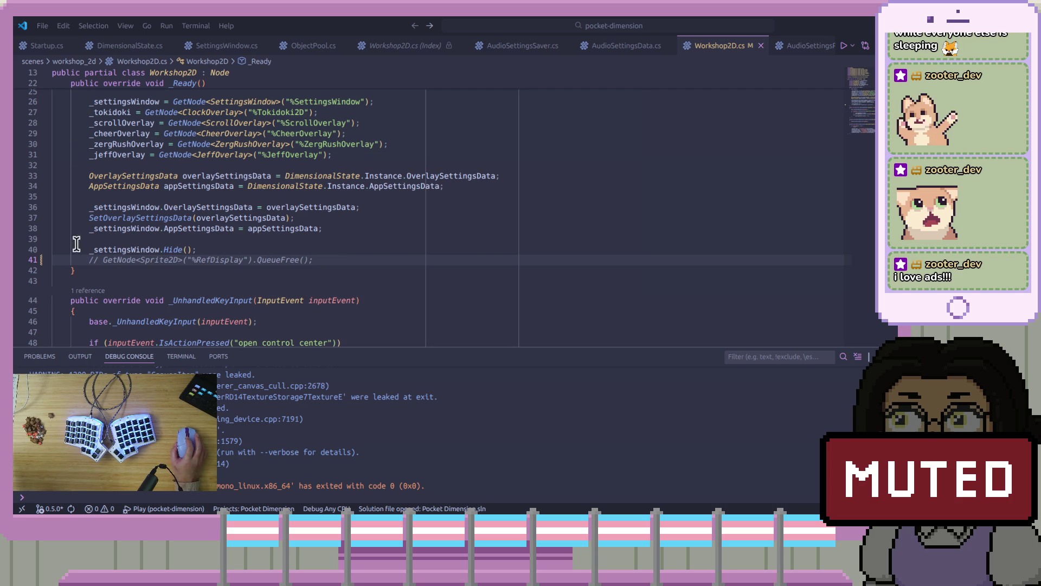
left_click(488, 429)
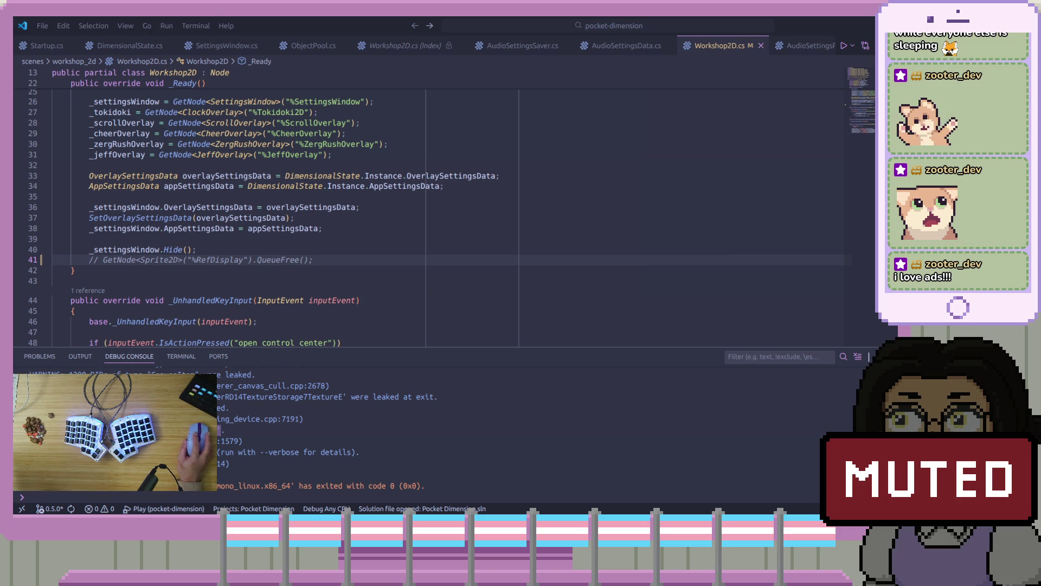
scroll(761, 185, "down", 2)
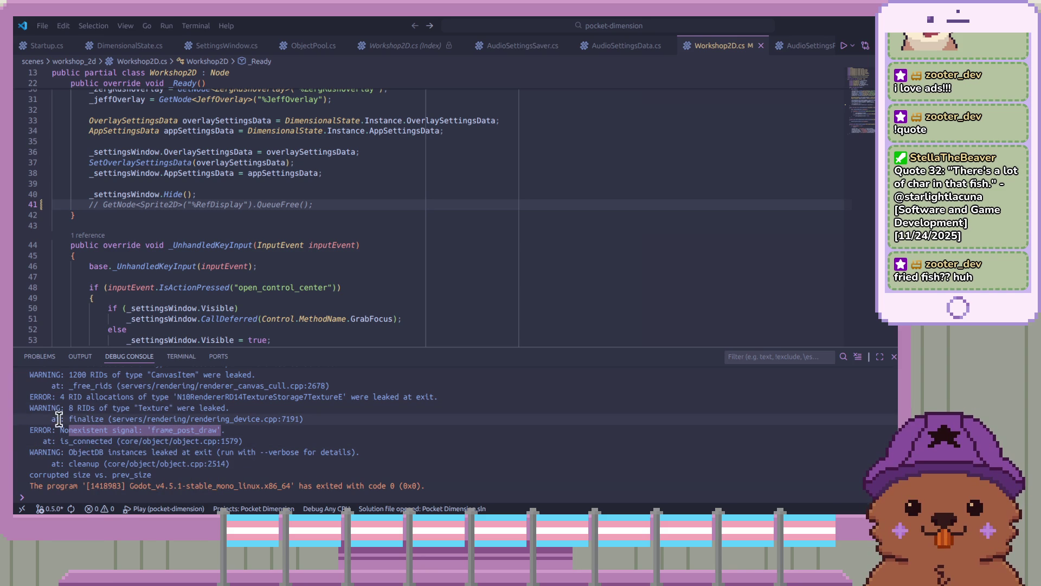
Step: Select 'frame_post_draw' in the Debug Console error, then switch to the matching GitHub issue in Firefox
left_click(78, 416)
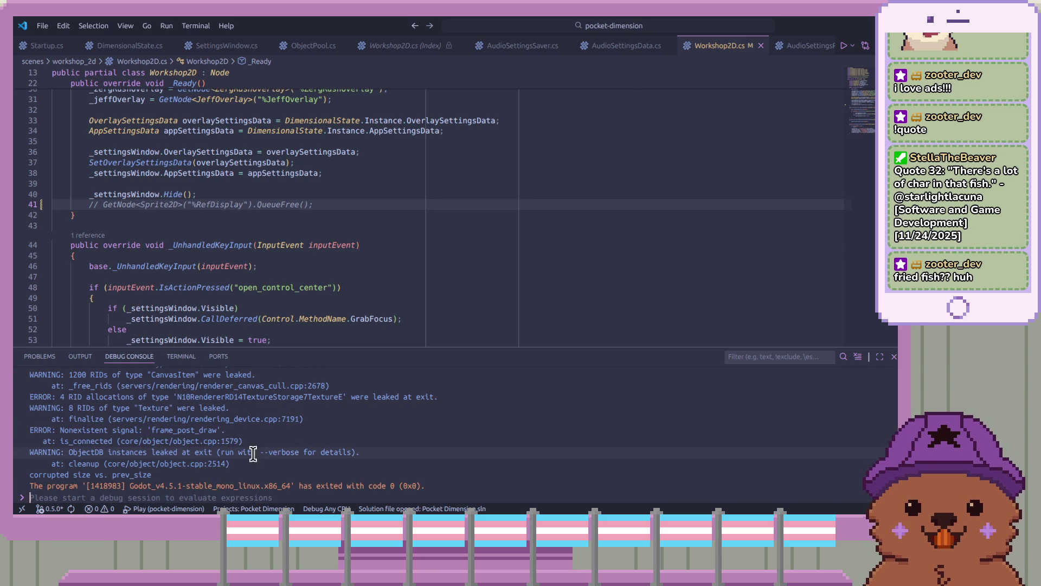
left_click(28, 440)
left_click(236, 431)
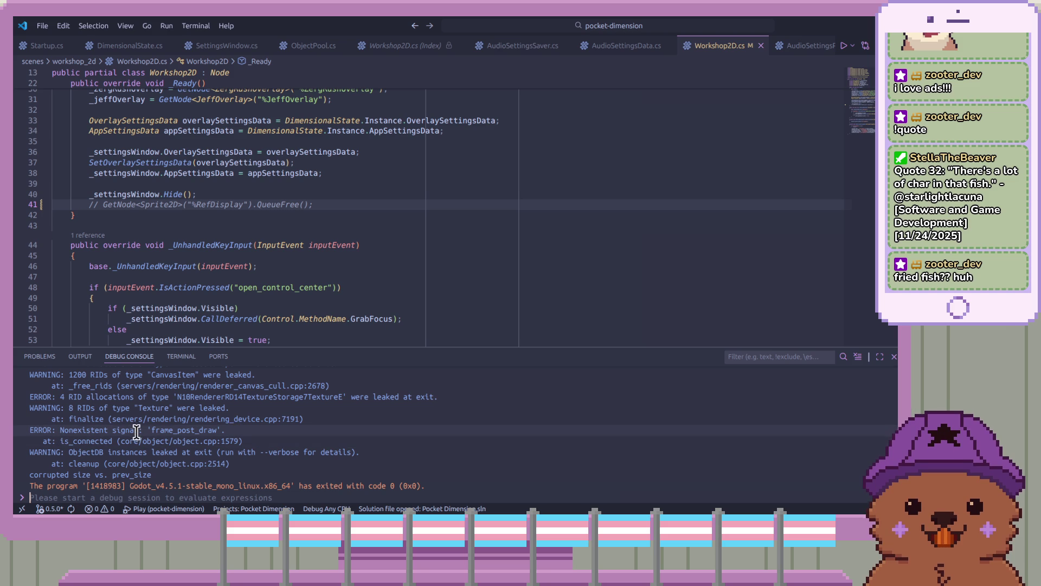
left_click_drag(152, 430, 240, 431)
left_click(241, 431)
left_click(502, 27)
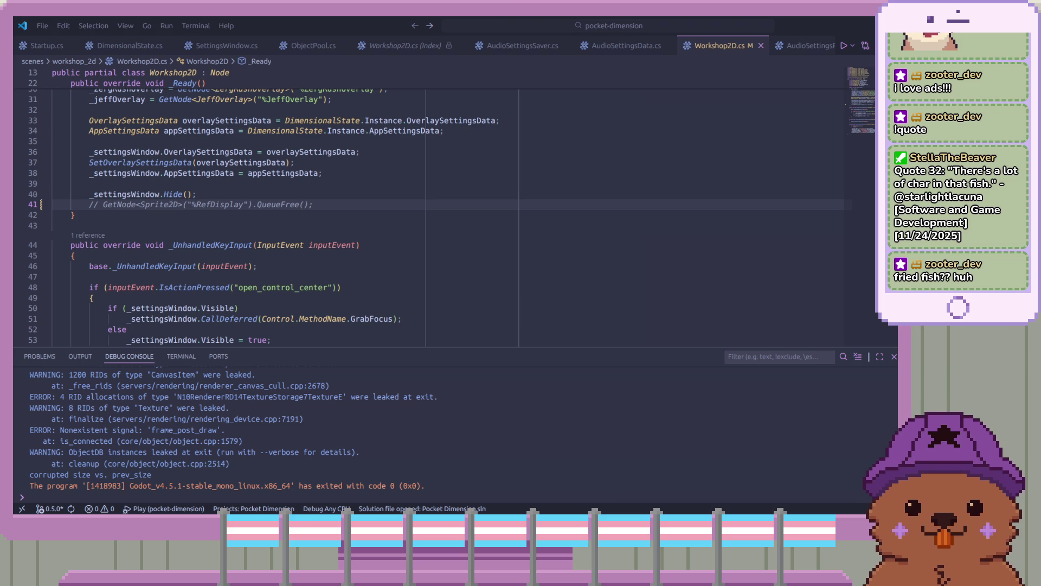
key("alt+Tab")
Step: Read godot-ndi issue #38, scrolling its code blocks sideways, and open linked pull request #39
scroll(497, 275, "up", 10)
scroll(390, 414, "down", 2)
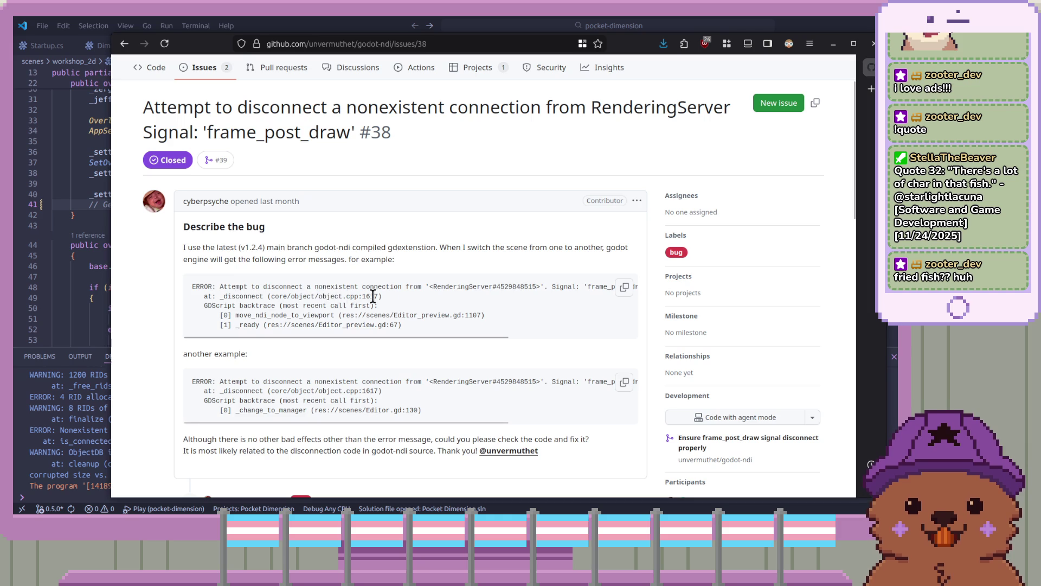
mouse_move(372, 335)
left_mouse_down()
mouse_move(490, 333)
mouse_move(494, 314)
left_mouse_up()
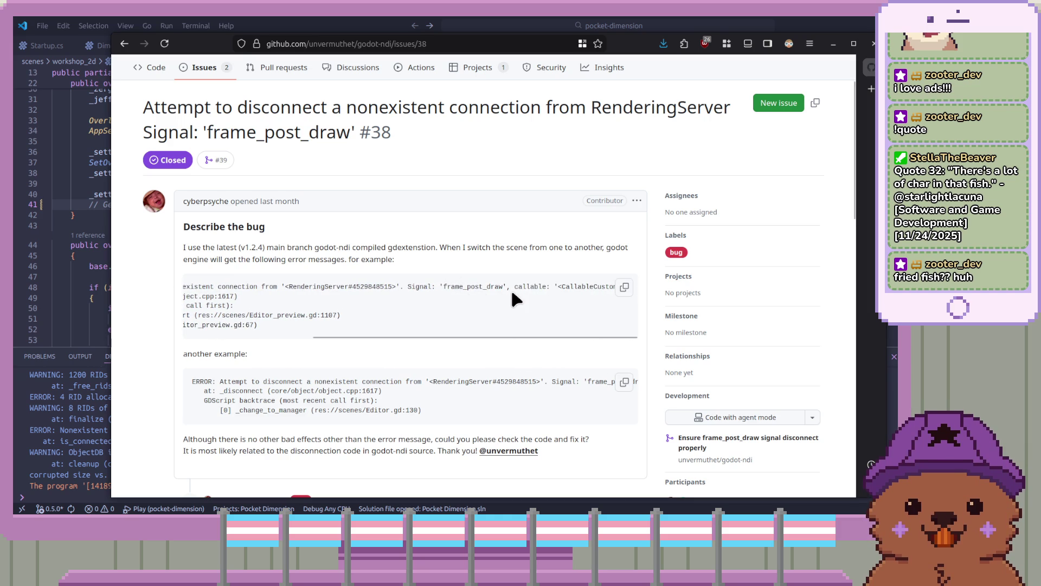
left_click_drag(512, 334, 360, 332)
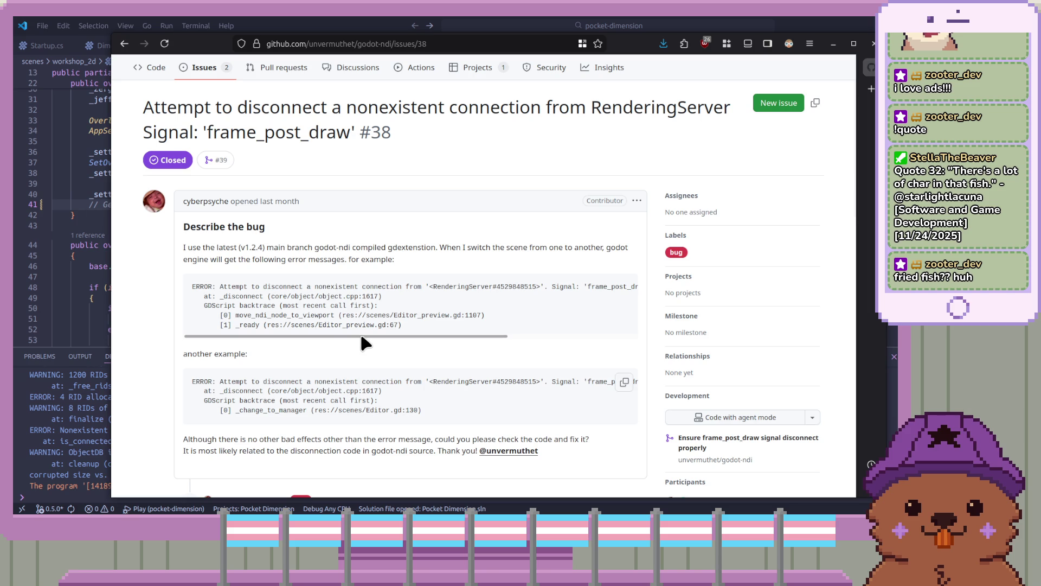
scroll(399, 353, "down", 3)
scroll(399, 353, "down", 6)
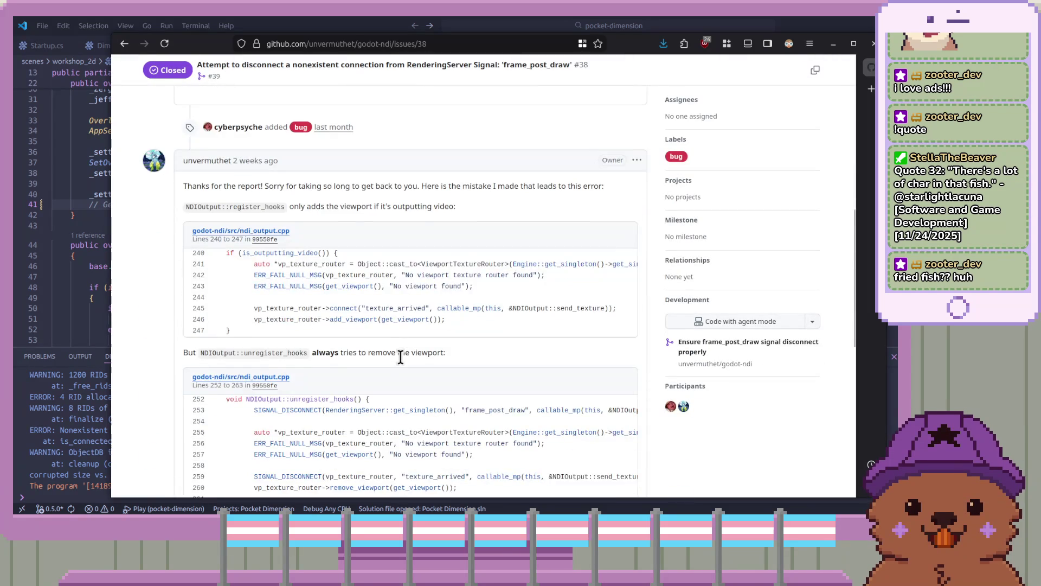
scroll(420, 396, "down", 4)
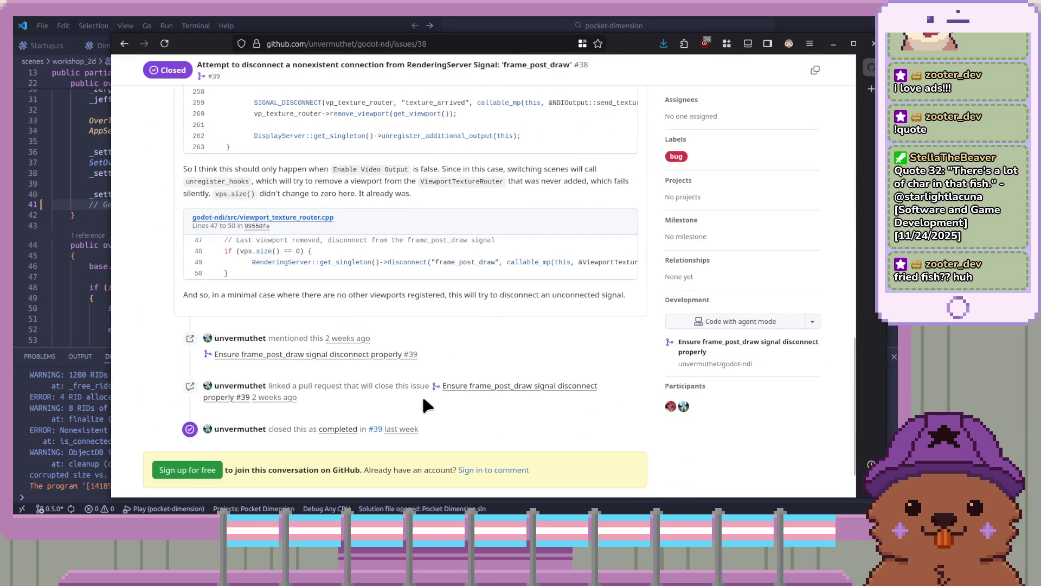
left_click(328, 359)
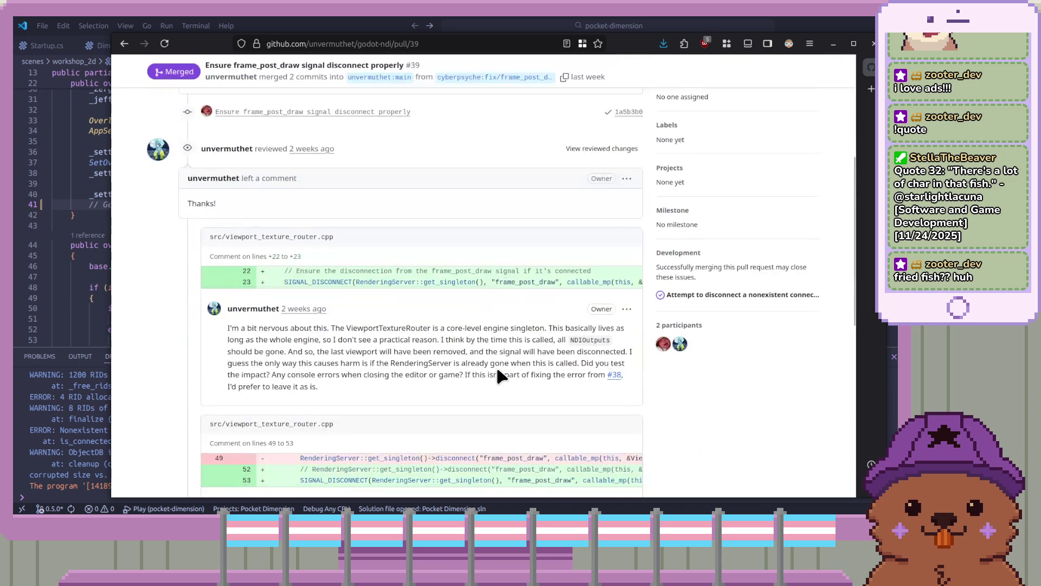
Step: Scroll through the pull request #39 Conversation, then view its Commits list
scroll(496, 365, "up", 1)
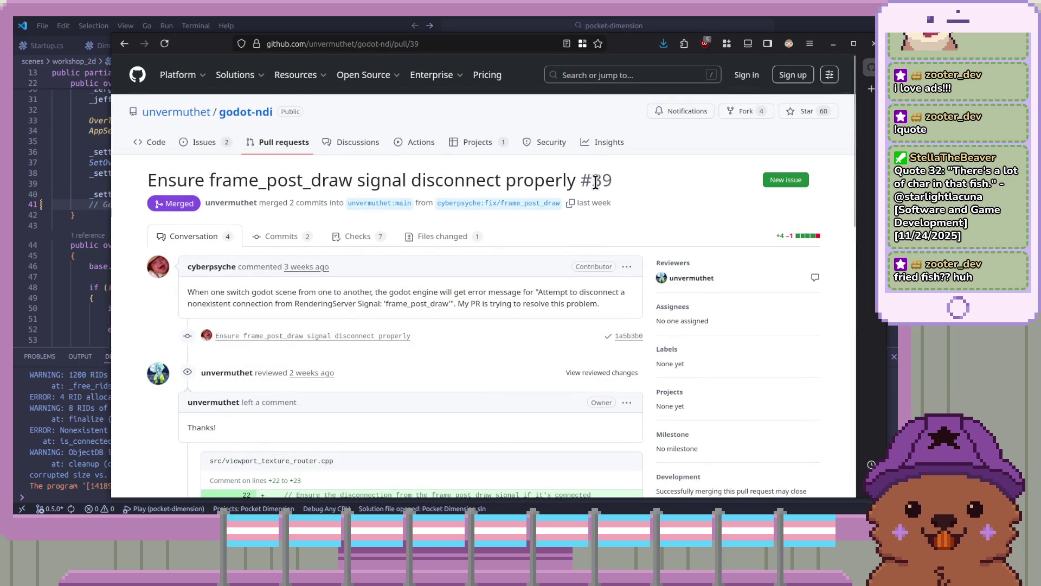
scroll(531, 364, "down", 10)
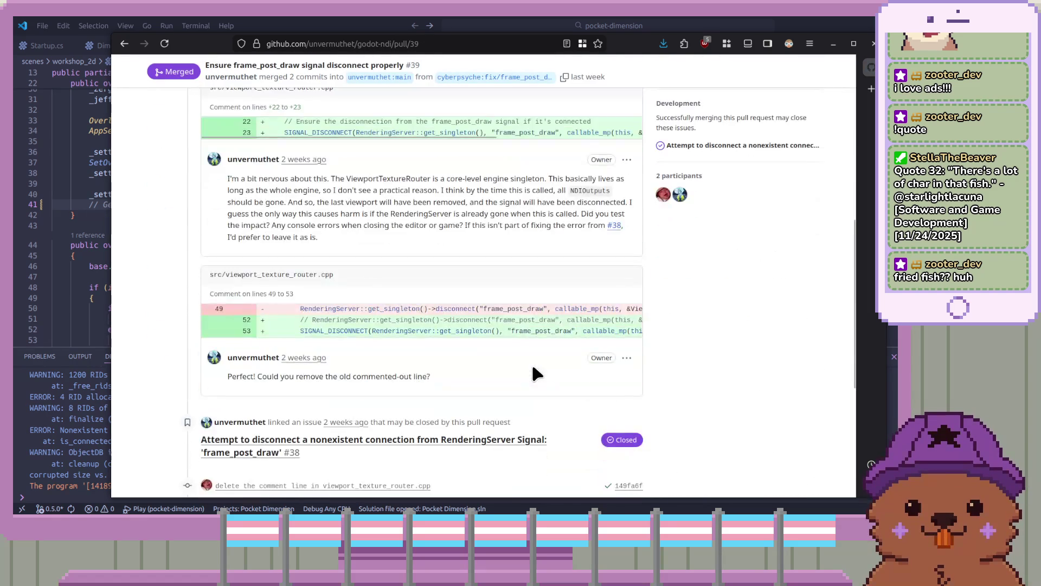
scroll(533, 367, "down", 5)
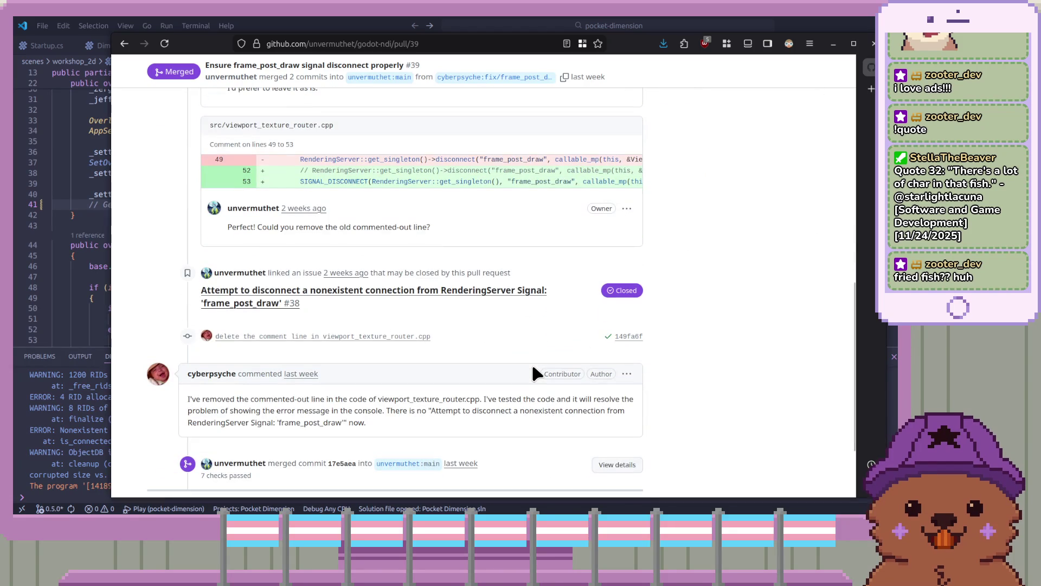
scroll(533, 369, "down", 4)
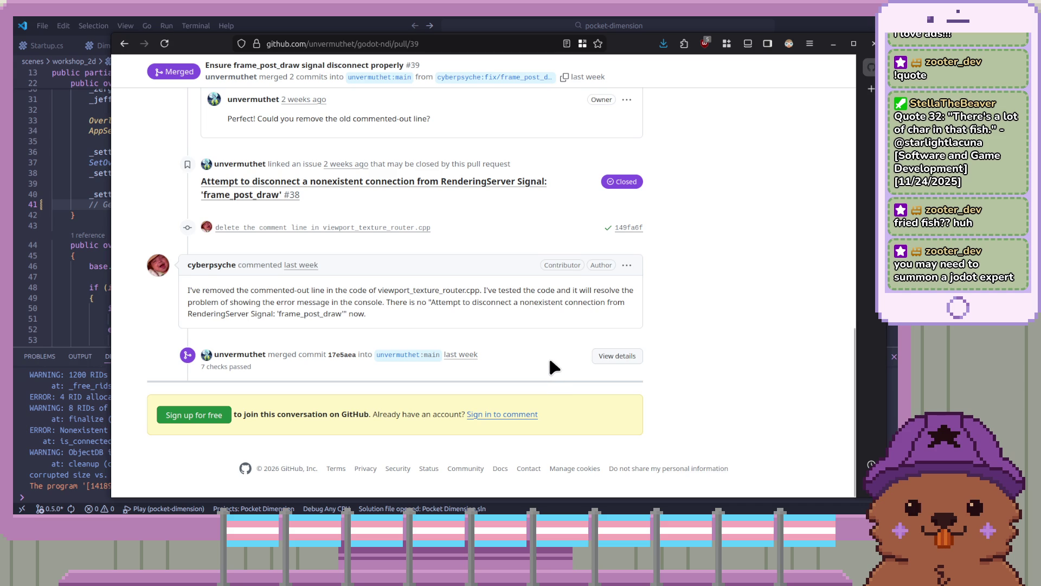
scroll(550, 360, "up", 7)
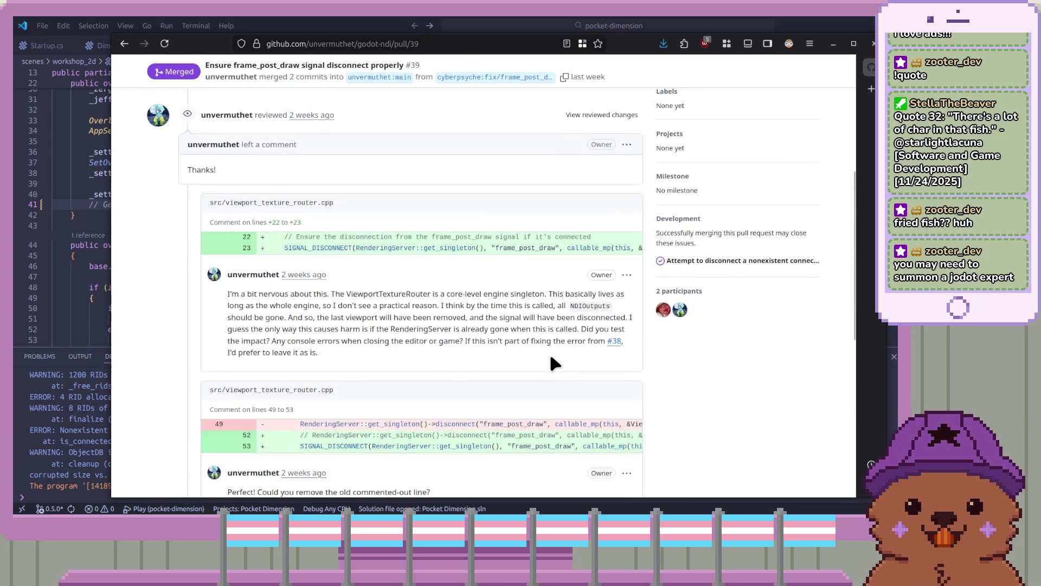
scroll(550, 358, "up", 3)
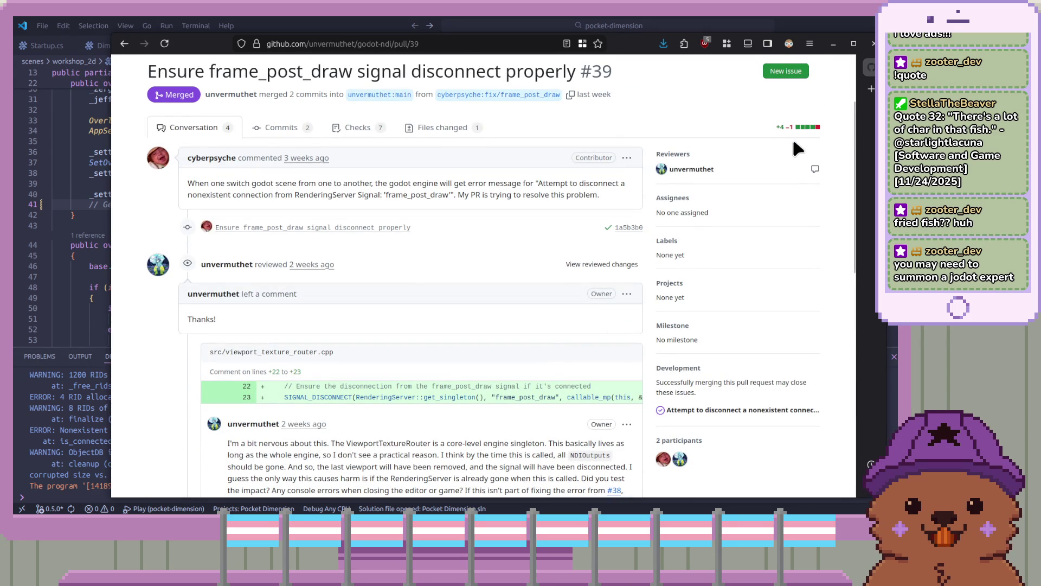
left_click(280, 128)
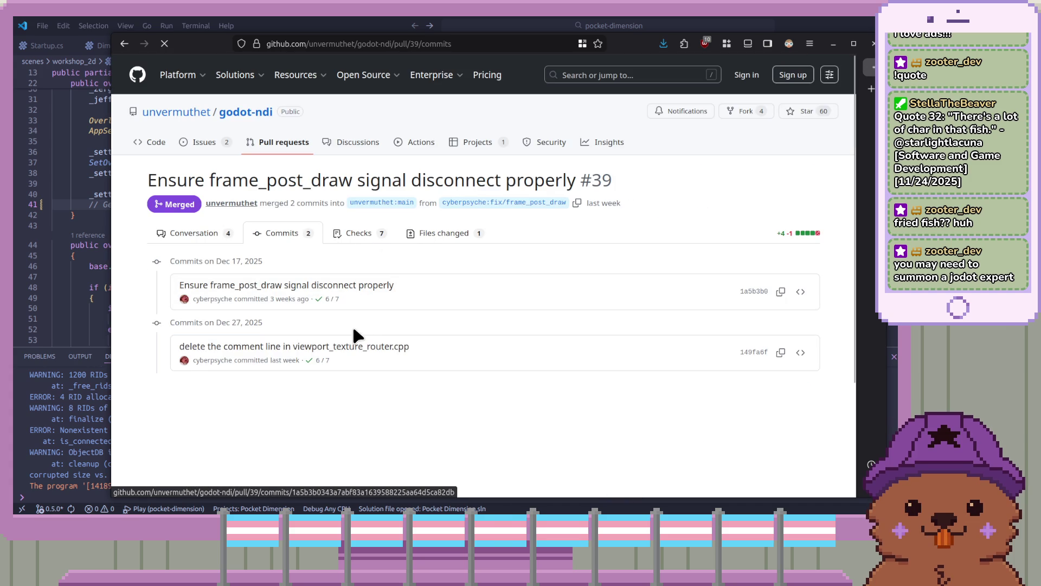
Step: Scroll through the PR #39 viewport_texture_router.cpp diff and back to the top, then minimize the browser
scroll(362, 318, "down", 3)
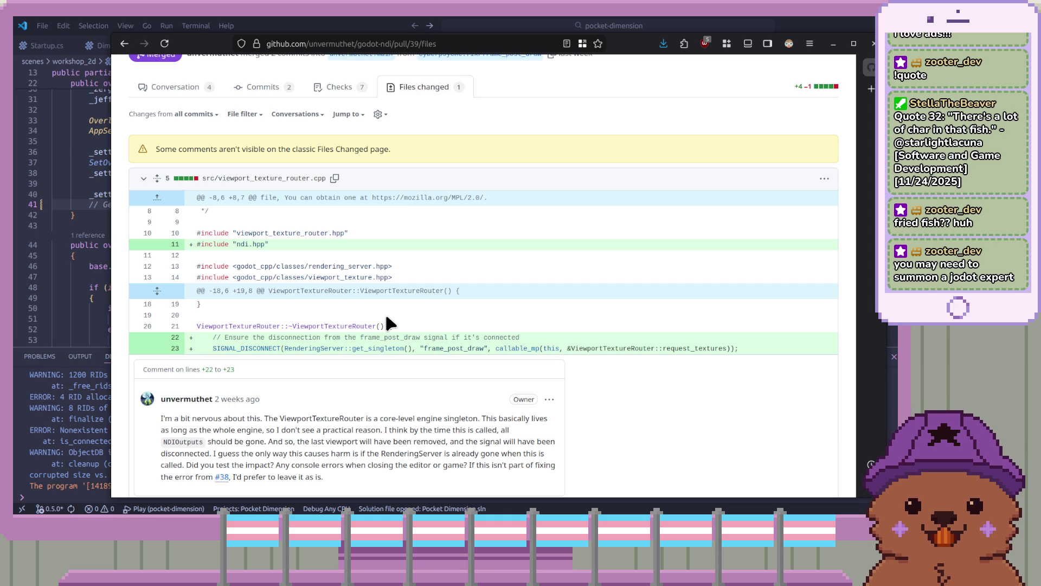
scroll(597, 322, "down", 5)
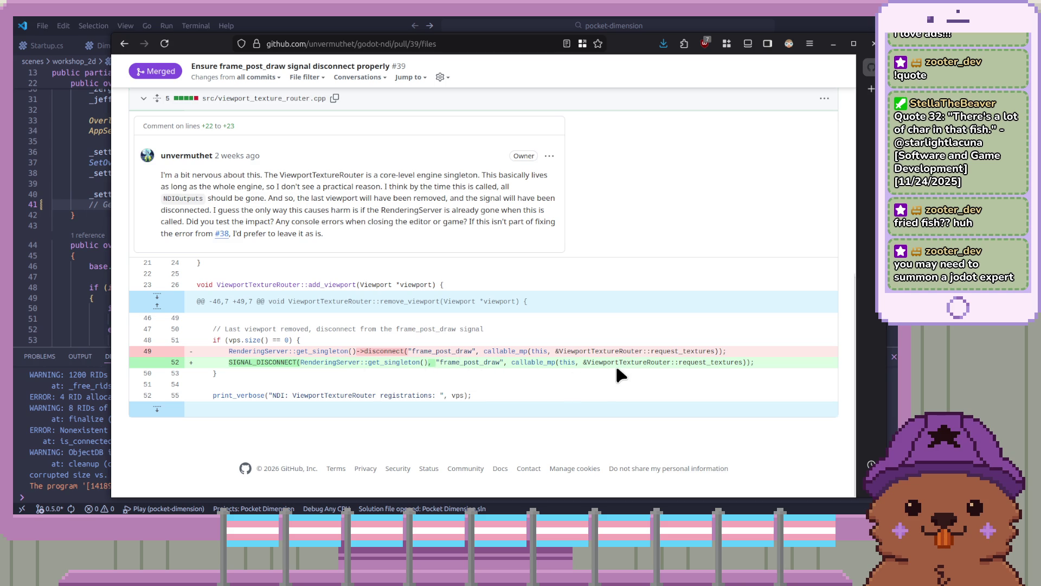
scroll(617, 369, "up", 10)
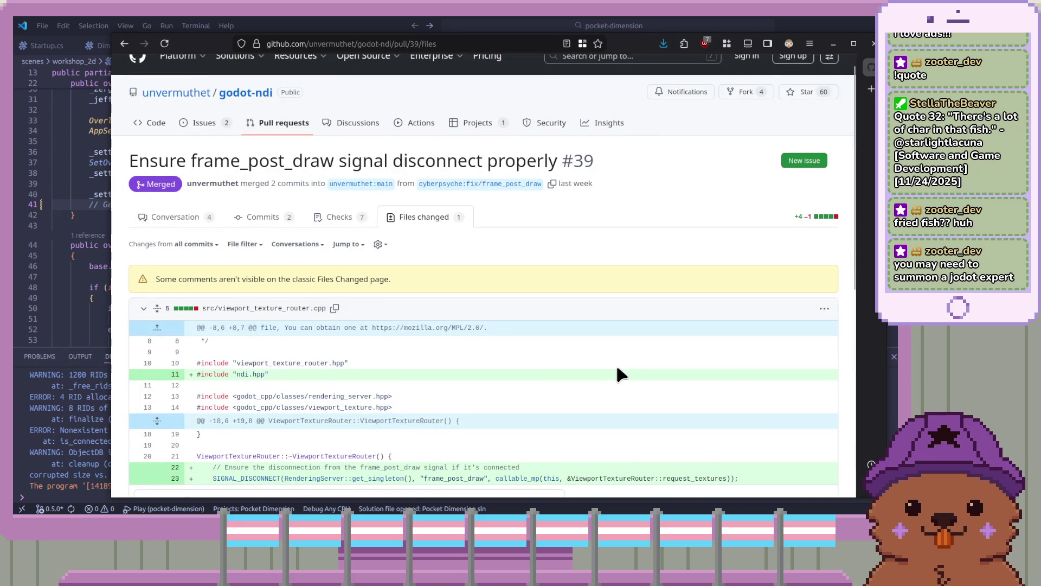
scroll(617, 369, "up", 1)
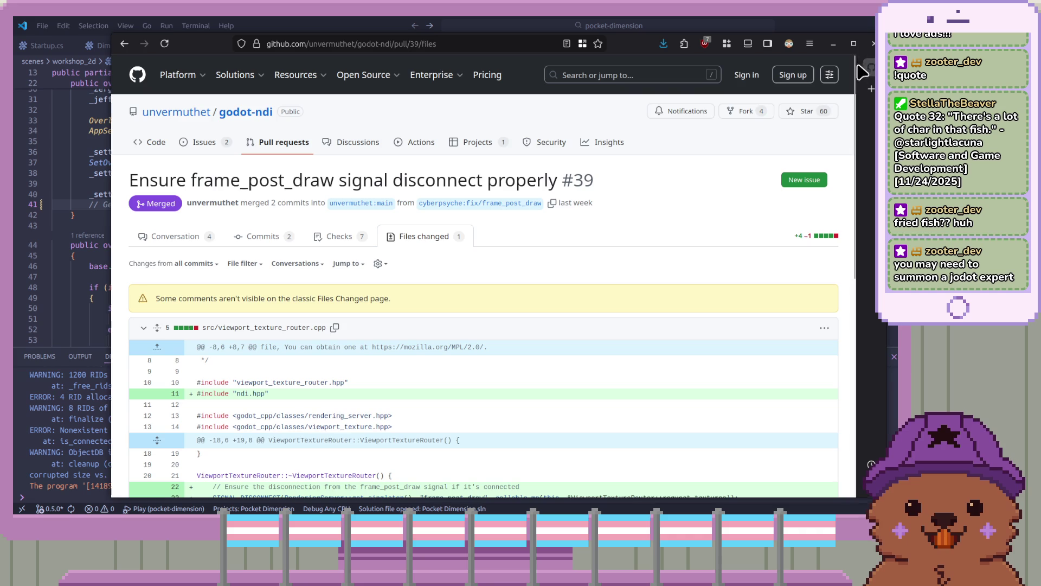
left_click(865, 69)
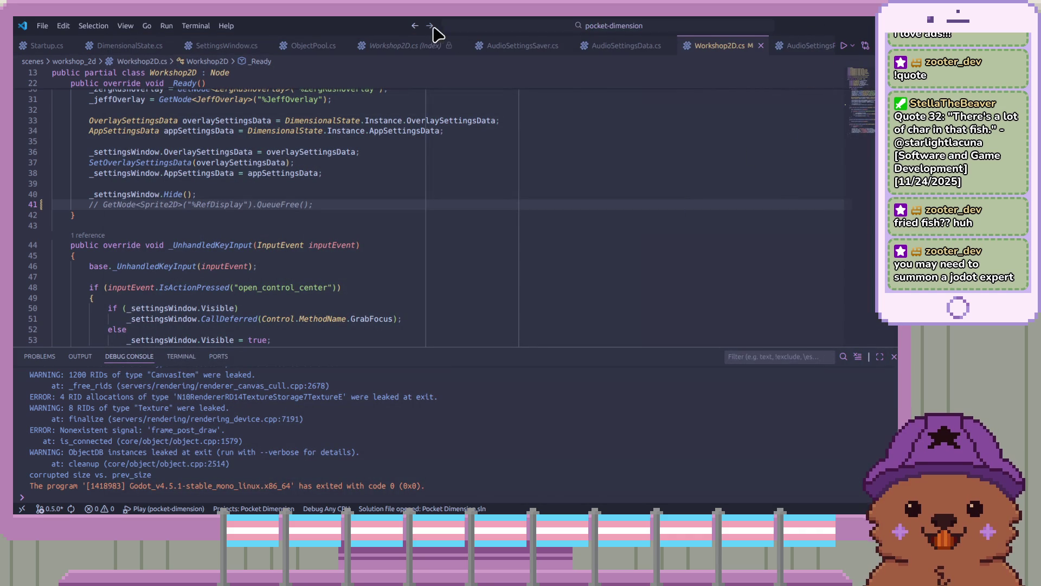
Step: Switch to the terminal with the aborted Pocket Dimension run and close it
key("alt+Tab")
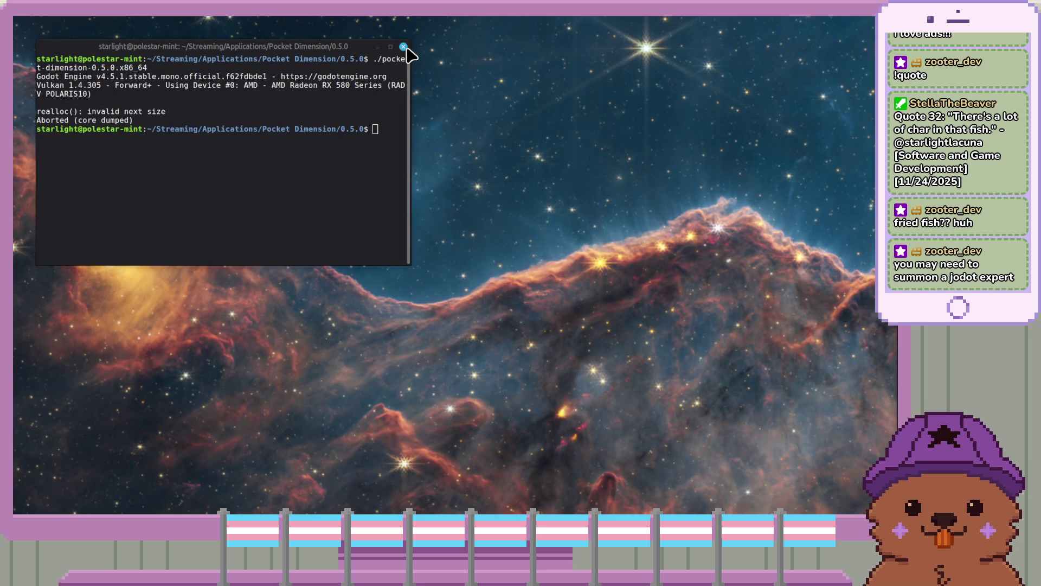
left_click(403, 47)
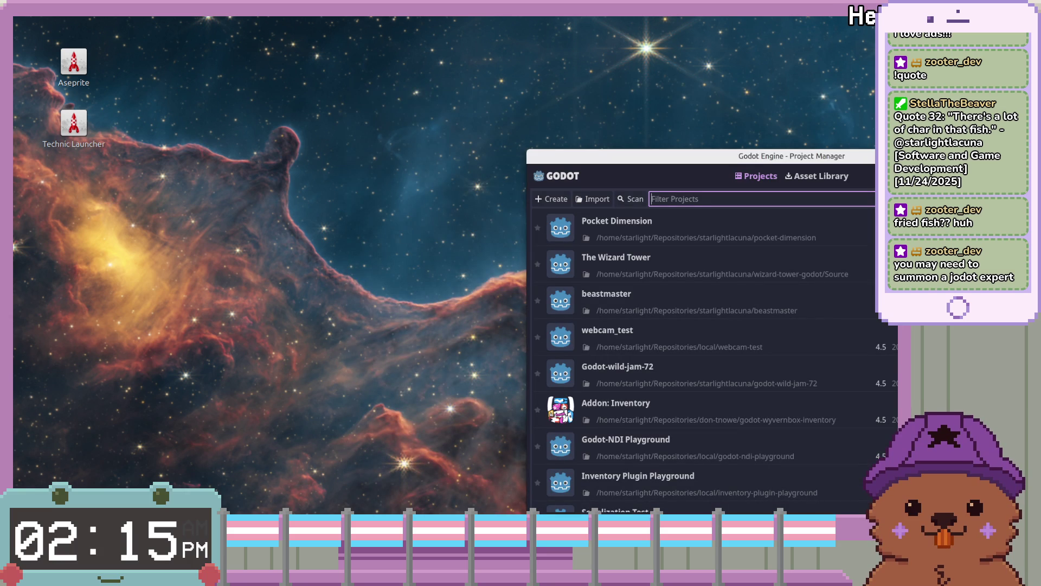
Step: Open the beastmaster project from the Godot Project Manager list
double_click(678, 308)
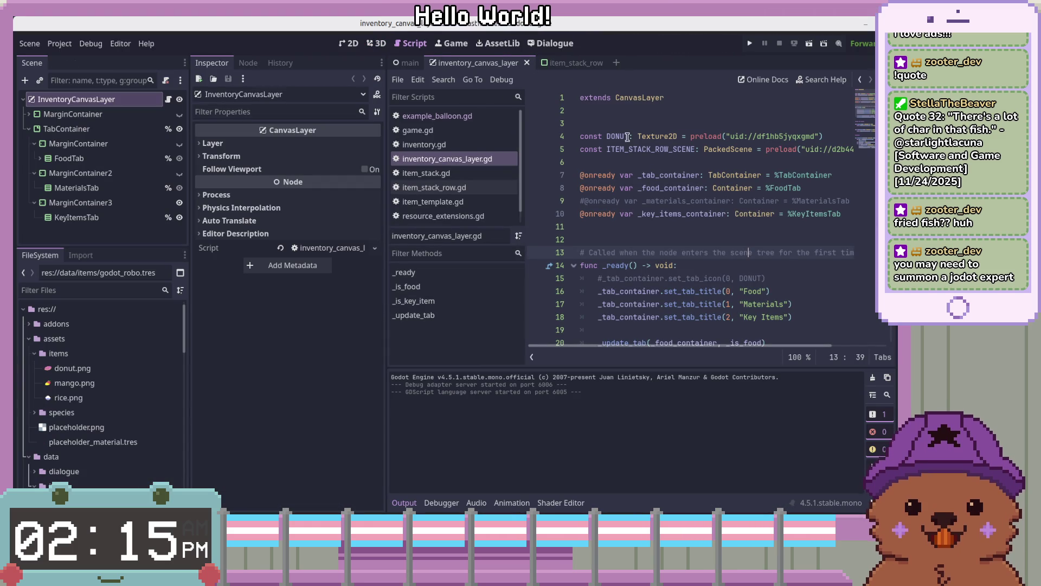
Step: Run the inventory scene, cycle through the Food, Materials and Key Items tabs, then close the game
left_click(704, 214)
left_click(824, 45)
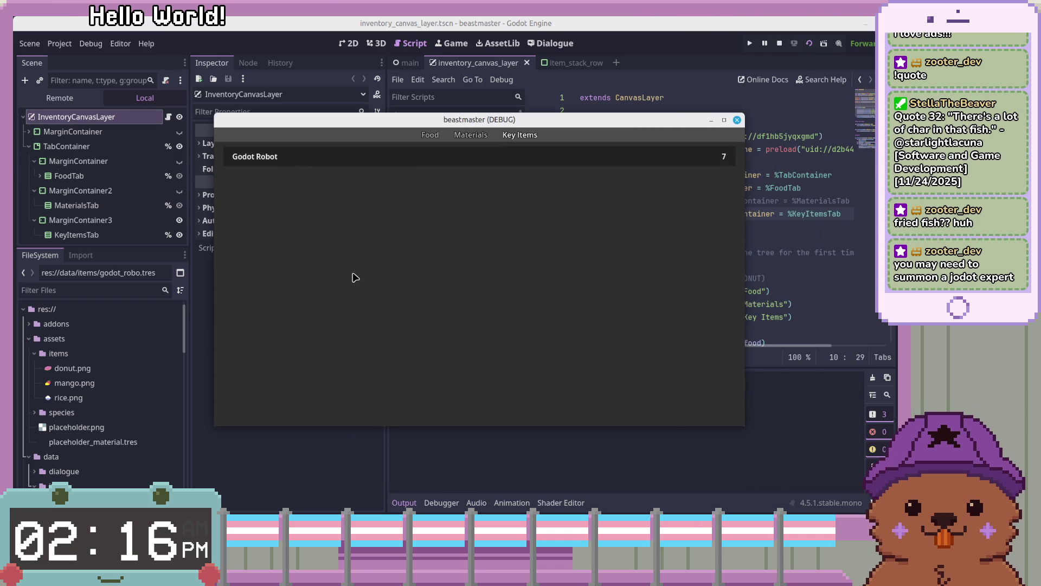
key("Left")
key("Left")
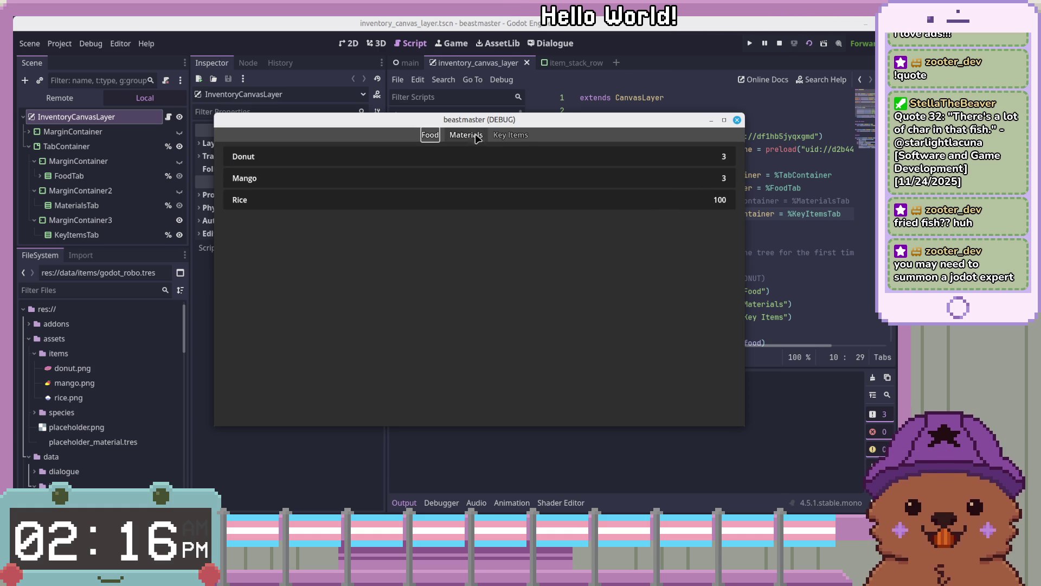
left_click(520, 135)
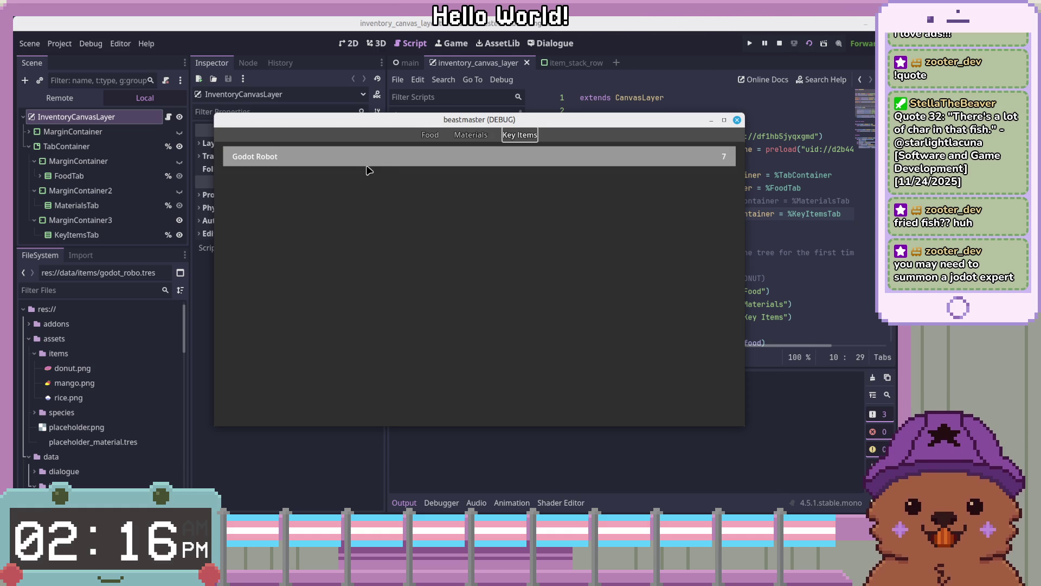
left_click_drag(459, 119, 463, 120)
left_click(435, 136)
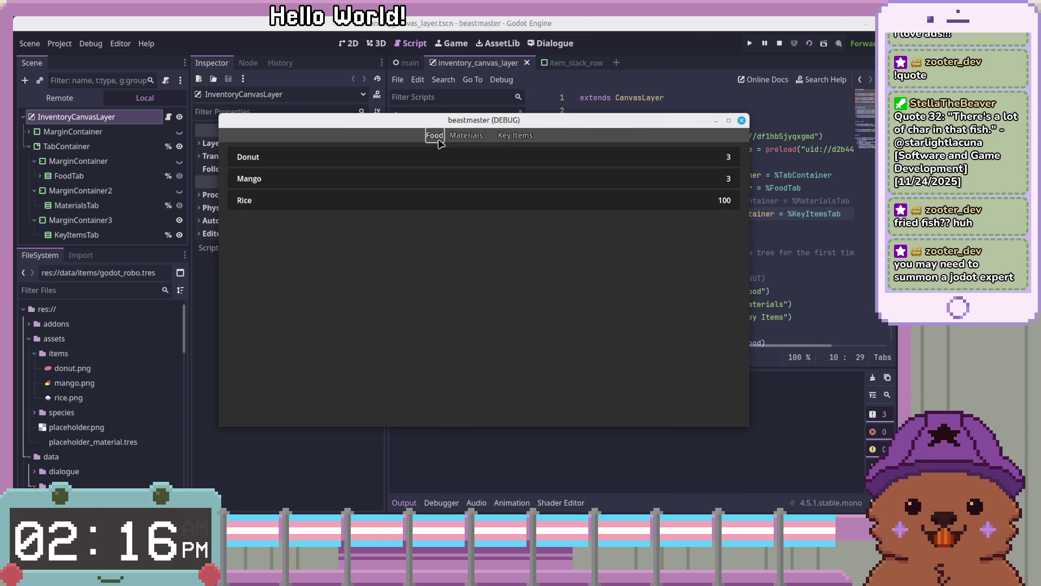
left_click(524, 136)
left_click(434, 135)
left_click(475, 135)
left_click(524, 135)
left_click_drag(611, 123, 681, 136)
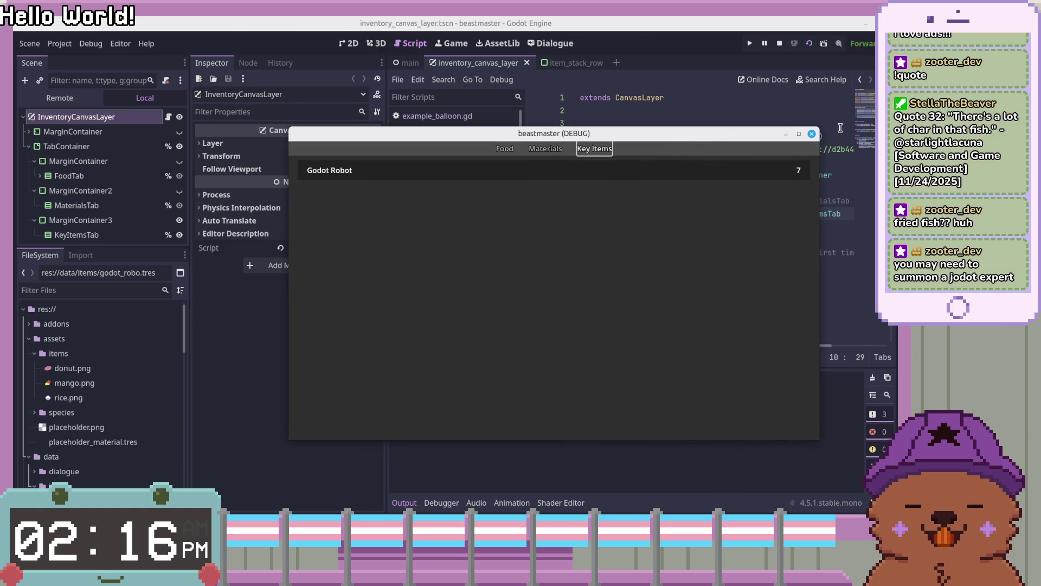
left_click(811, 134)
Step: Run the current scene a second time and close the game window
left_click(625, 299)
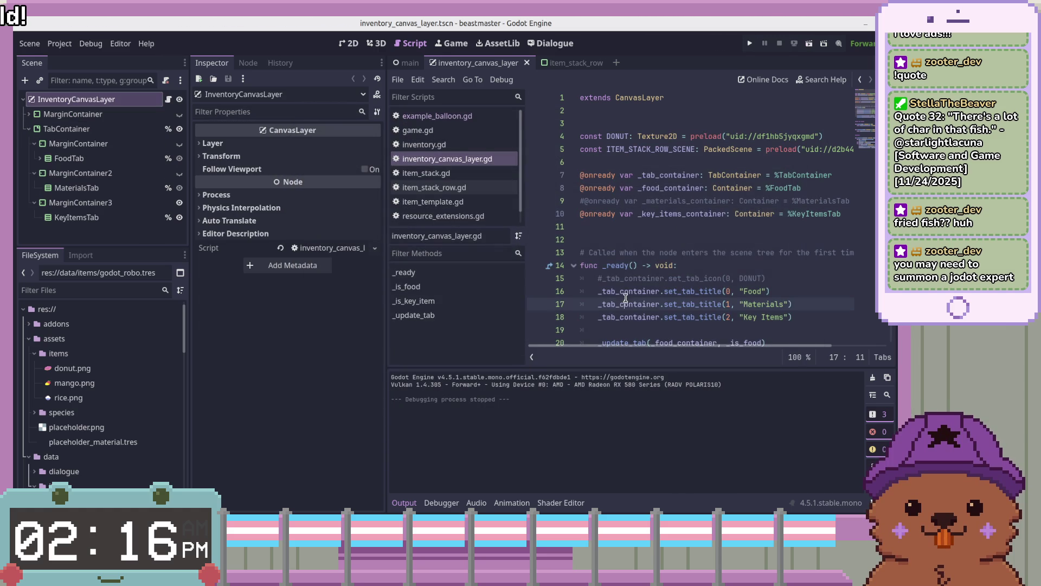
left_click(690, 236)
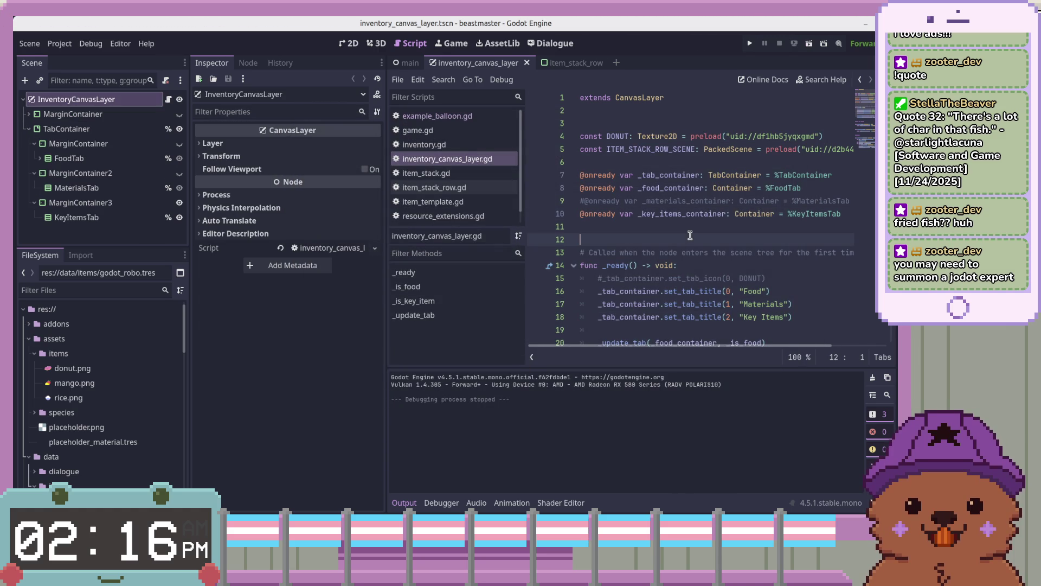
left_click(808, 44)
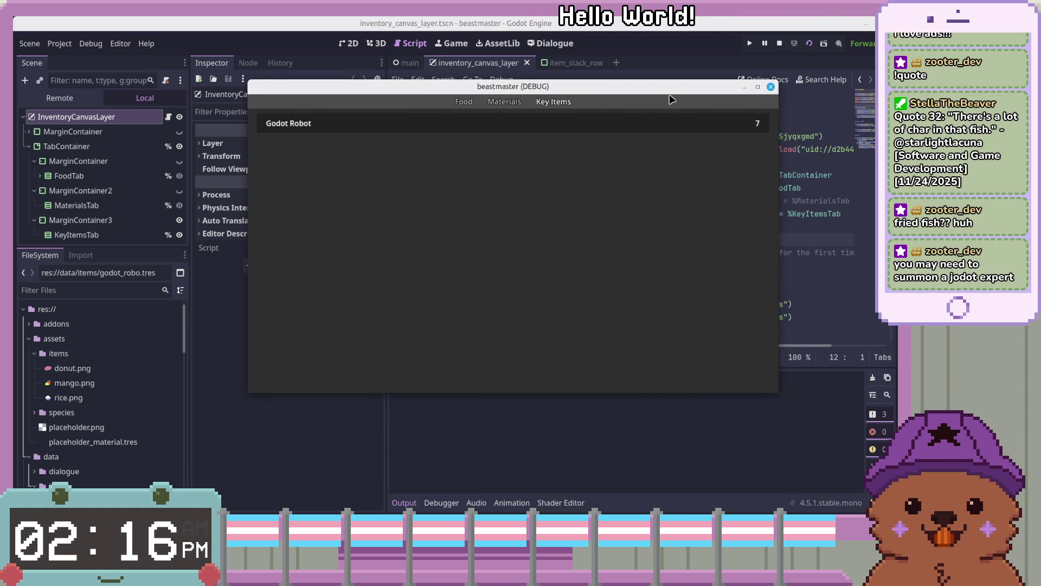
left_click(771, 87)
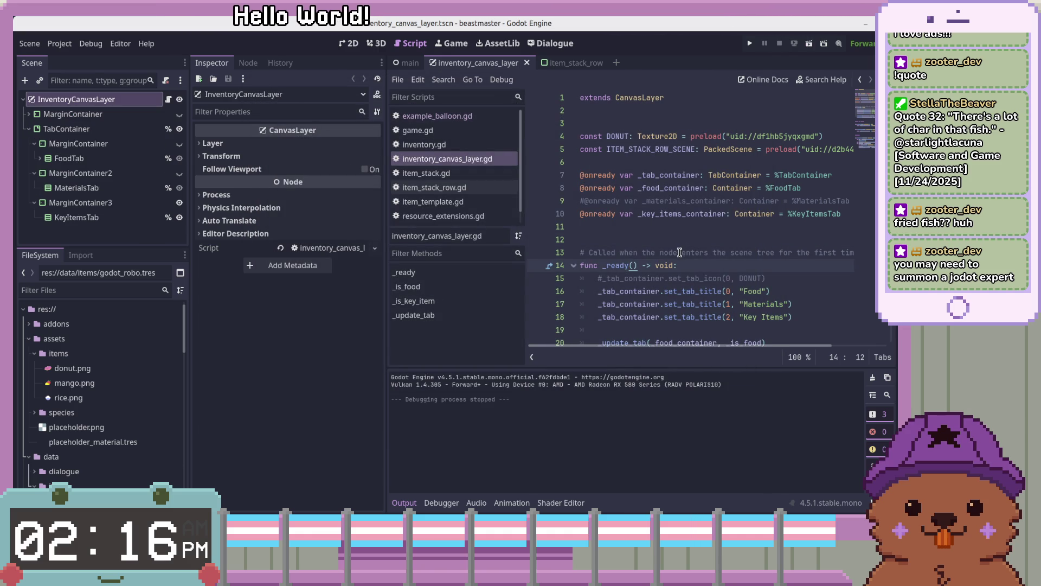
Step: Expand the old MarginContainer and toggle its visibility to inspect the item-details panel in 2D
left_click(65, 114)
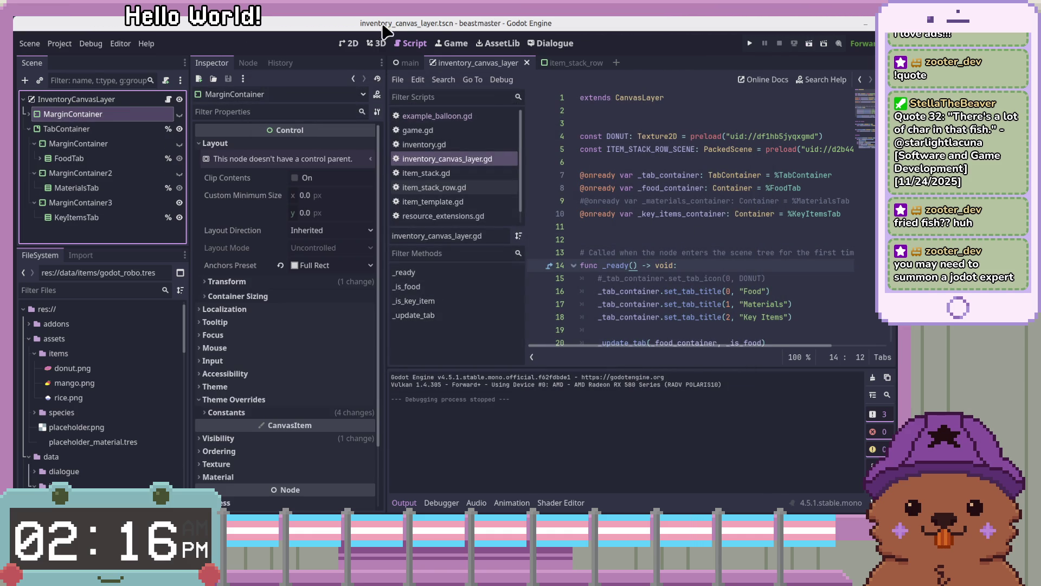
left_click(26, 113)
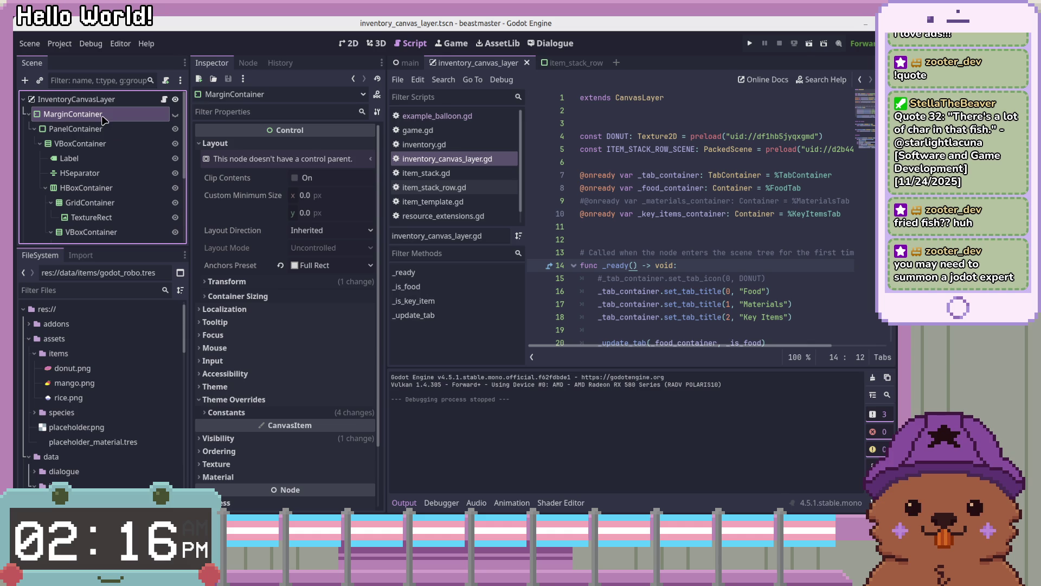
scroll(103, 174, "down", 3)
left_click(175, 173)
scroll(103, 173, "up", 3)
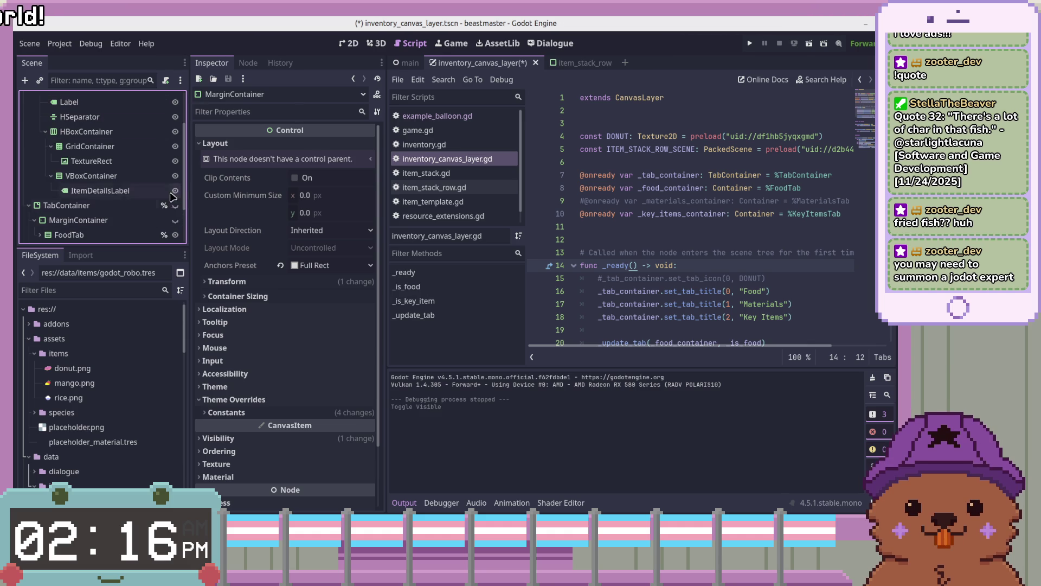
left_click(350, 50)
left_click(175, 114)
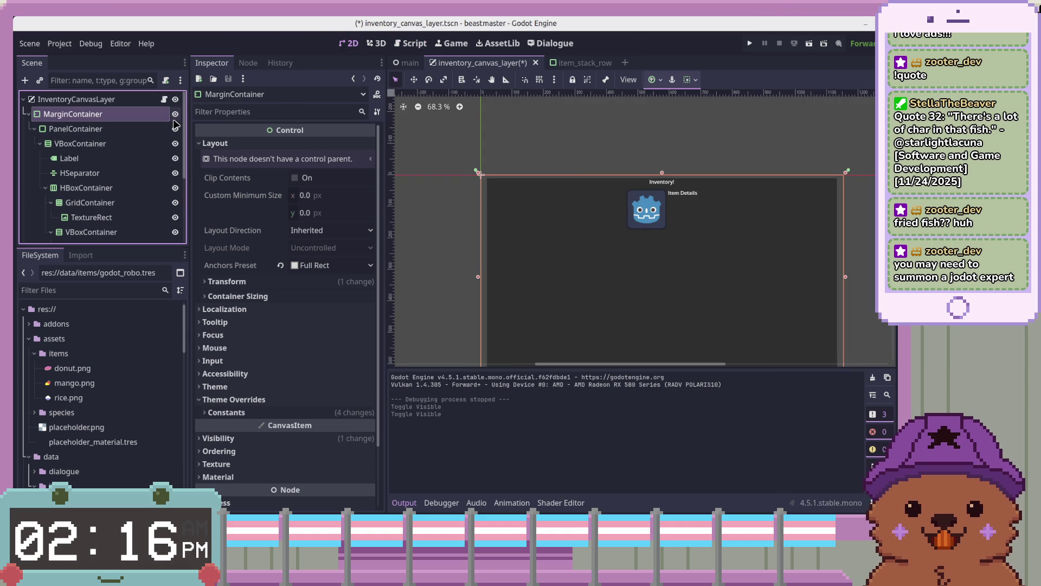
scroll(688, 217, "down", 3)
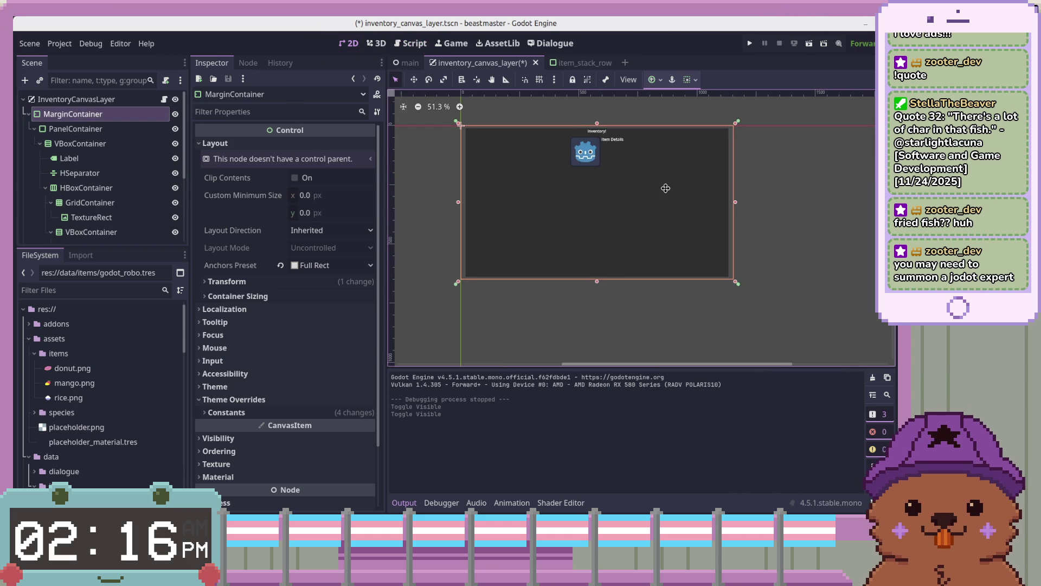
scroll(678, 193, "up", 3)
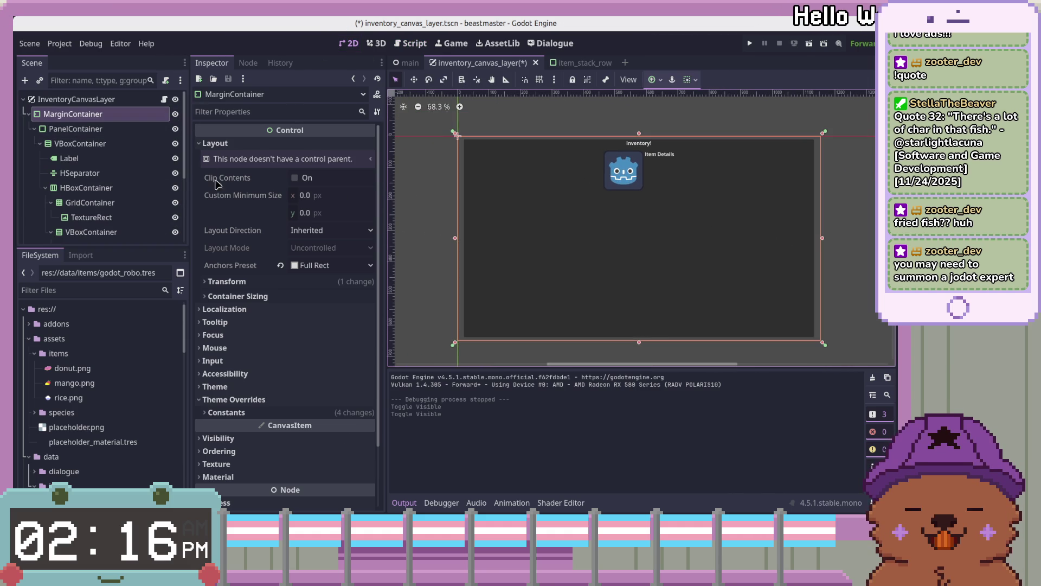
Step: Delete the MarginContainer with all its children, confirming with OK
right_click(138, 115)
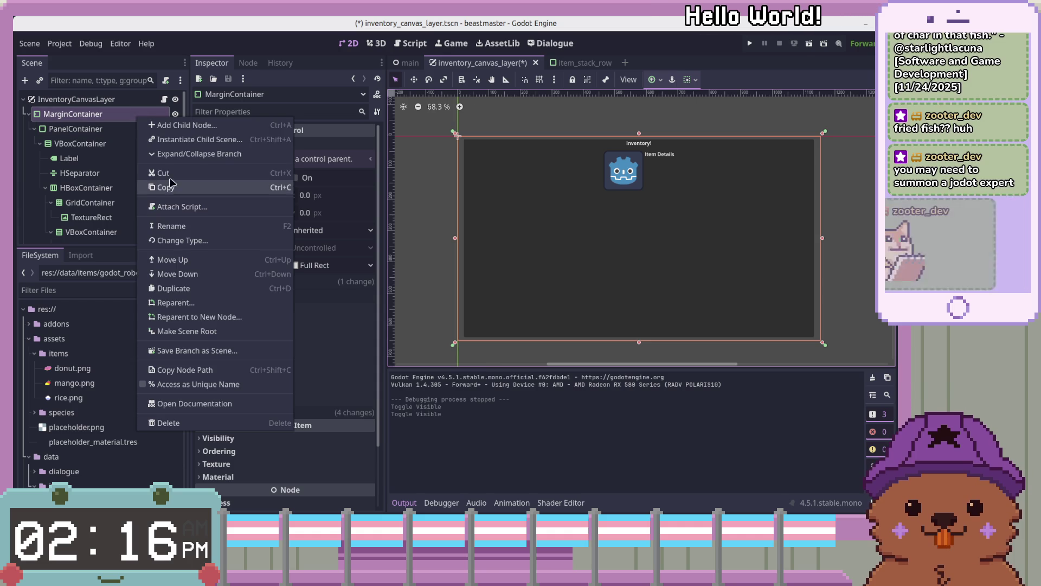
left_click(168, 423)
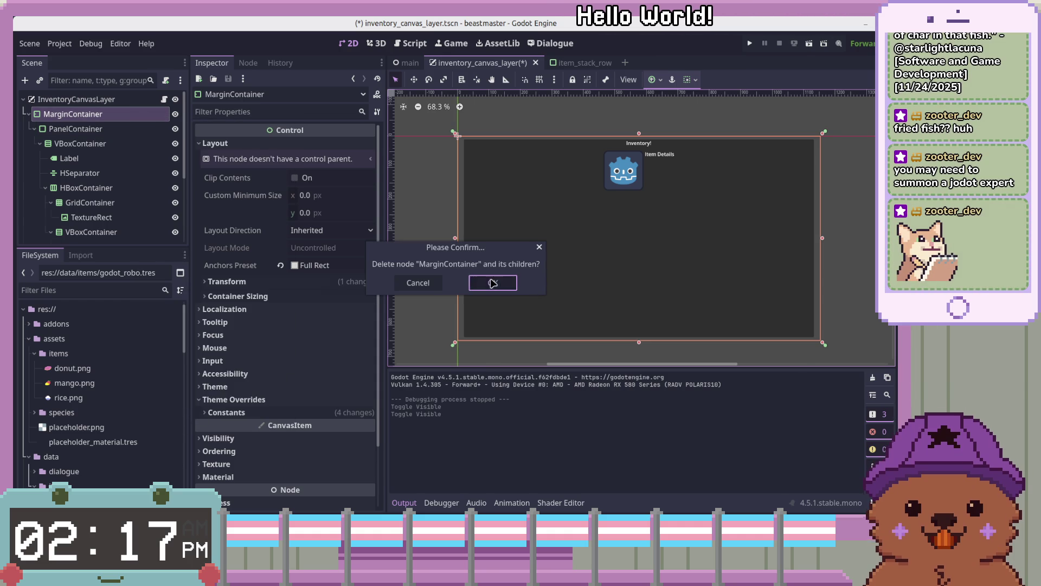
left_click(493, 282)
left_click(167, 118)
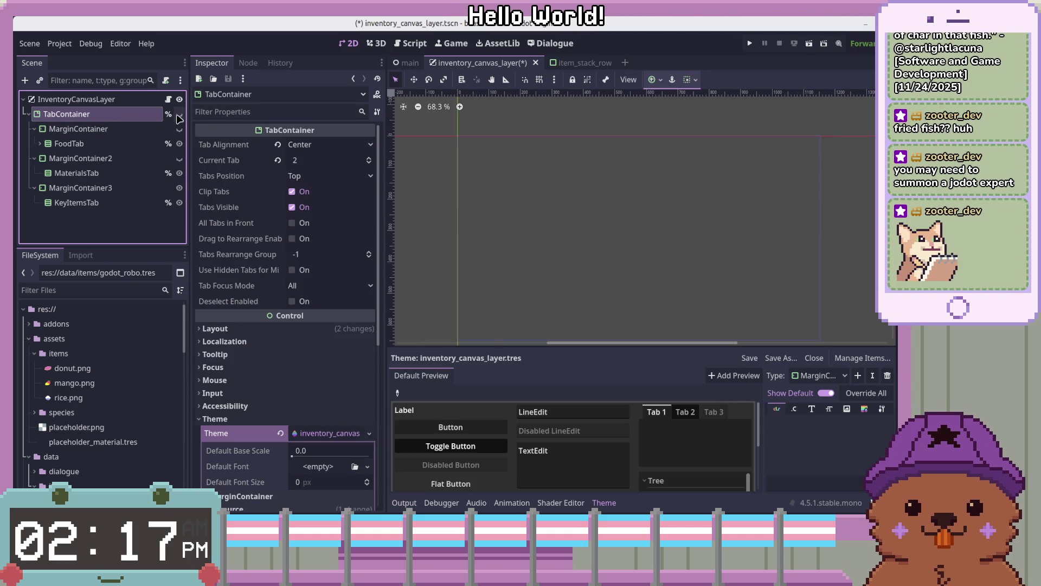
Step: Select the TabContainer and apply the Right Wide anchor preset
scroll(606, 221, "down", 2)
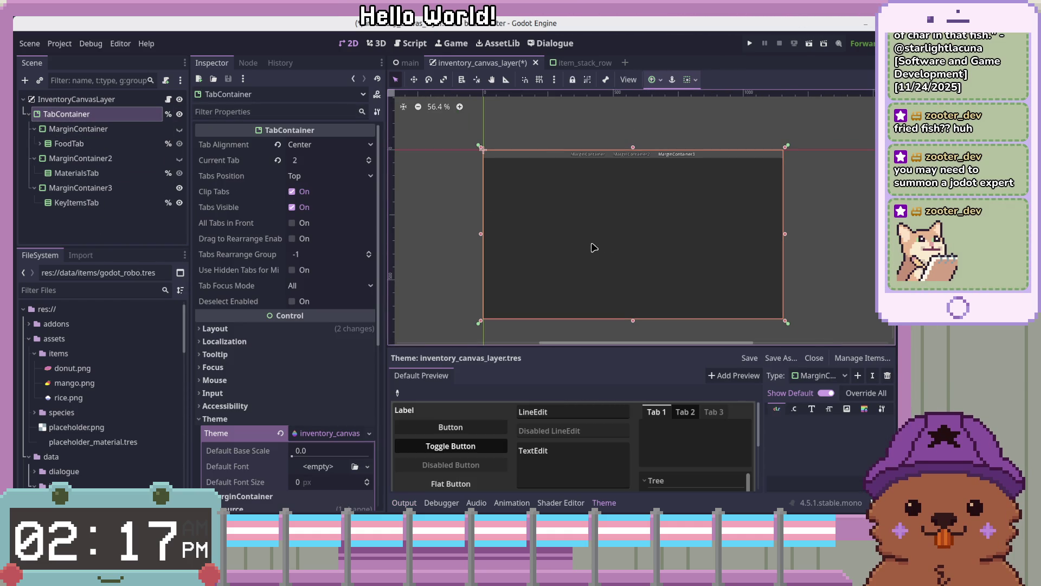
left_click(90, 232)
left_click(91, 116)
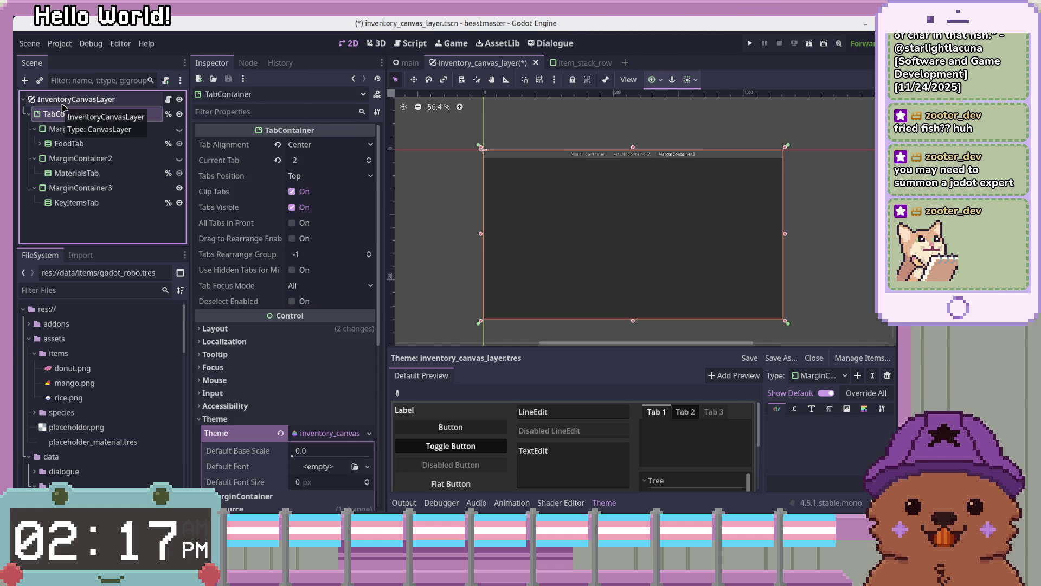
left_click(98, 228)
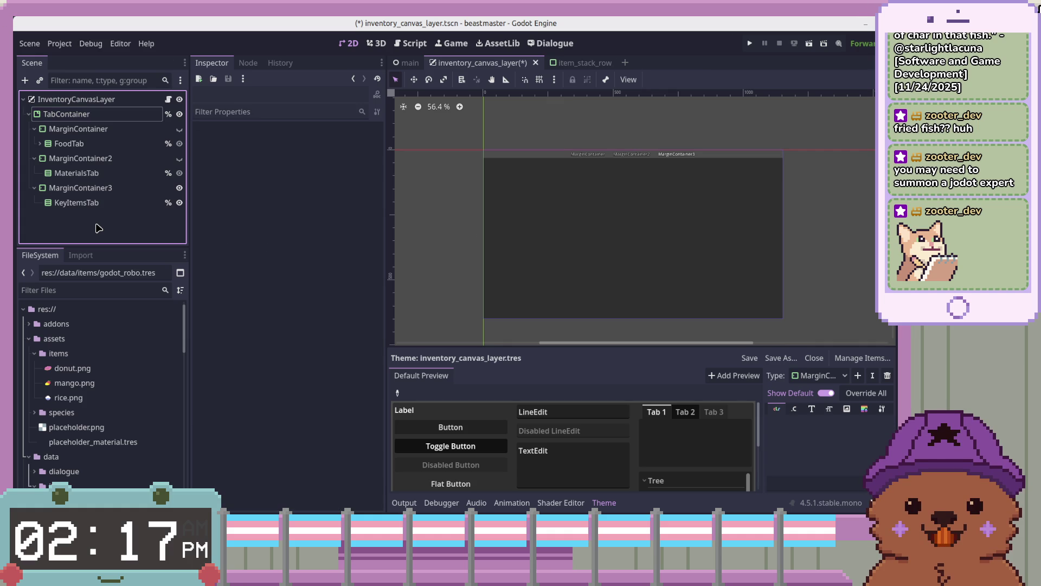
left_click(82, 114)
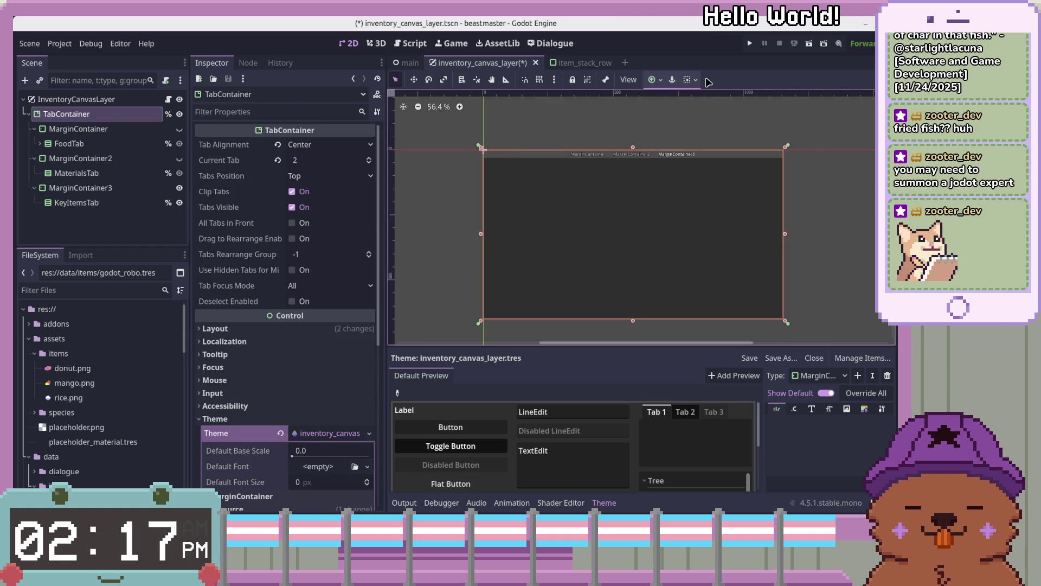
left_click(684, 81)
left_click(653, 79)
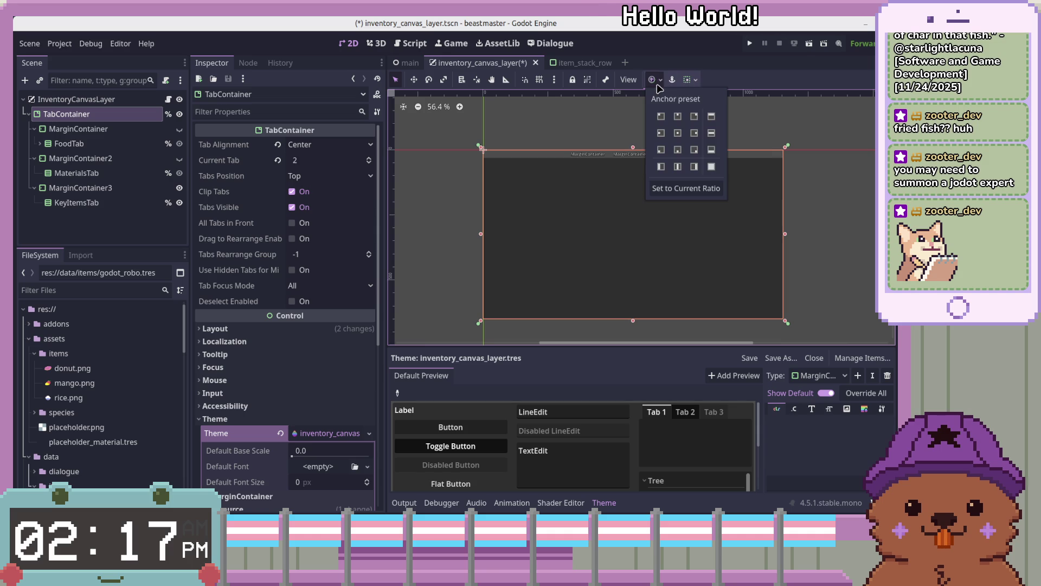
left_click(695, 167)
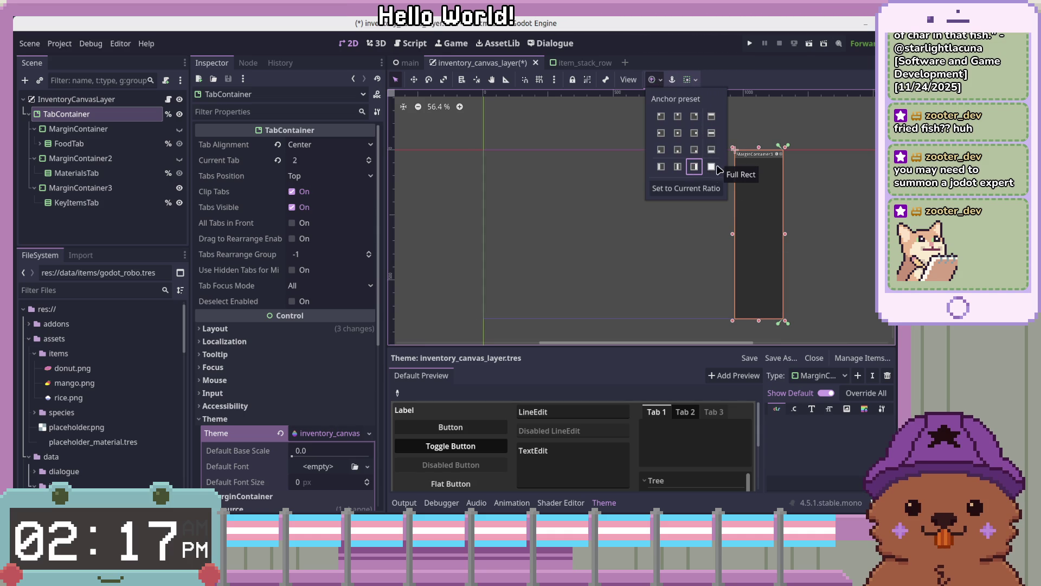
Step: Drag the TabContainer's left edge to widen it to about 505 × 648 px so all three tabs show
left_click_drag(732, 234, 629, 234)
left_click(288, 328)
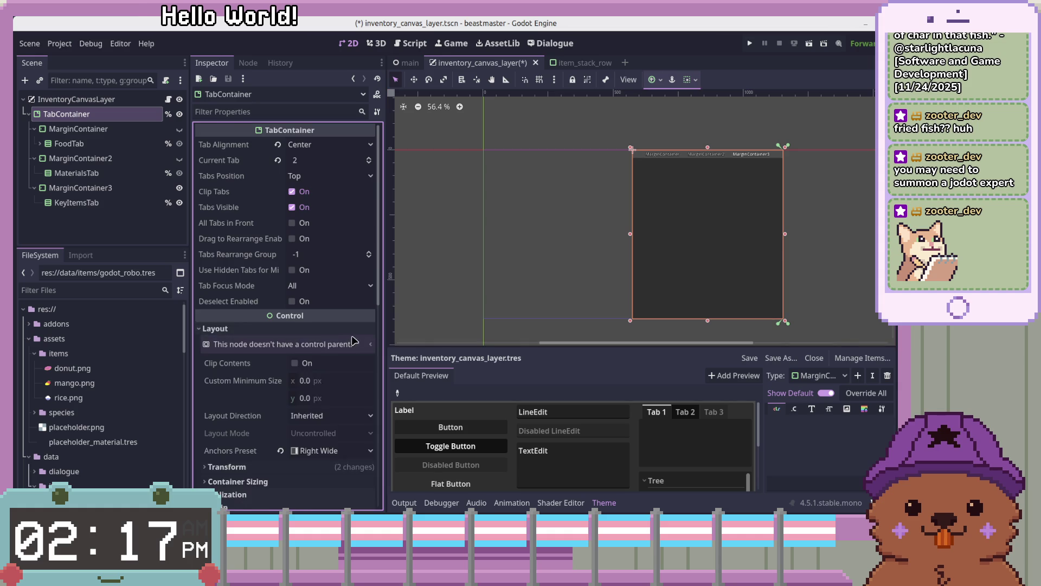
scroll(289, 358, "down", 3)
left_click(227, 371)
mouse_move(628, 234)
left_mouse_down()
mouse_move(606, 232)
mouse_move(691, 235)
mouse_move(650, 235)
mouse_move(675, 237)
left_mouse_up()
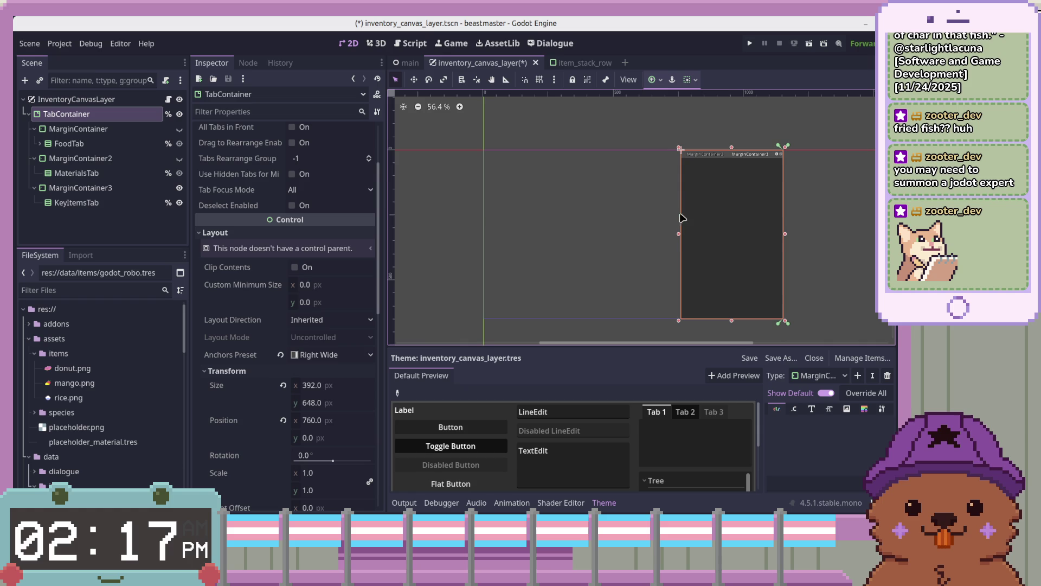
left_click_drag(679, 236, 648, 233)
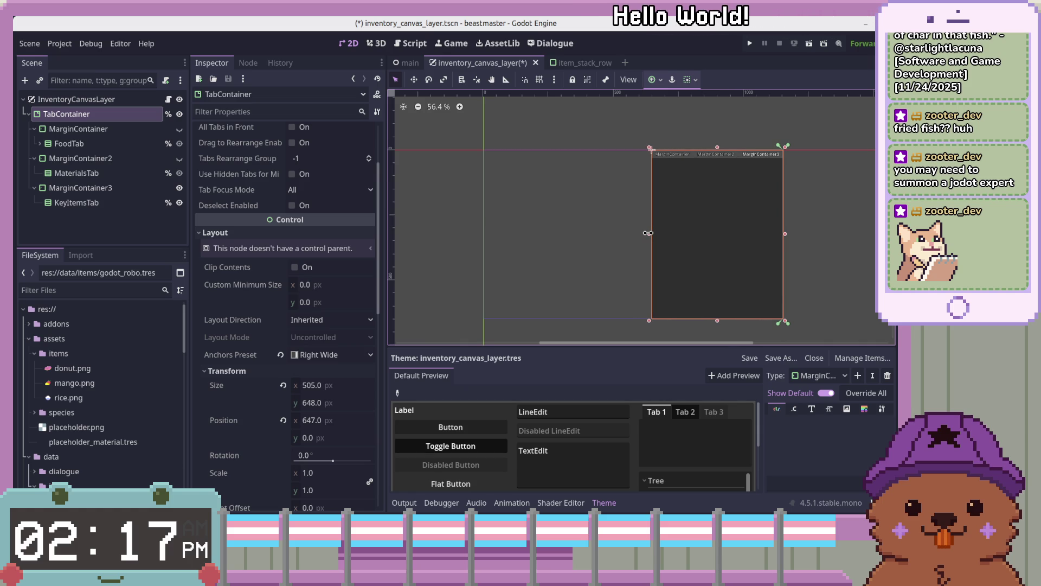
scroll(281, 404, "down", 5)
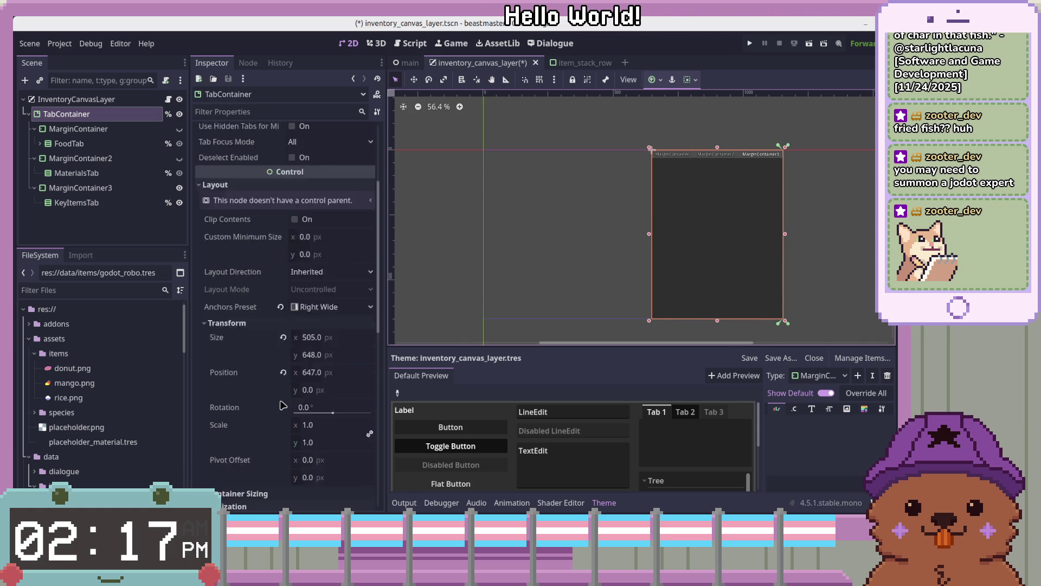
scroll(244, 374, "up", 4)
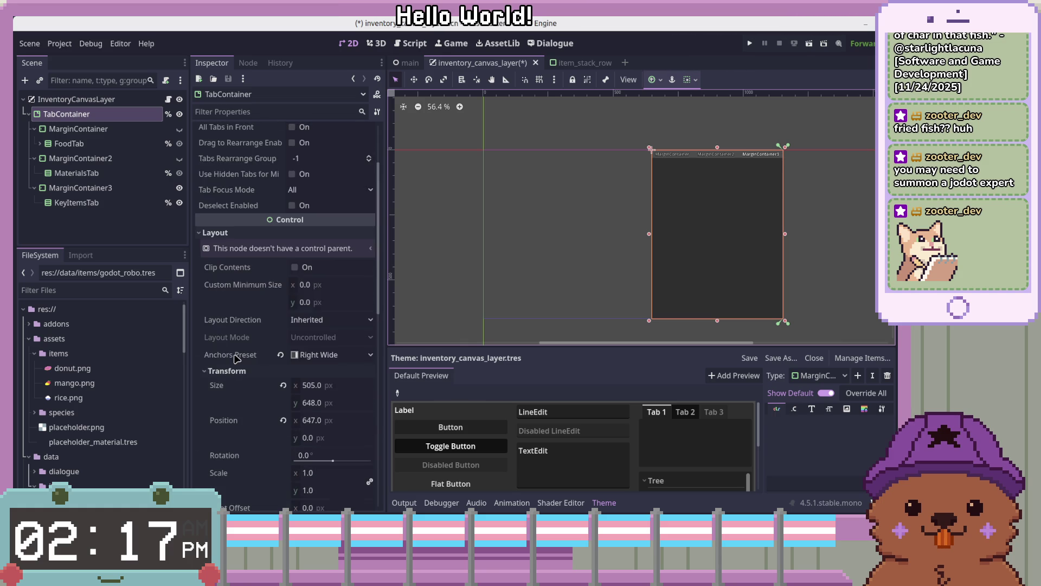
left_click(302, 306)
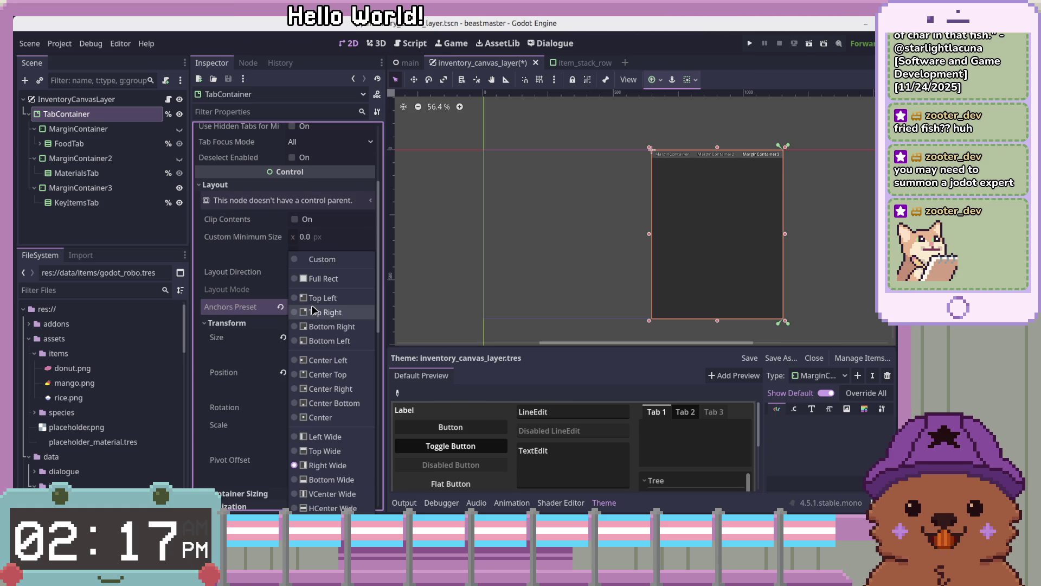
Step: Switch to custom anchors and set anchor Left 0.5, Top 0.0 and Right 1.0
left_click(321, 260)
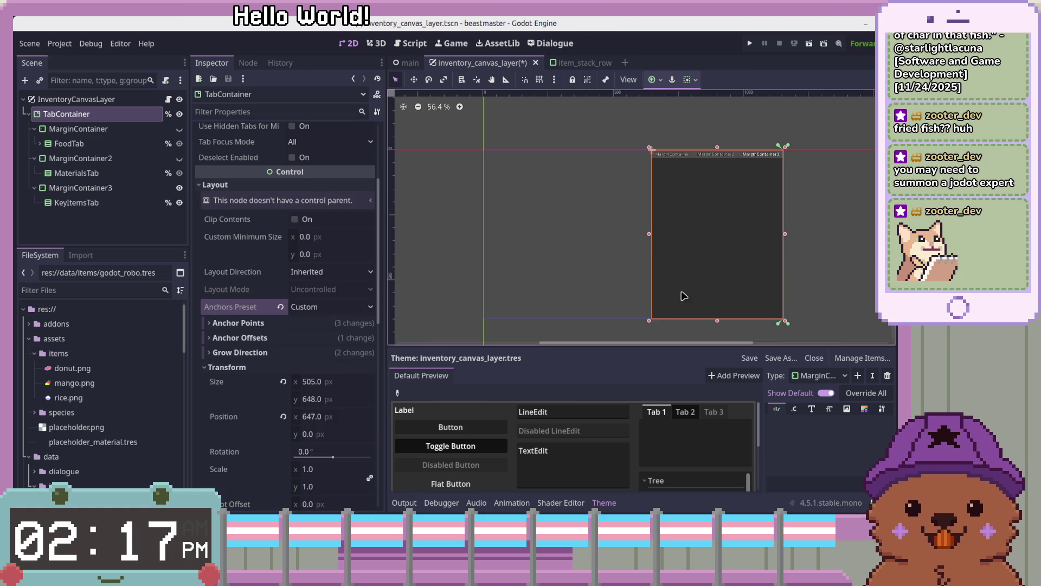
left_click(271, 323)
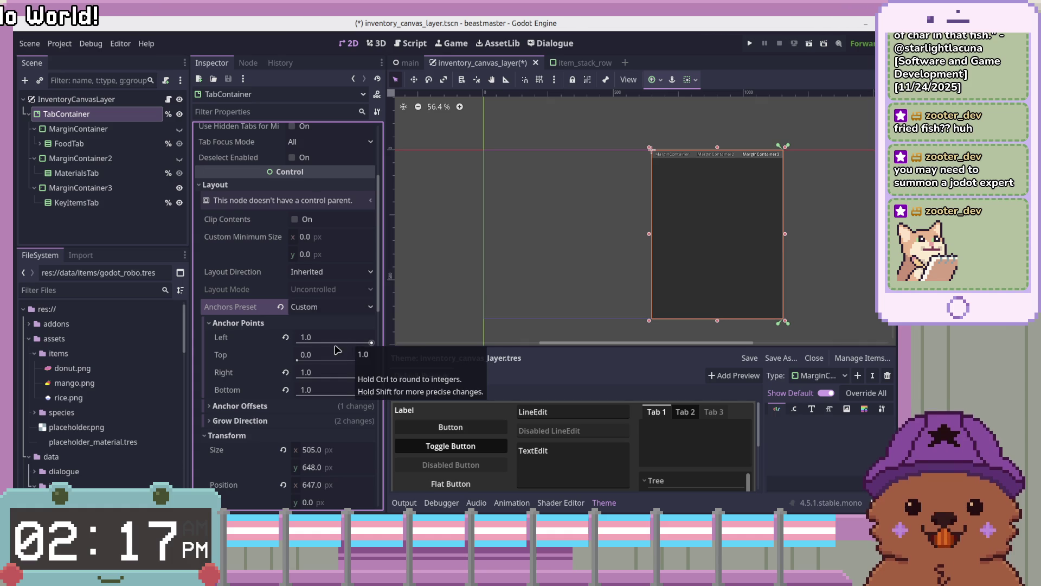
left_click(286, 339)
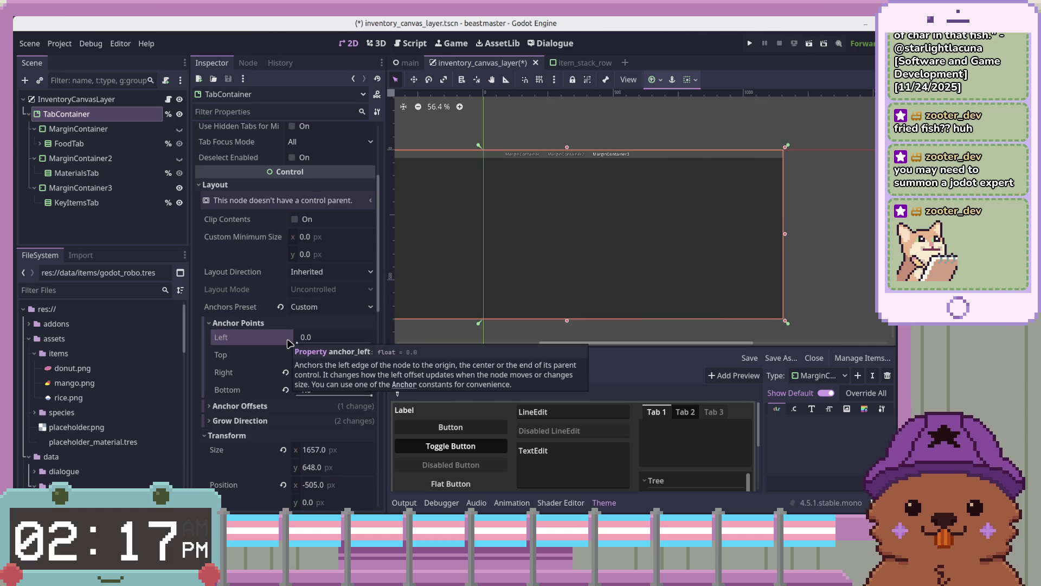
left_click(303, 339)
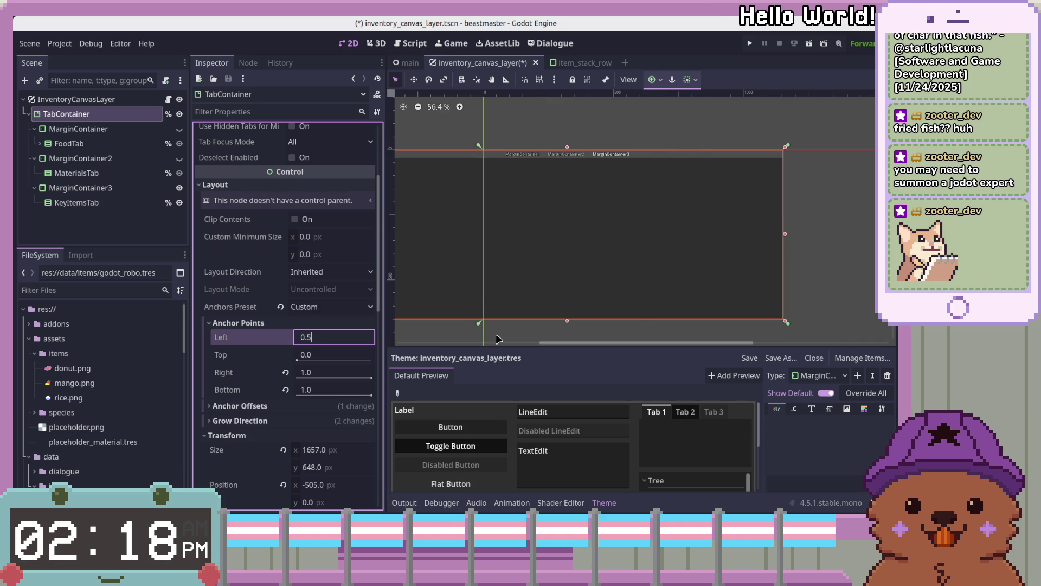
key("Tab")
type("0")
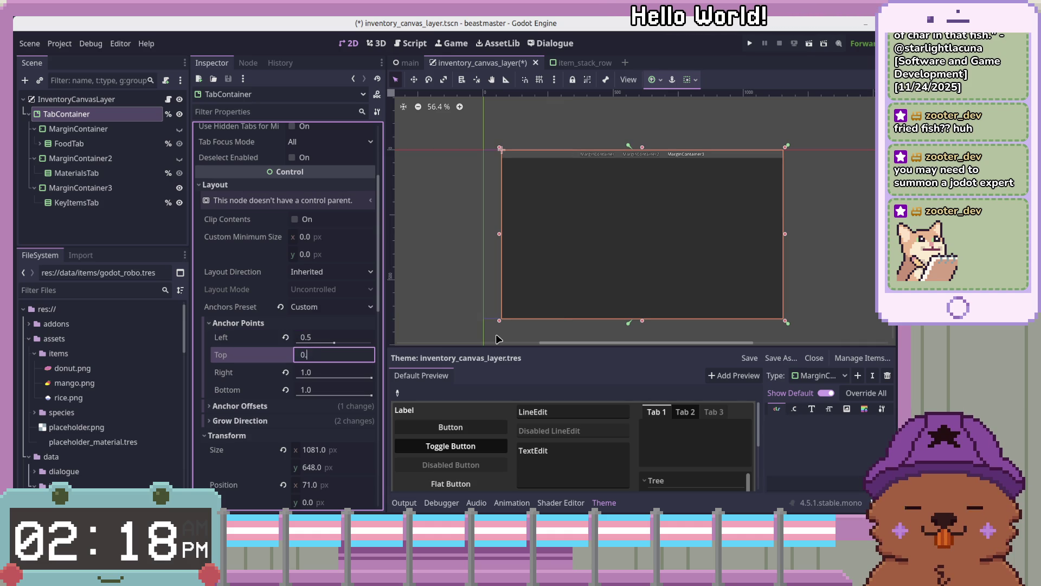
key("BackSpace")
type("0.0")
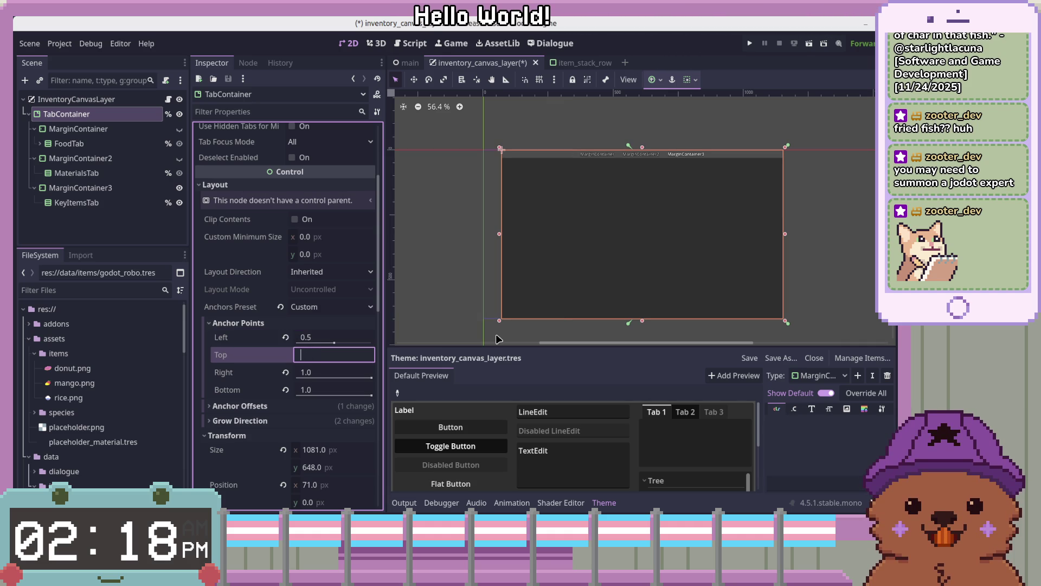
key("Tab")
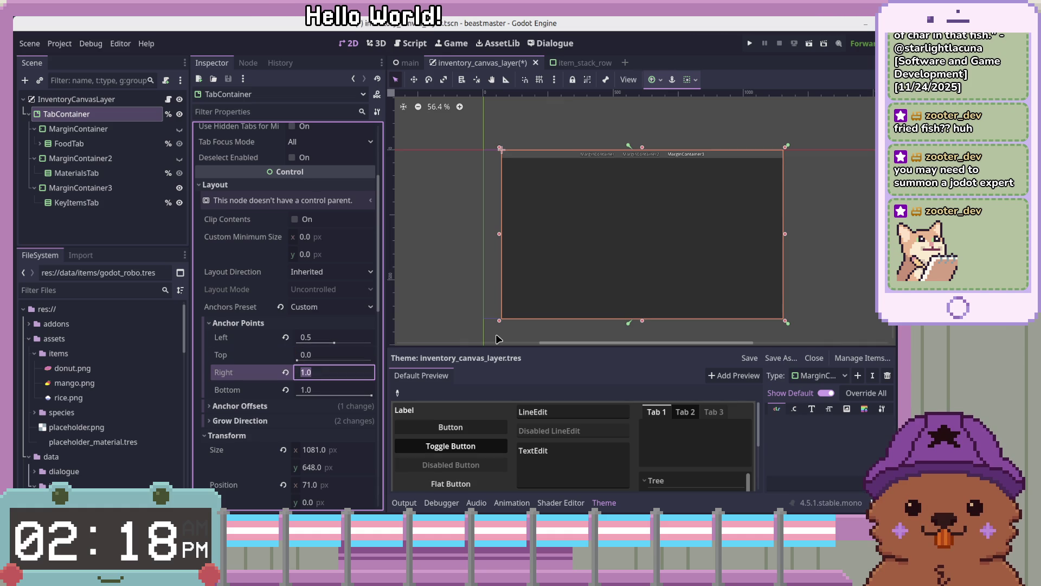
type("1.0")
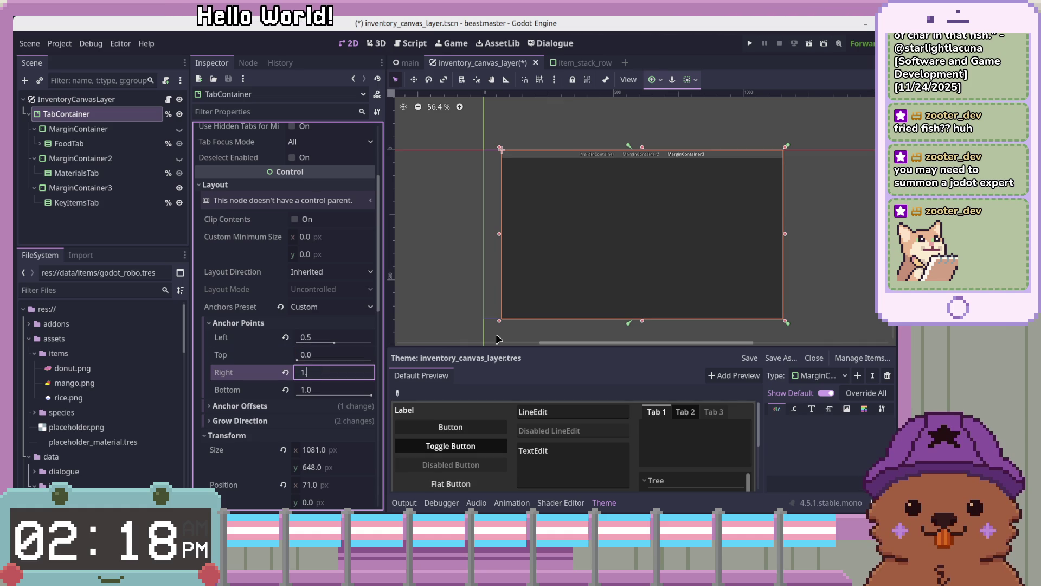
key("Tab")
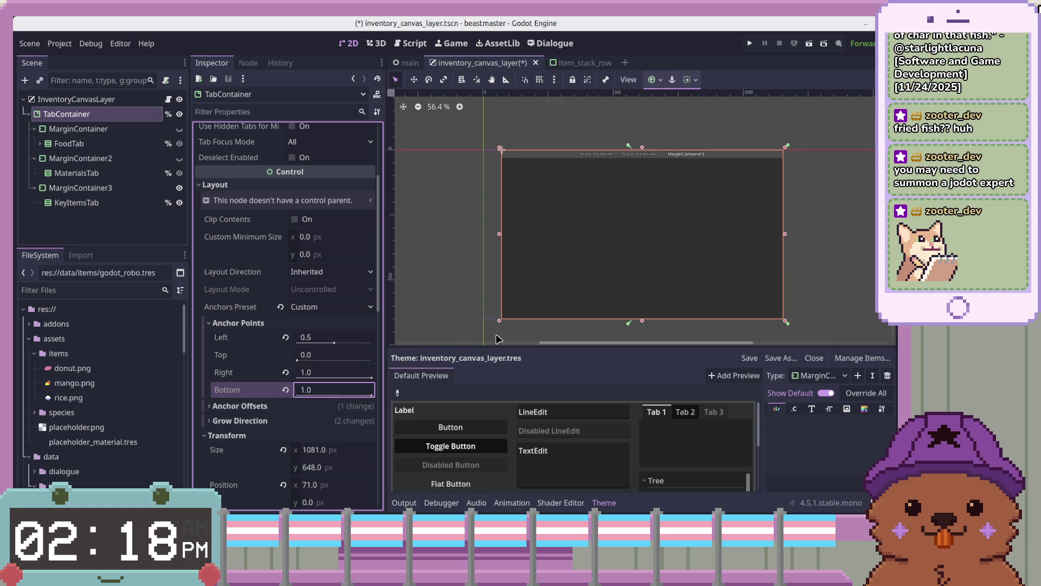
Step: Set the bottom anchor to 1 so the TabContainer spans the full height
key("Return")
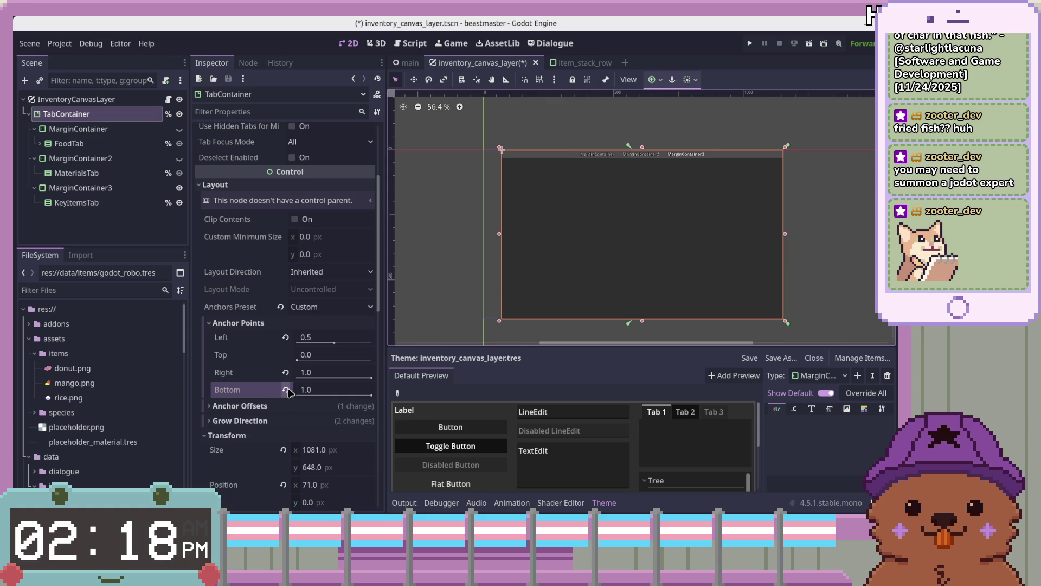
left_click(285, 390)
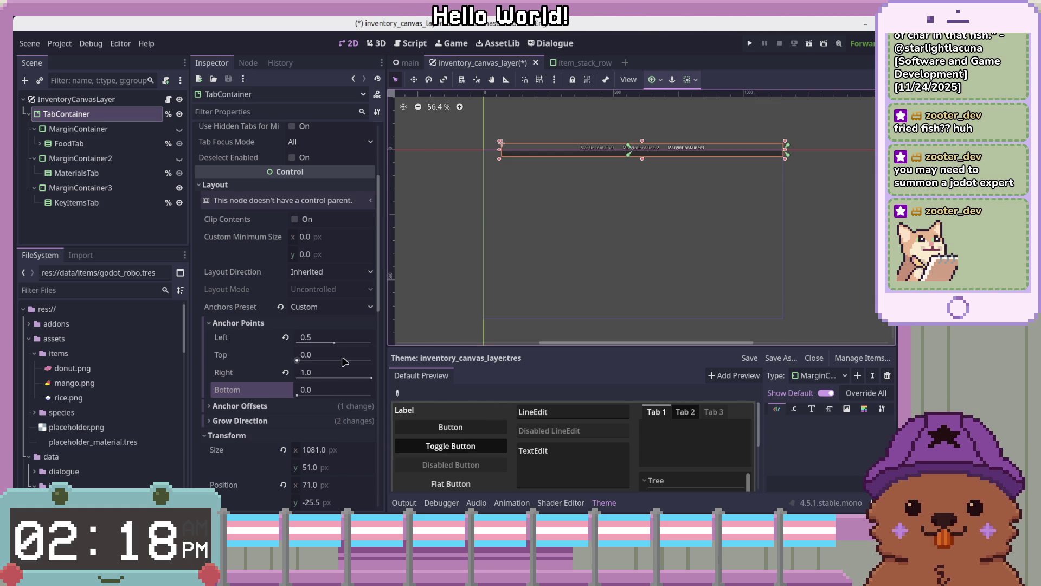
left_click(356, 390)
type("1")
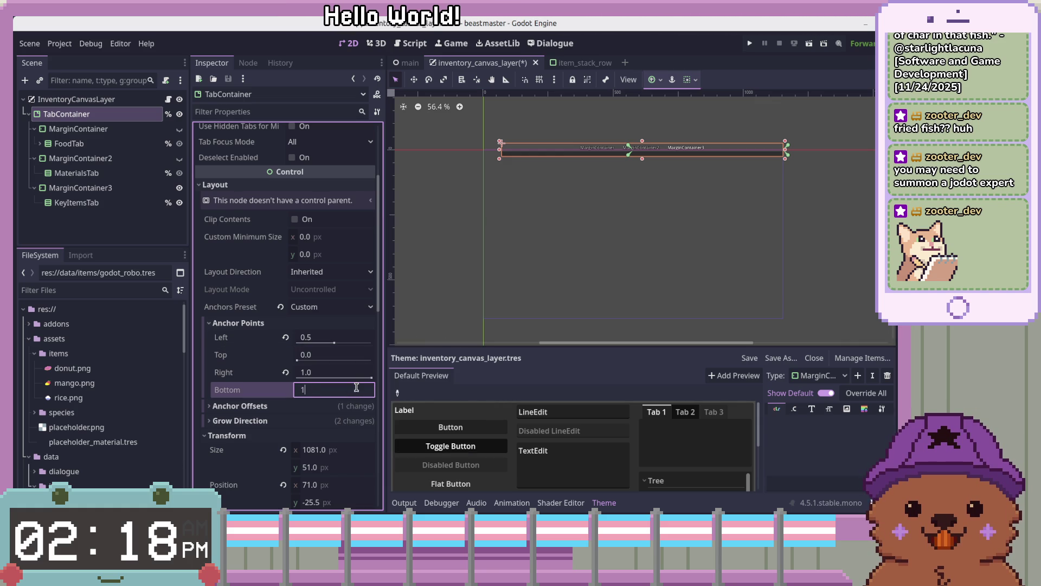
key("Return")
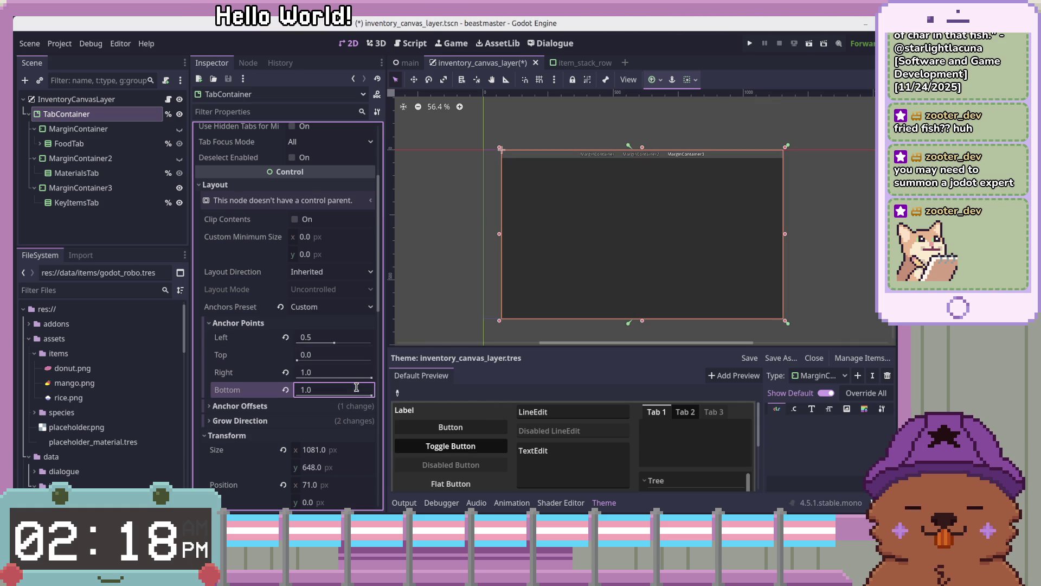
scroll(633, 263, "up", 1)
Step: Pull the container's left edge toward the middle and expand its anchor offsets
left_click_drag(475, 232, 626, 232)
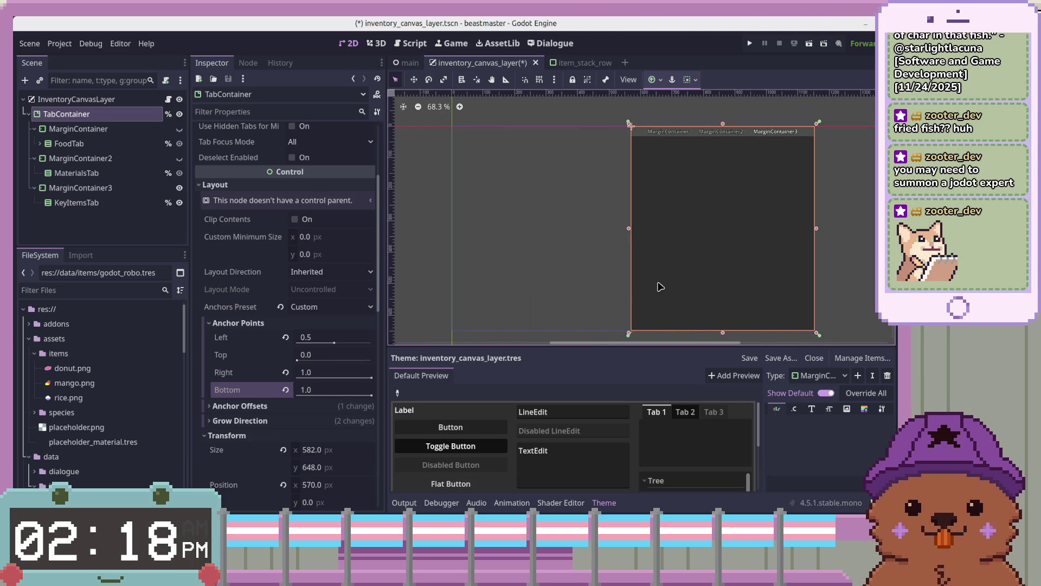
scroll(663, 274, "up", 1)
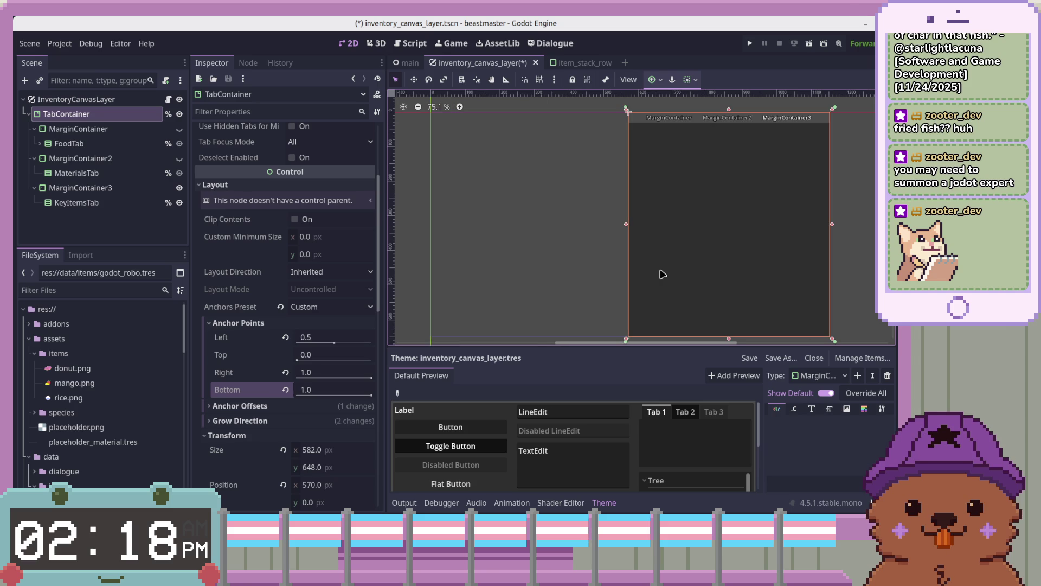
scroll(663, 274, "down", 2)
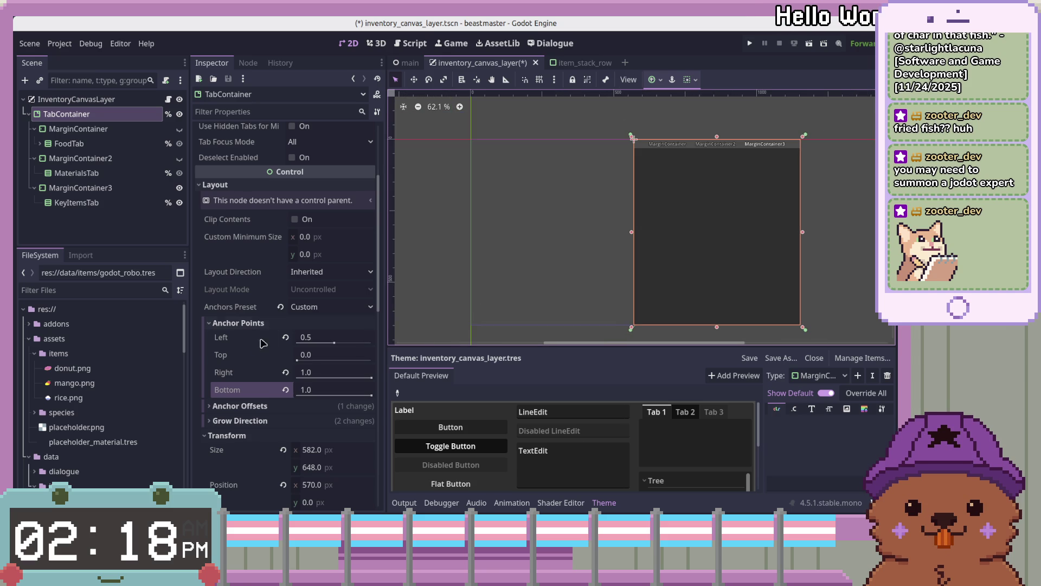
left_click(239, 406)
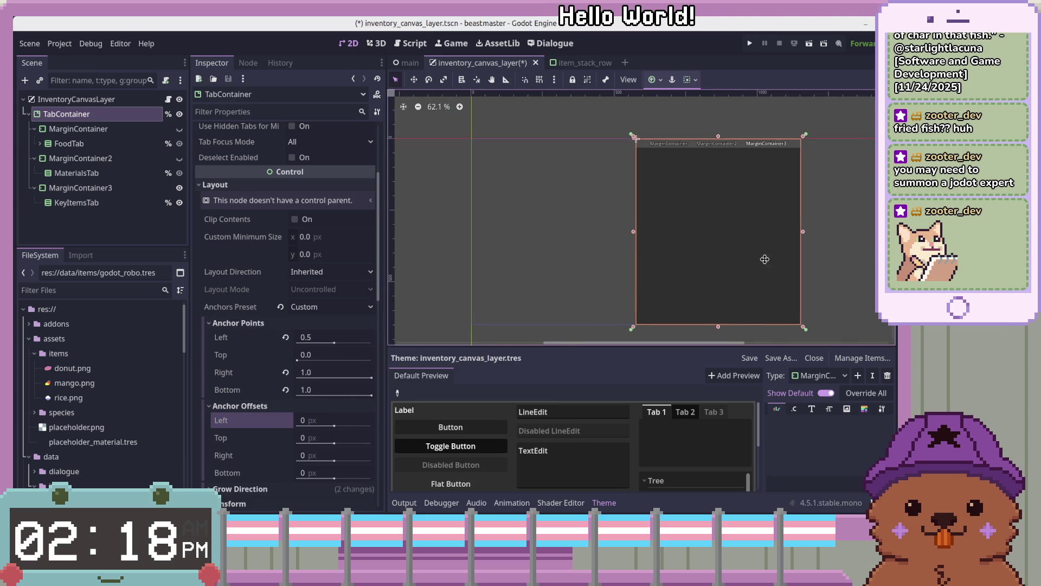
Step: Open the Project Settings window
scroll(762, 255, "down", 2)
scroll(763, 255, "right", 2)
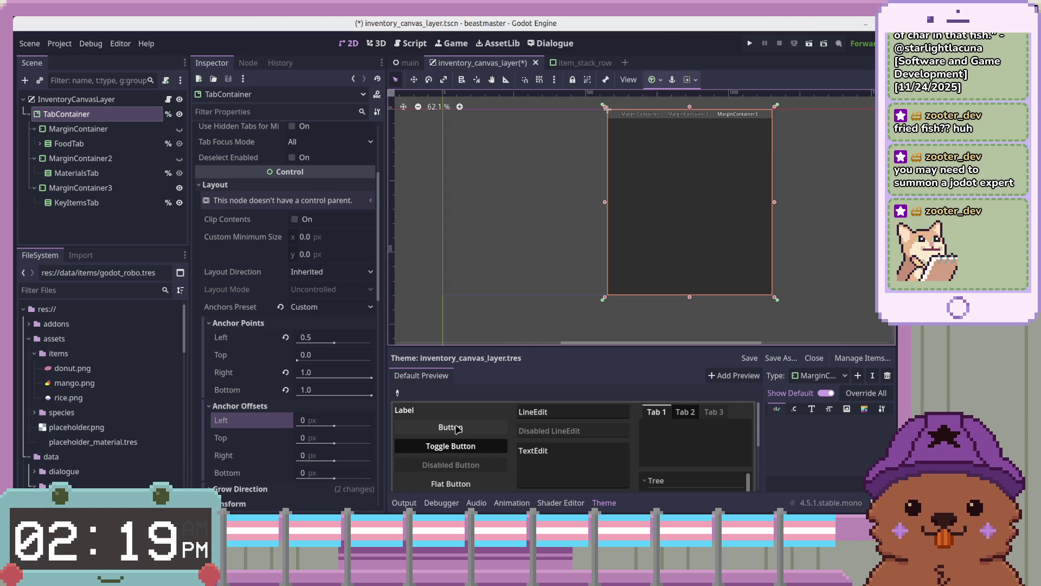
left_click(60, 43)
left_click(70, 56)
Step: In Display > Window, try a 1280 width, then reset viewport width and height to defaults
left_click(504, 262)
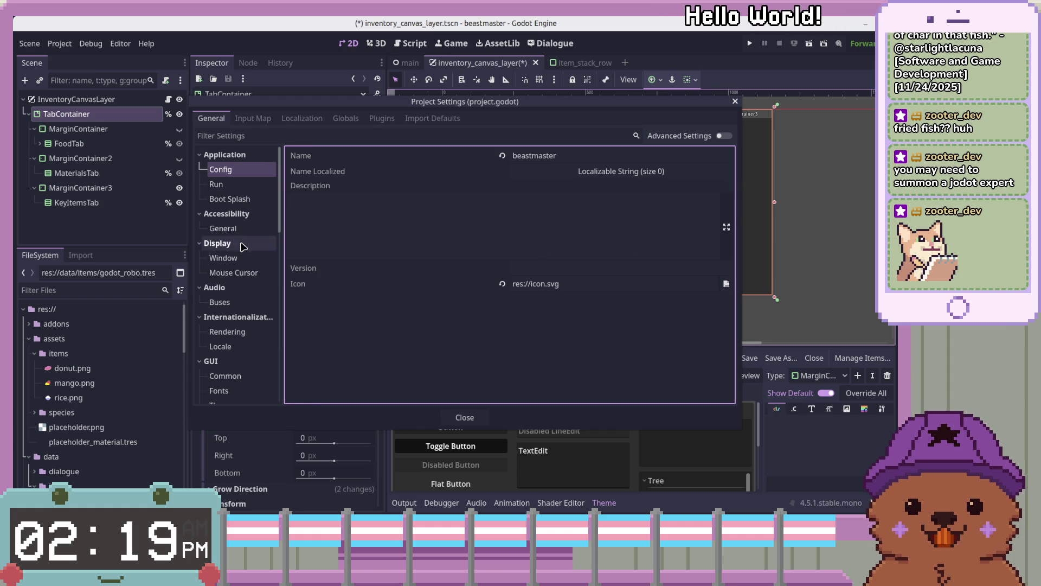
left_click(225, 258)
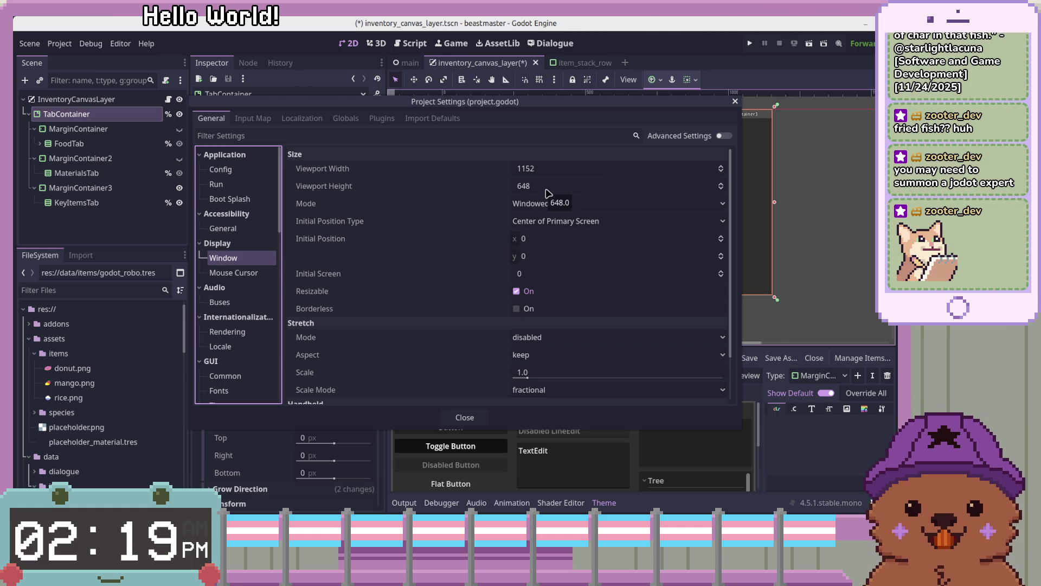
left_click(559, 168)
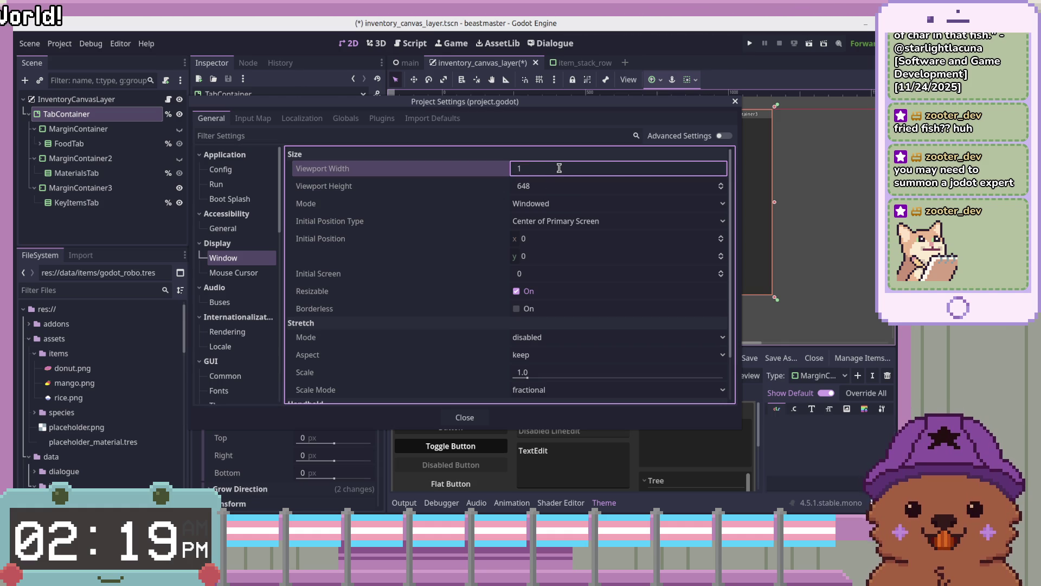
type("280")
key("Tab")
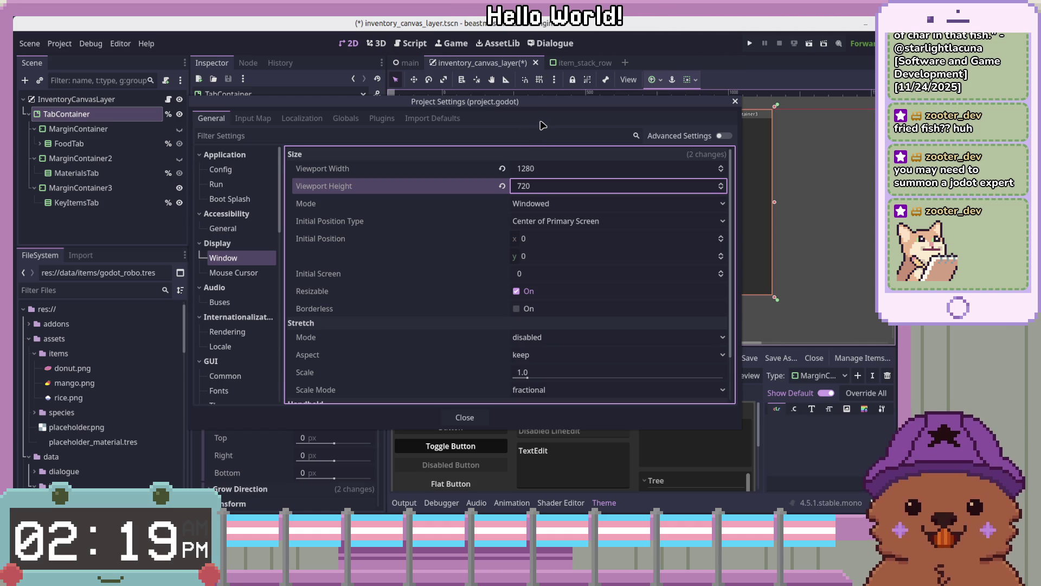
left_click(502, 168)
left_click(501, 186)
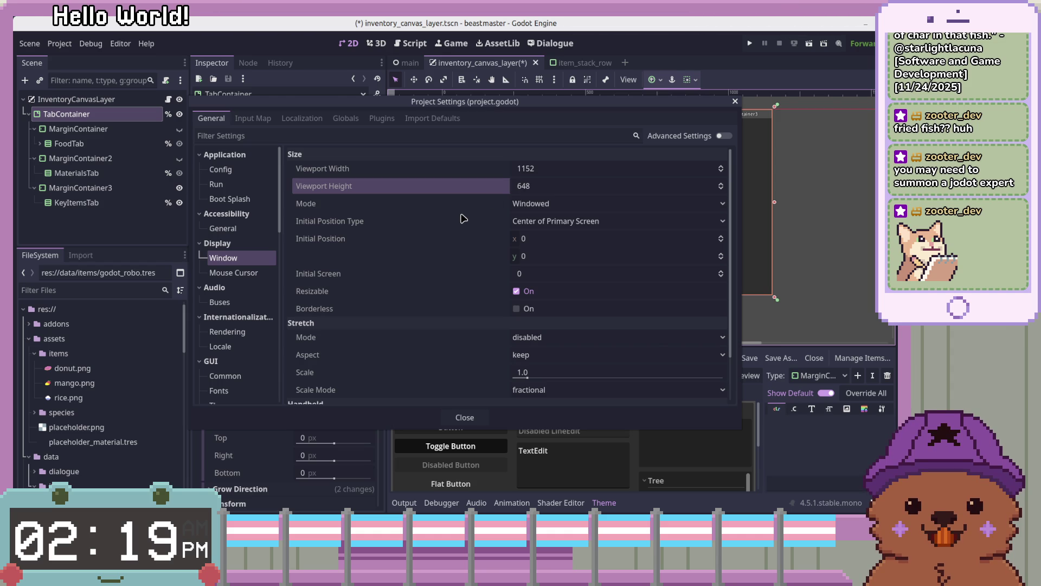
mouse_move(461, 218)
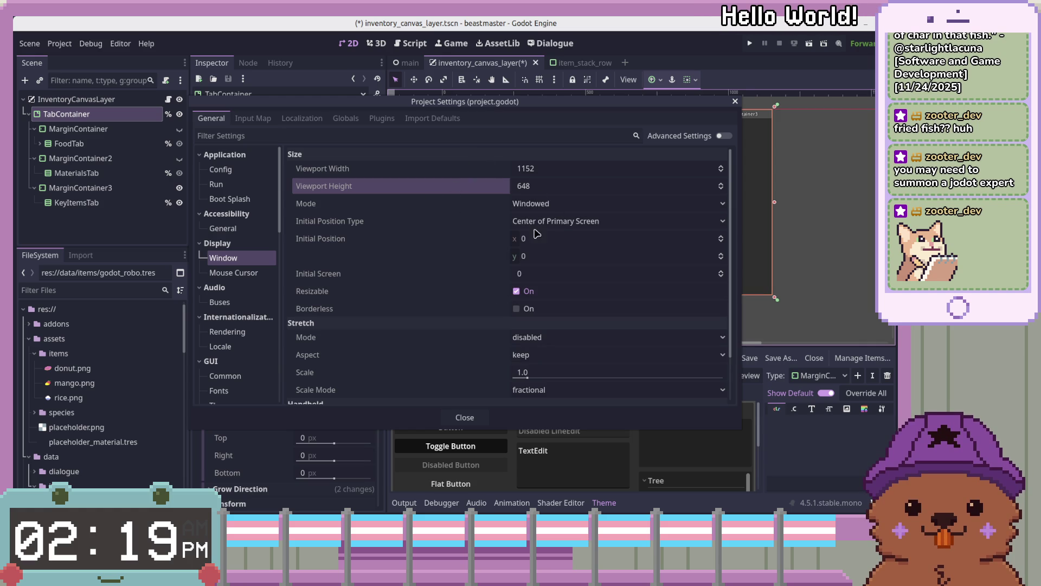
Step: Enter viewport width 1280 and viewport height 720
left_click(568, 169)
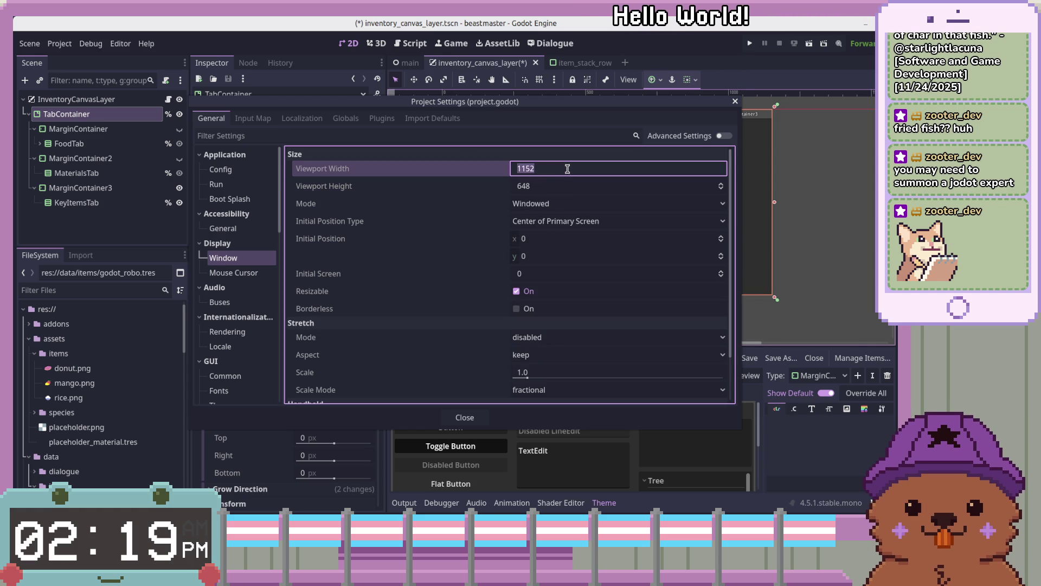
type("1270")
key("BackSpace")
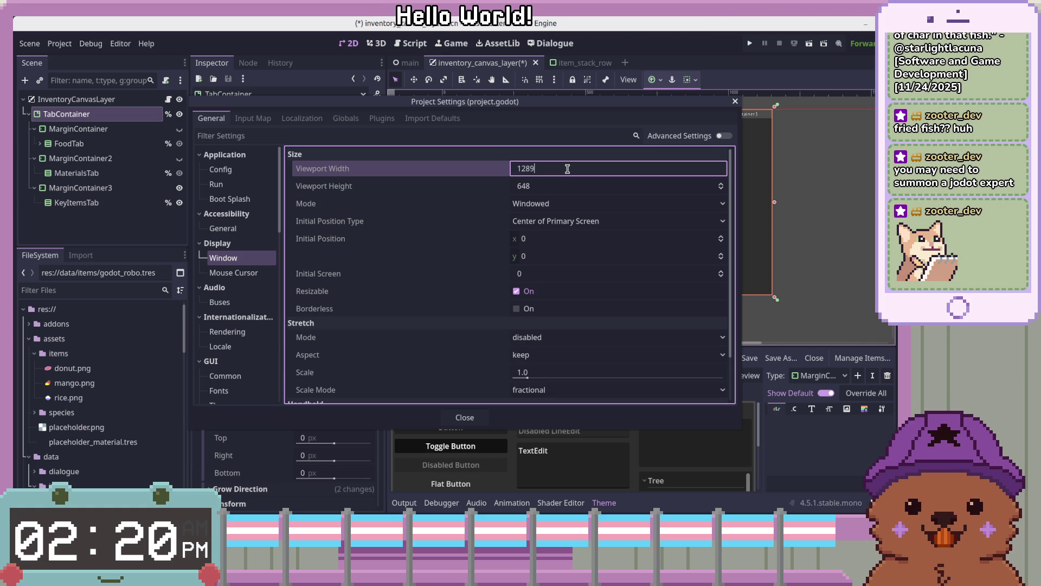
type("0")
key("Tab")
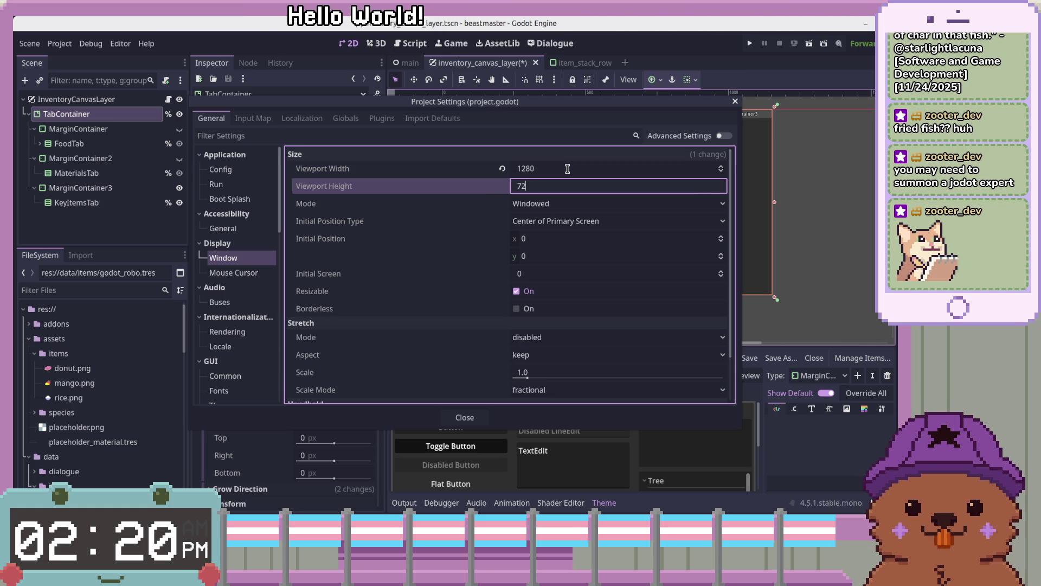
type("720")
key("Tab")
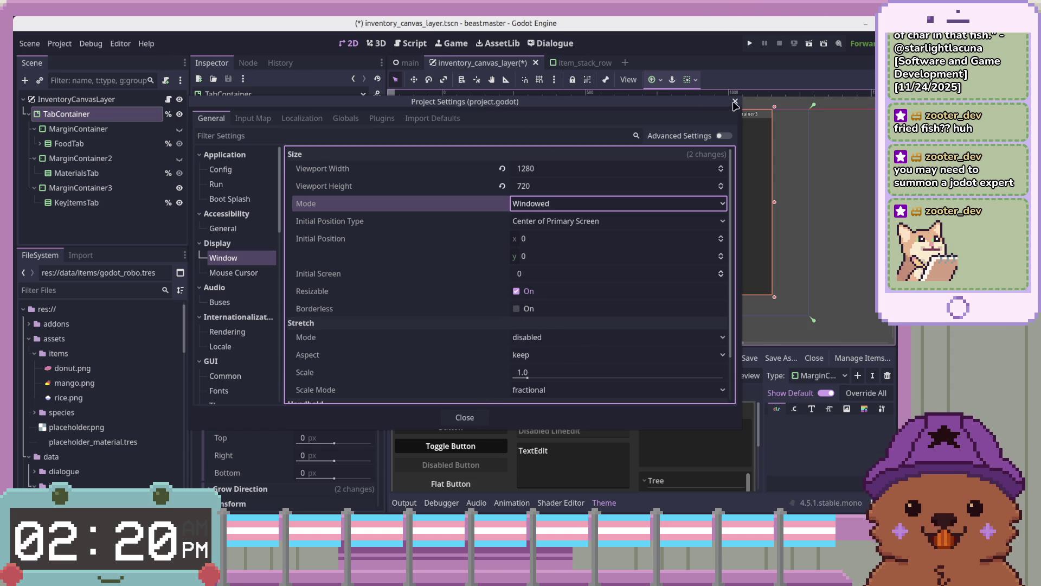
scroll(560, 302, "down", 3)
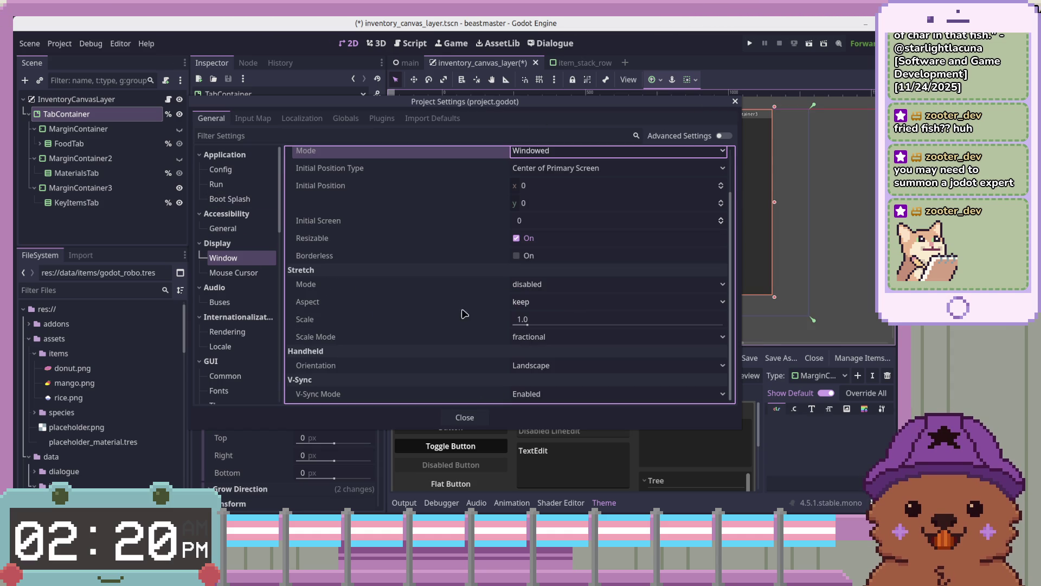
Step: Set stretch Mode to canvas_items, keeping Scale Mode fractional, and switch Resizable off
left_click(582, 337)
left_click(582, 340)
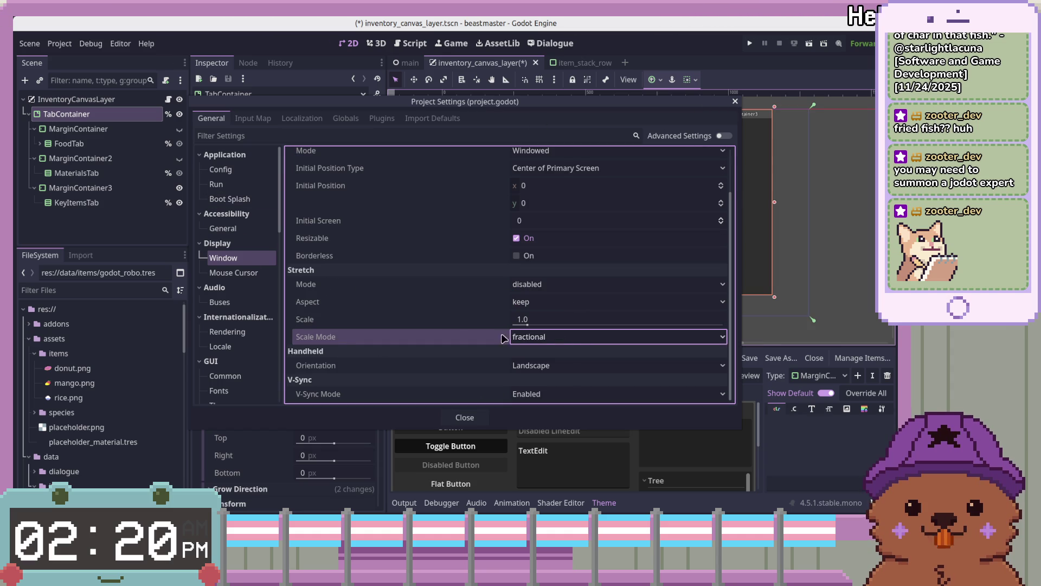
left_click(550, 286)
left_click(414, 293)
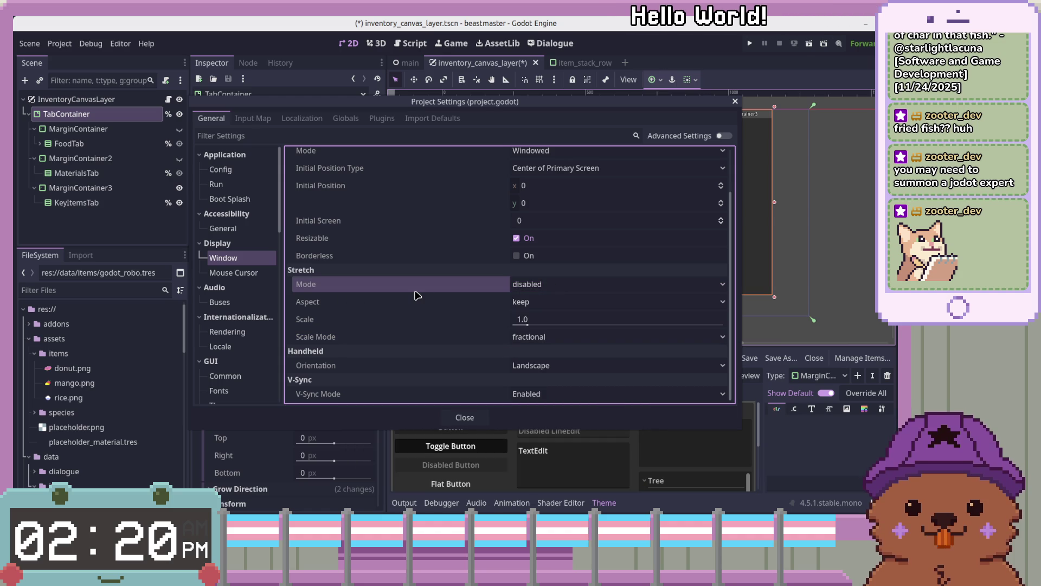
mouse_move(369, 293)
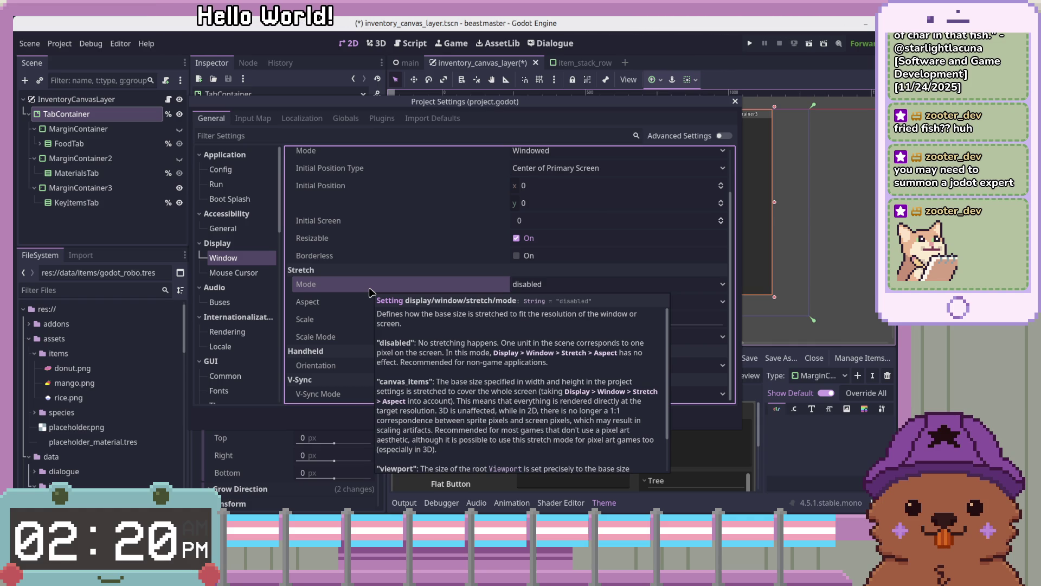
left_click(523, 284)
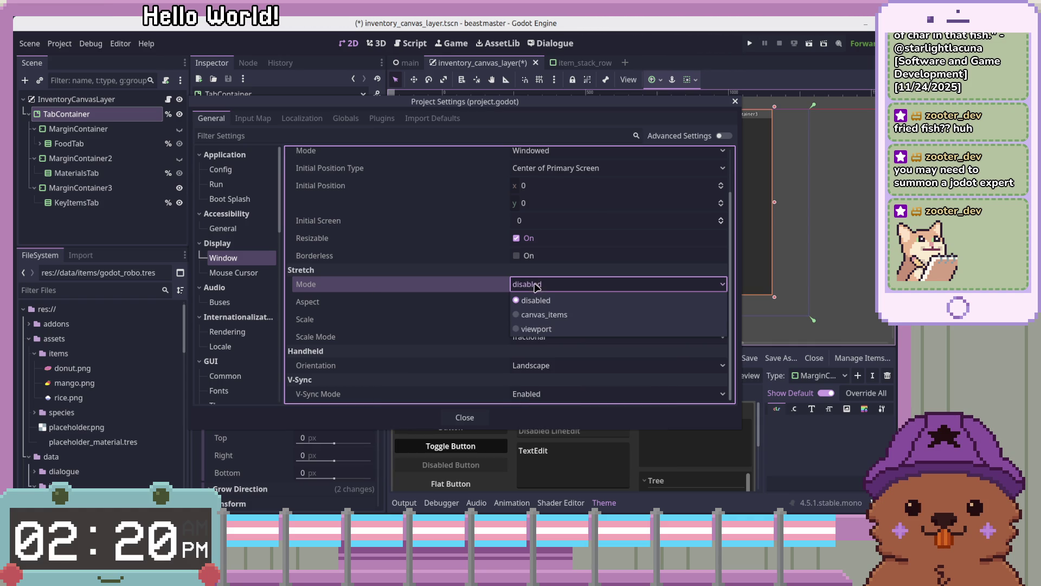
left_click(531, 319)
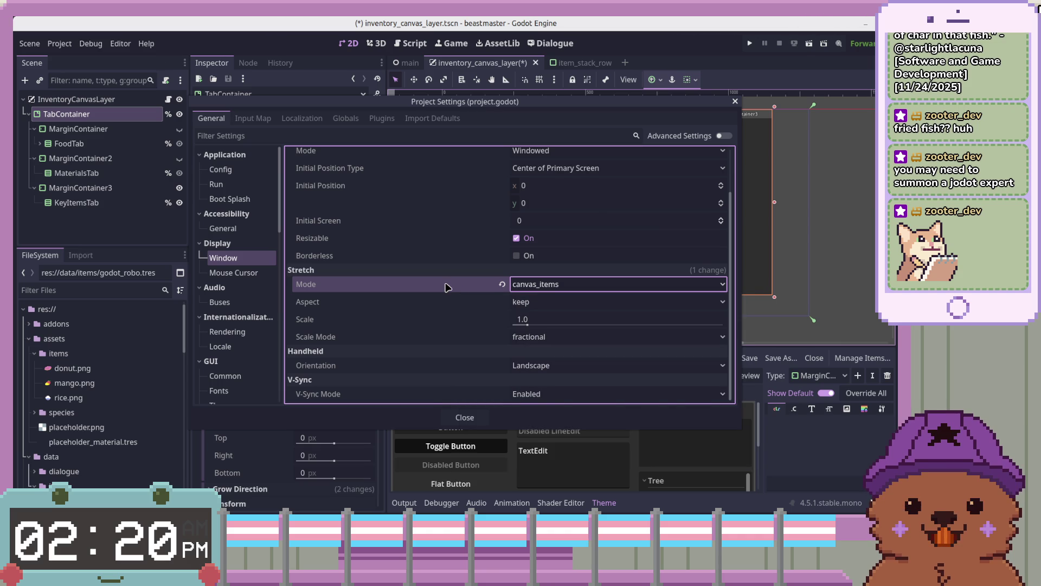
mouse_move(445, 287)
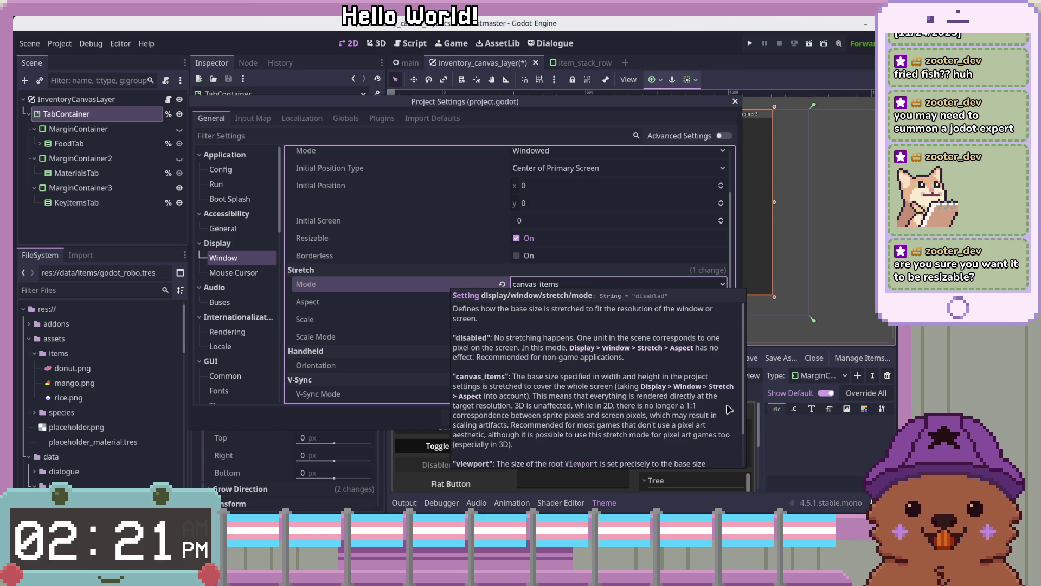
left_click_drag(744, 396, 747, 430)
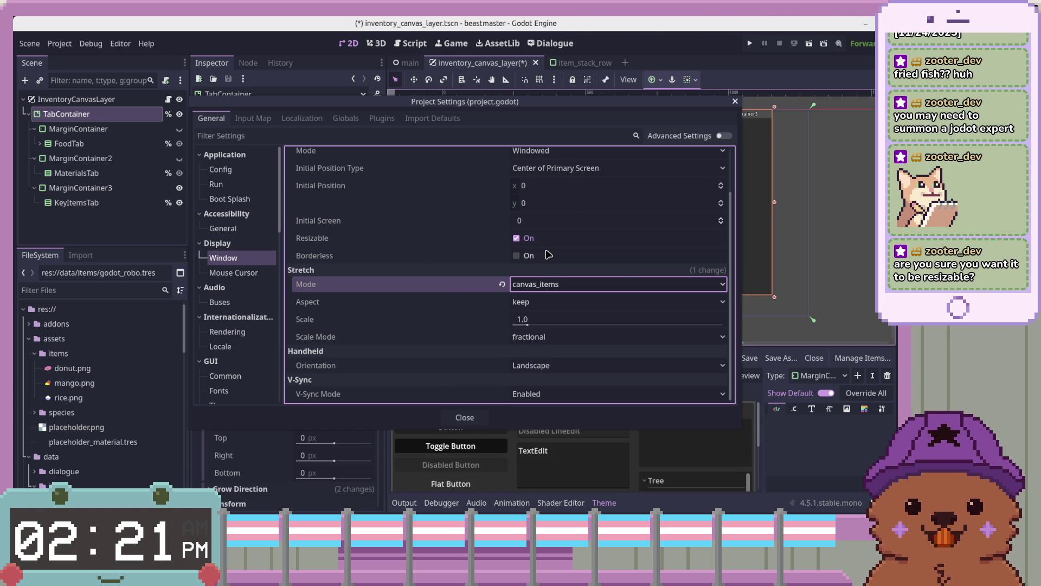
left_click(516, 238)
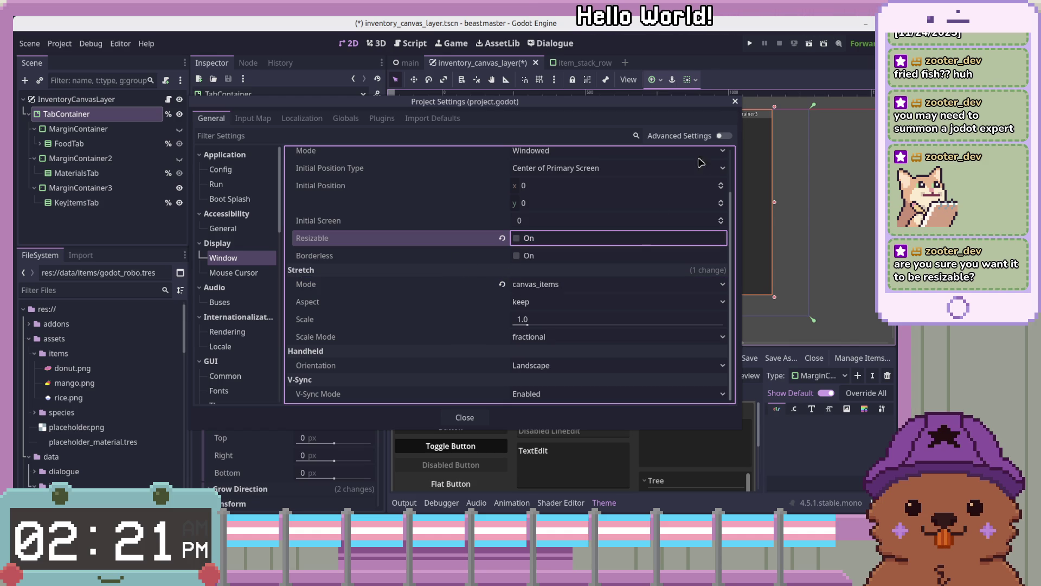
Step: Keep stretch Mode at canvas_items, turn Resizable back on, and close Project Settings
left_click(611, 286)
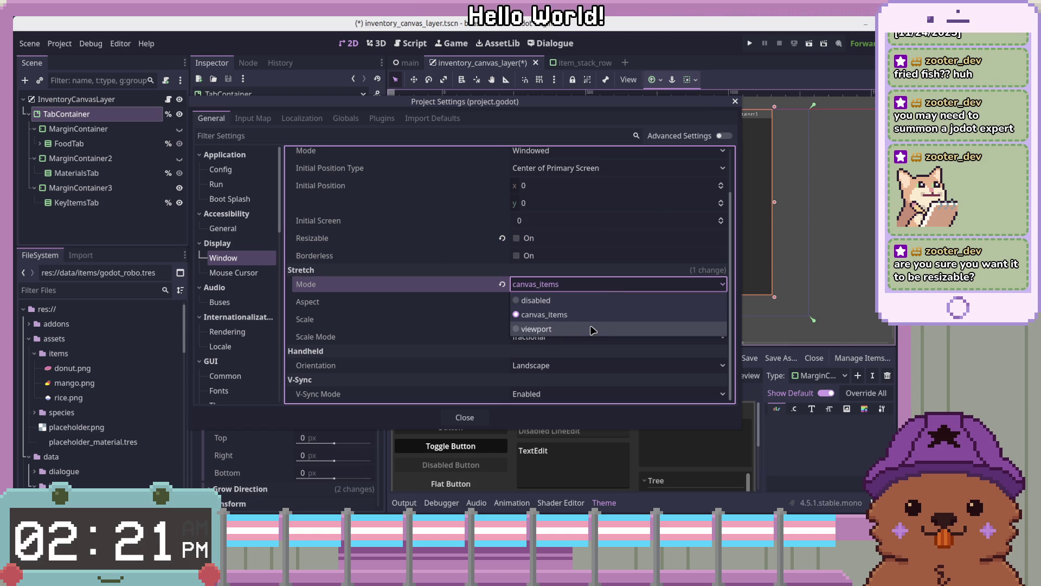
left_click(548, 315)
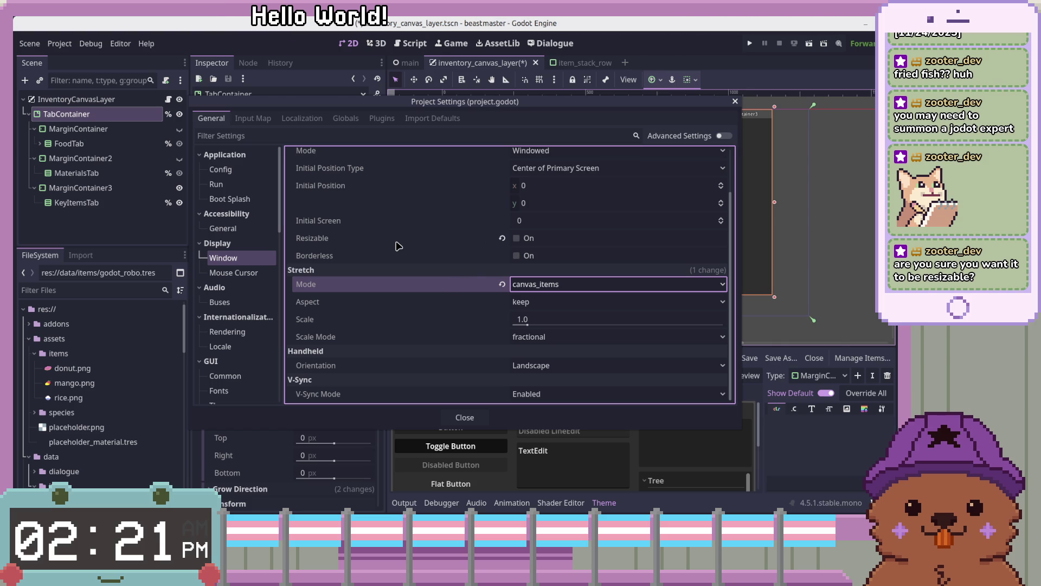
mouse_move(396, 245)
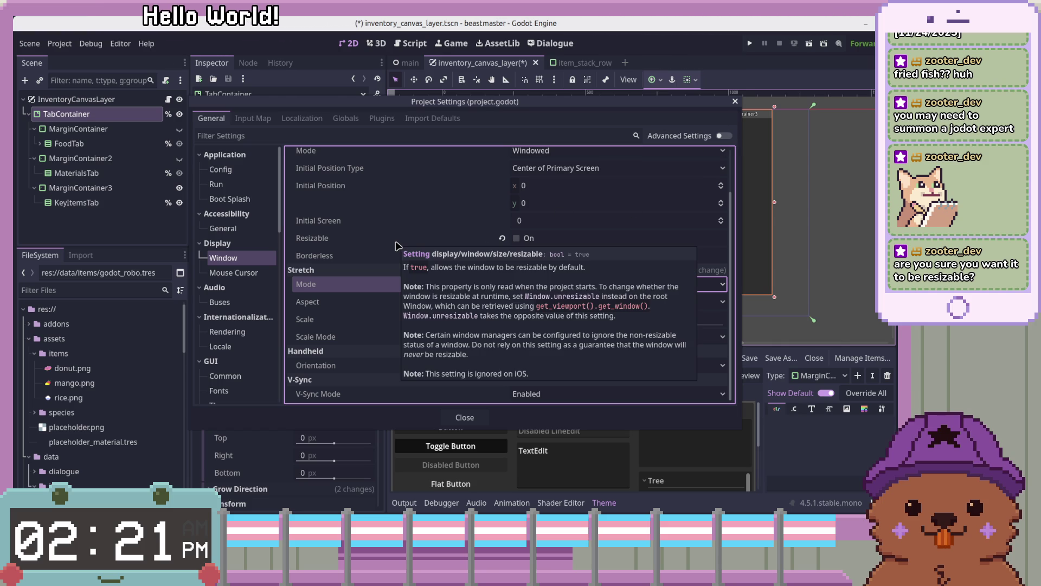
left_click(524, 239)
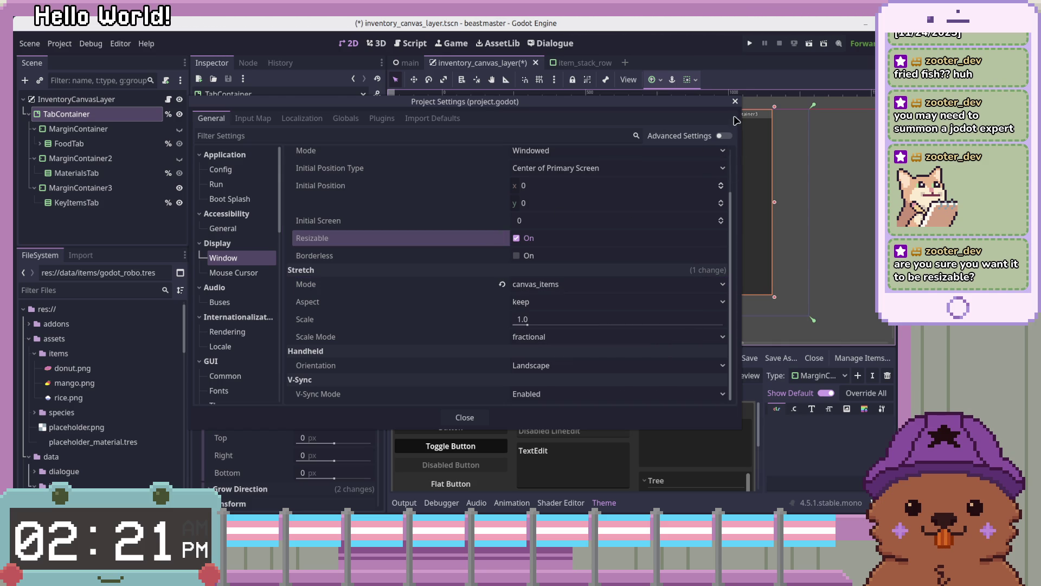
left_click(735, 101)
Step: Run the game, move and widen its window to test scaling, then stop it
left_click(749, 43)
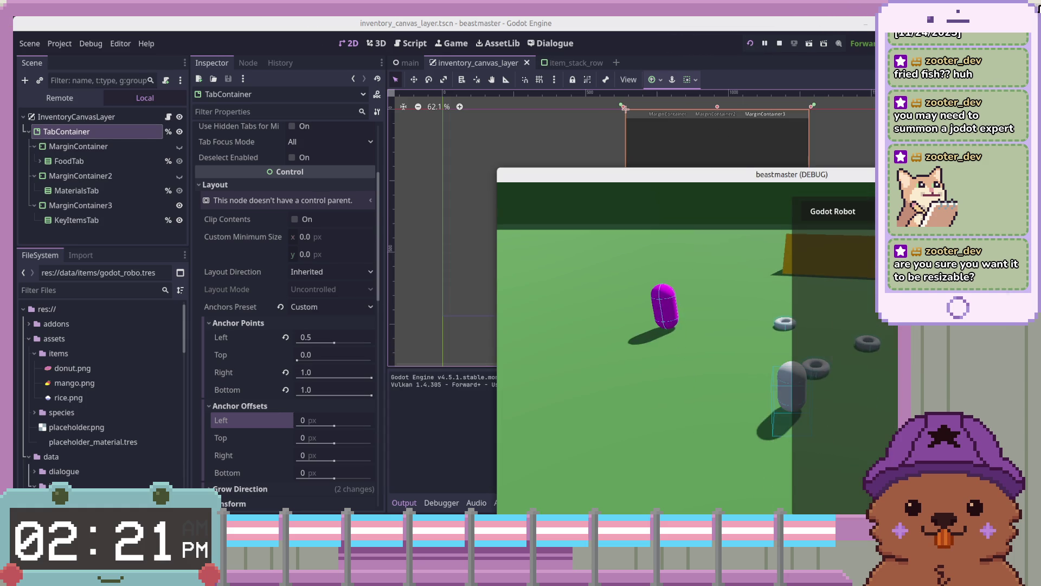
left_click_drag(975, 174, 690, 81)
mouse_move(795, 416)
left_mouse_down()
mouse_move(844, 474)
mouse_move(797, 515)
mouse_move(846, 424)
mouse_move(879, 442)
mouse_move(879, 458)
mouse_move(825, 426)
mouse_move(881, 461)
mouse_move(616, 306)
mouse_move(625, 398)
mouse_move(649, 312)
left_mouse_up()
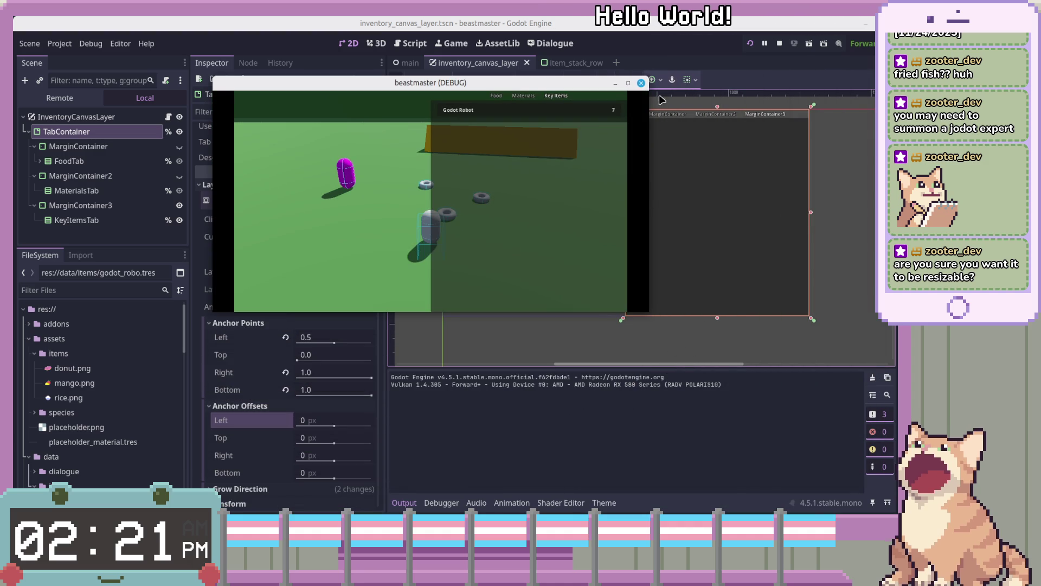
left_click(641, 83)
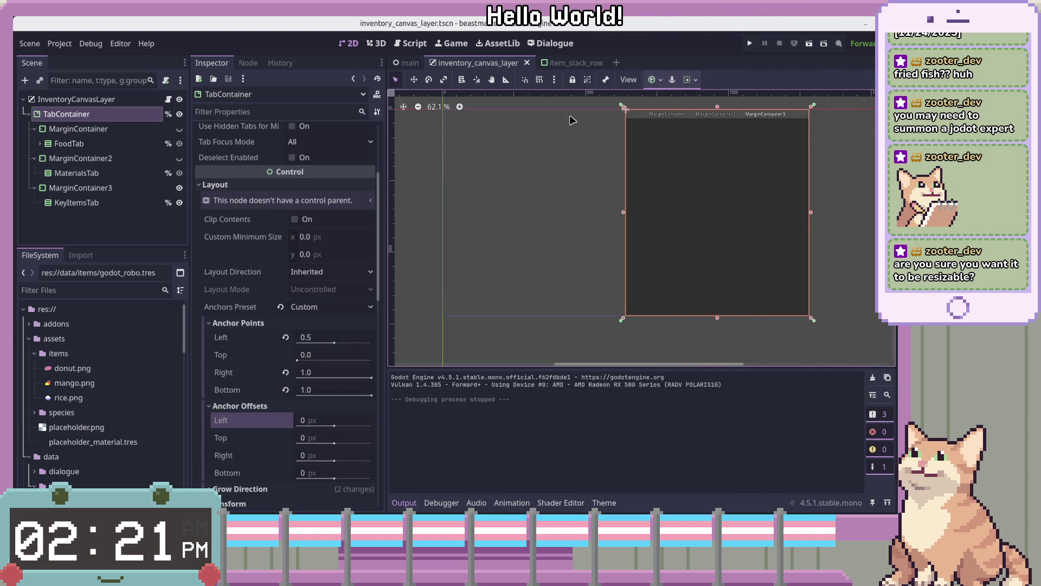
left_click(62, 45)
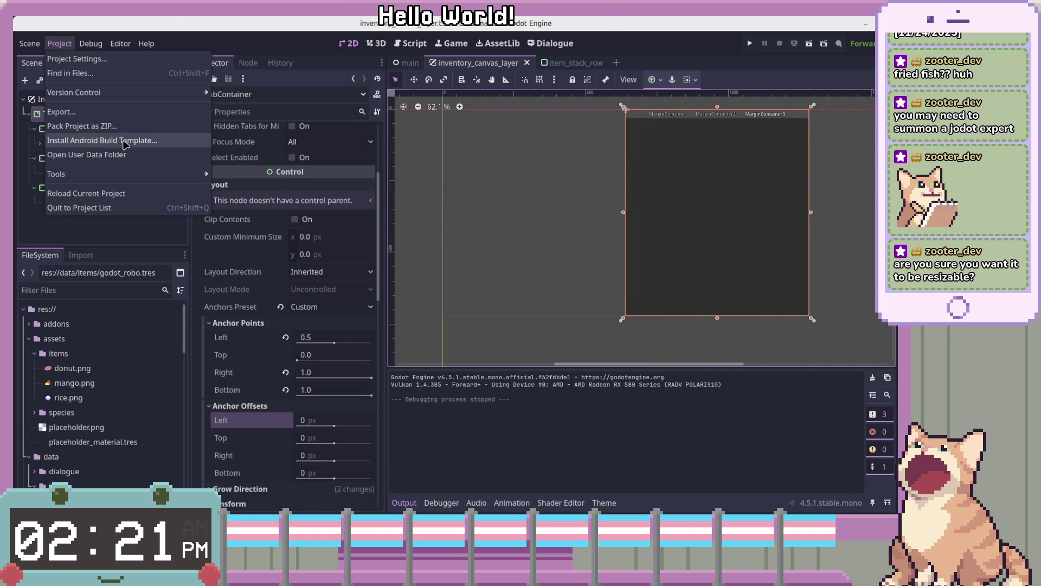
Step: In Project Settings, set stretch Aspect to expand and close the dialog
mouse_move(124, 174)
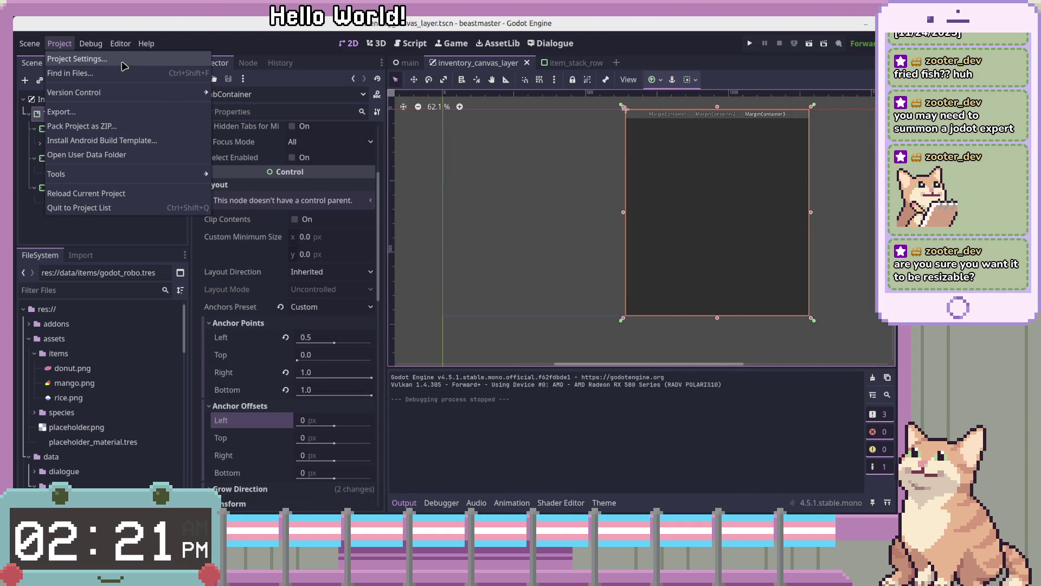
left_click(76, 58)
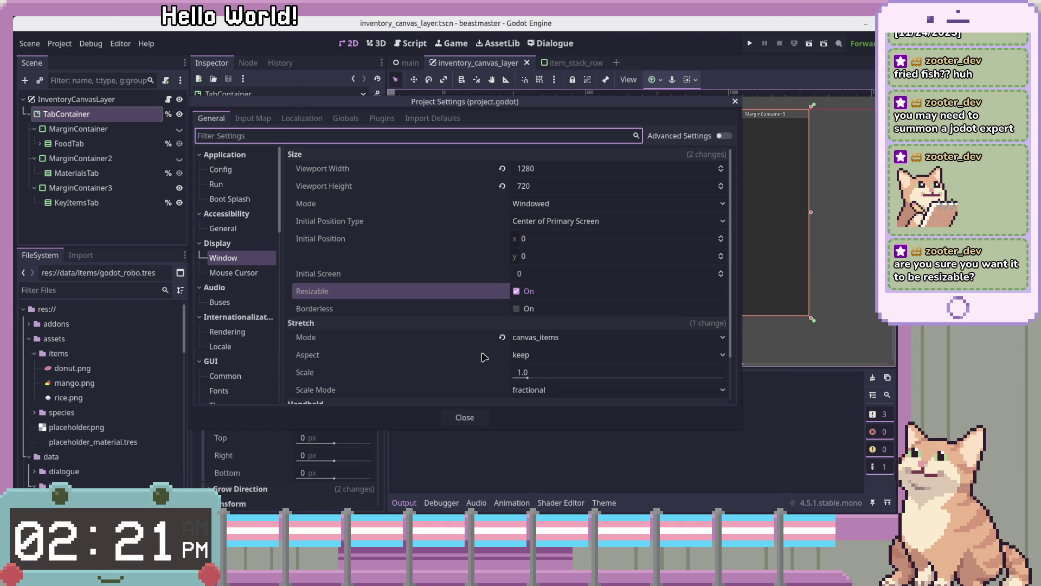
left_click(580, 355)
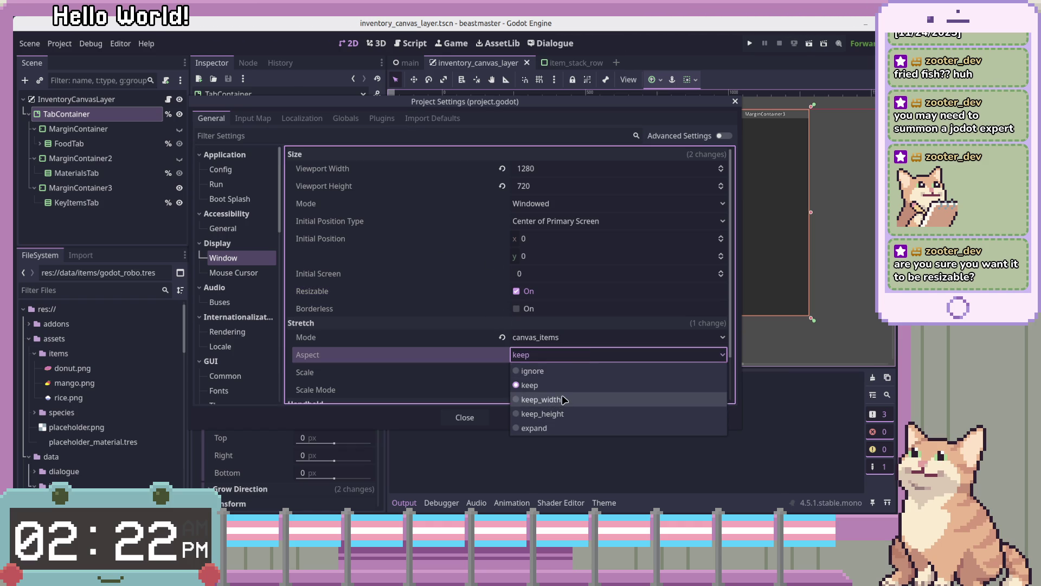
left_click(560, 428)
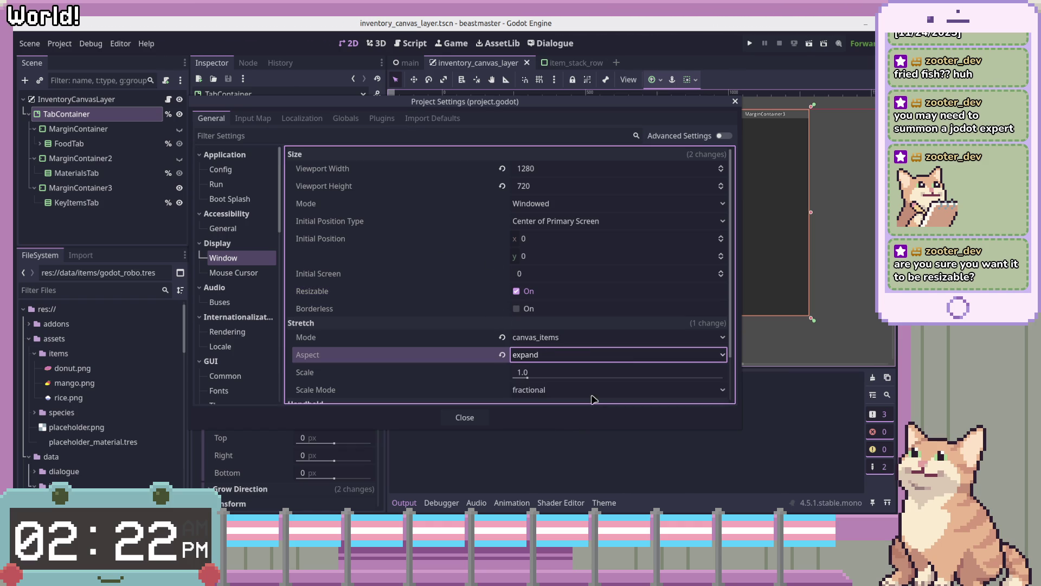
left_click(736, 102)
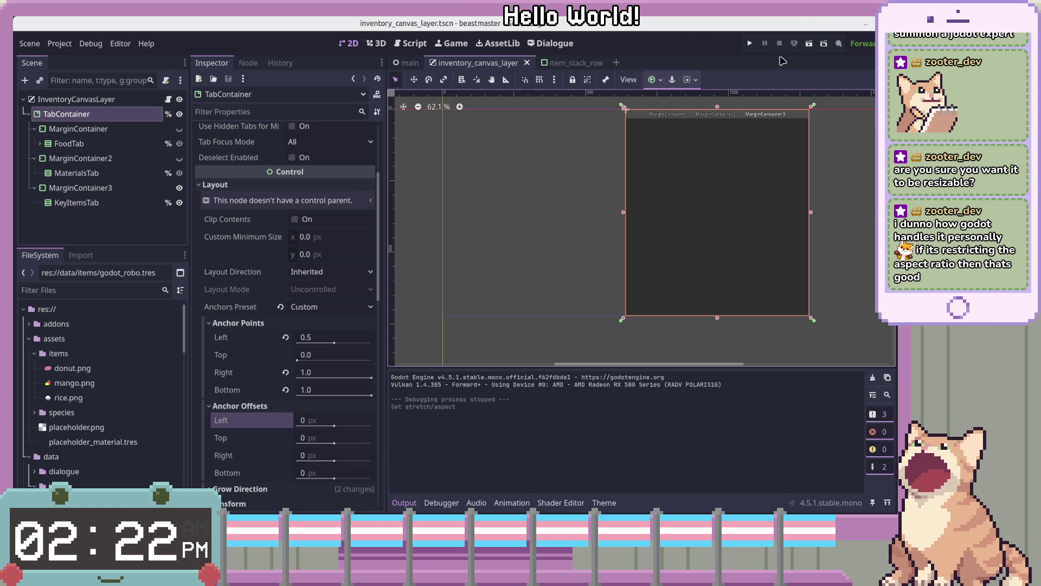
Step: Run the game and resize its window from wide to a narrow strip and back, then stop it
left_click(749, 43)
mouse_move(715, 182)
left_mouse_down()
mouse_move(429, 68)
mouse_move(364, 57)
left_mouse_up()
mouse_move(704, 379)
left_mouse_down()
mouse_move(680, 505)
mouse_move(662, 242)
mouse_move(662, 512)
left_mouse_up()
mouse_move(731, 327)
left_mouse_down()
mouse_move(865, 301)
mouse_move(824, 287)
left_mouse_up()
left_click_drag(572, 280, 718, 279)
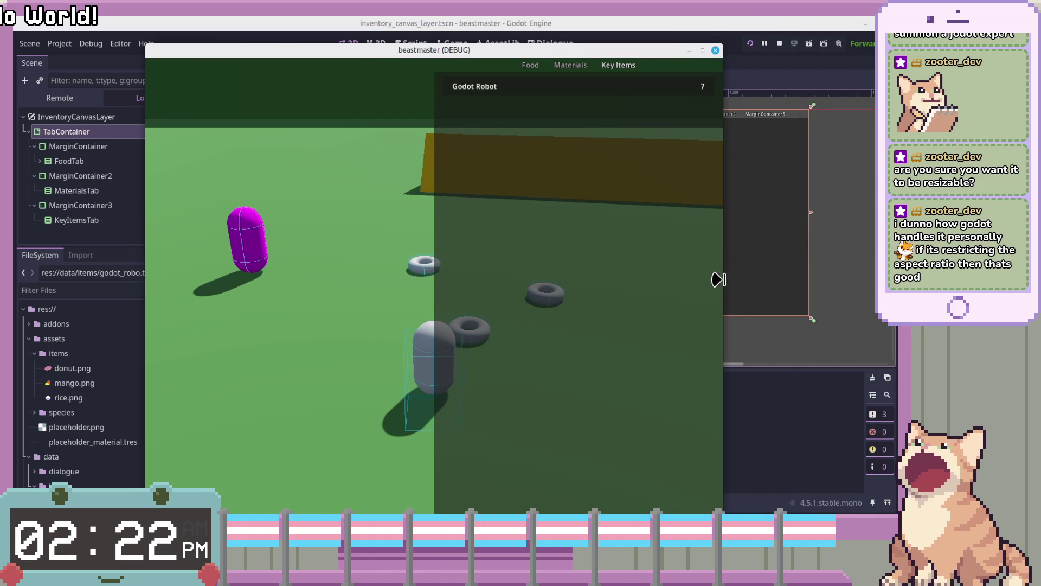
left_click_drag(575, 50, 487, 37)
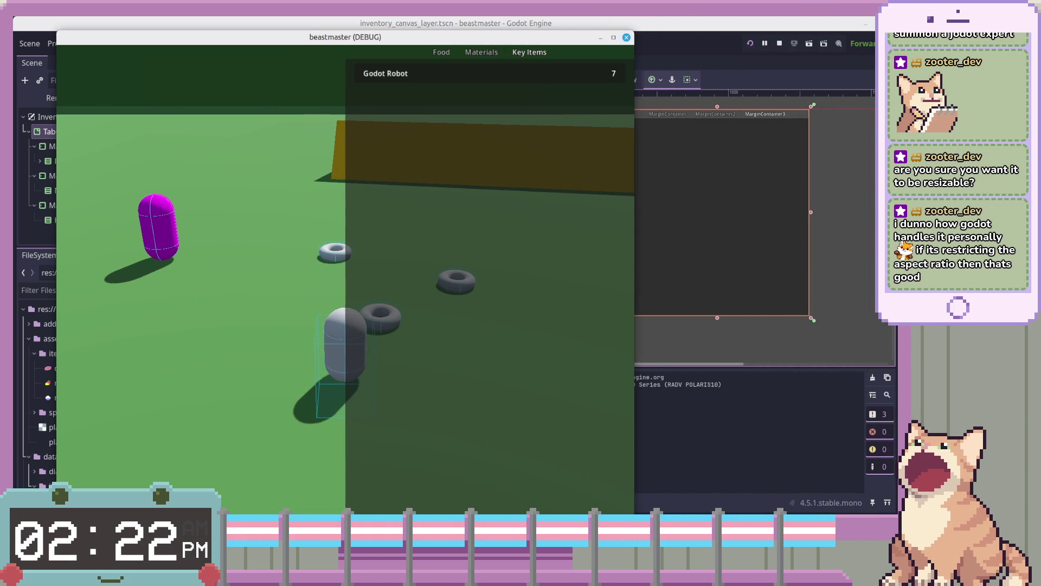
mouse_move(633, 512)
left_mouse_down()
mouse_move(634, 336)
mouse_move(710, 379)
mouse_move(719, 489)
mouse_move(583, 315)
mouse_move(696, 300)
mouse_move(790, 446)
left_mouse_up()
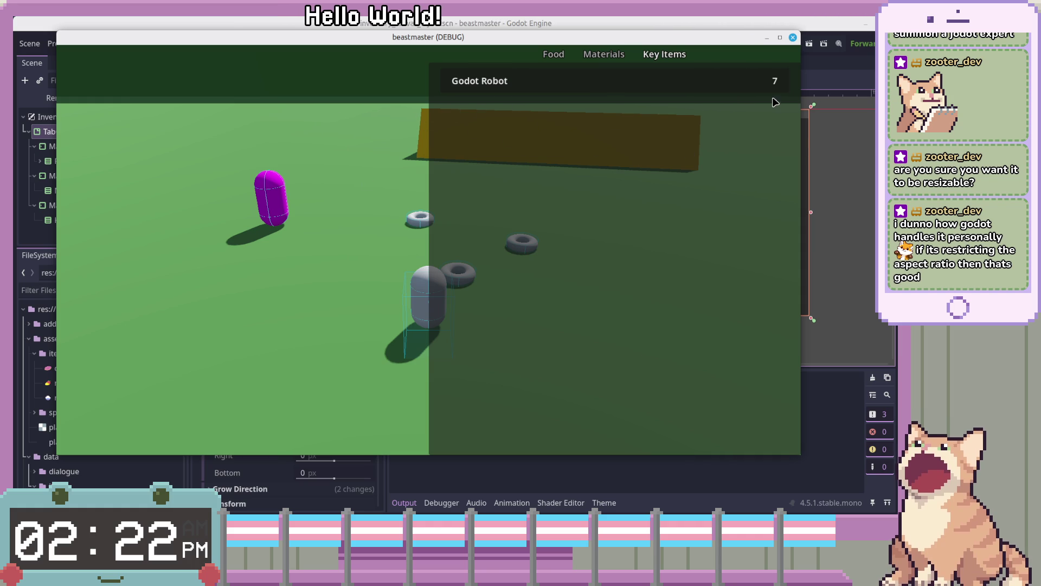
mouse_move(795, 99)
left_mouse_down()
mouse_move(365, 107)
mouse_move(450, 104)
mouse_move(298, 92)
mouse_move(134, 125)
left_mouse_up()
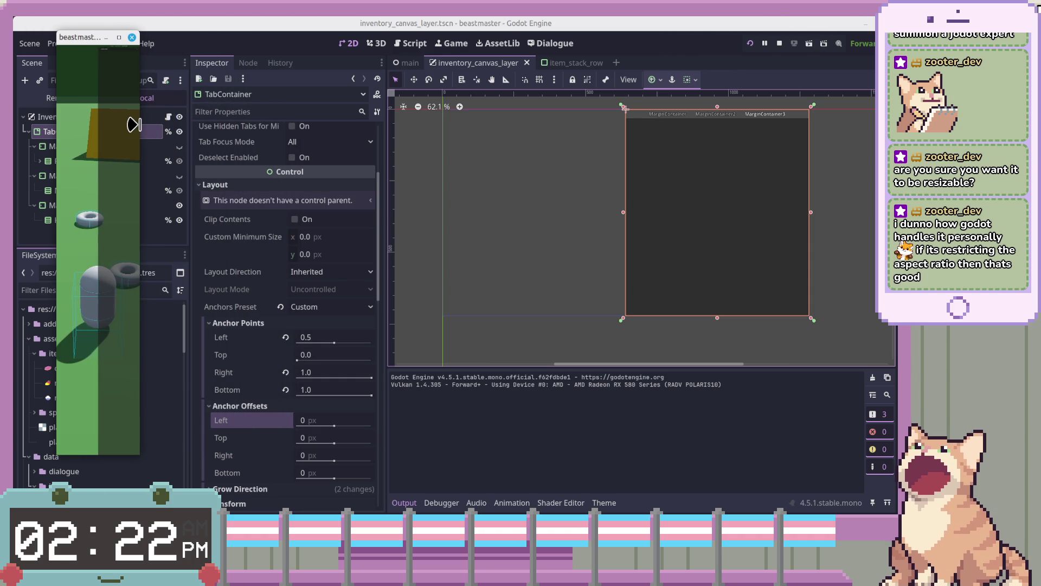
mouse_move(134, 88)
left_mouse_down()
mouse_move(442, 91)
mouse_move(953, 136)
mouse_move(721, 157)
left_mouse_up()
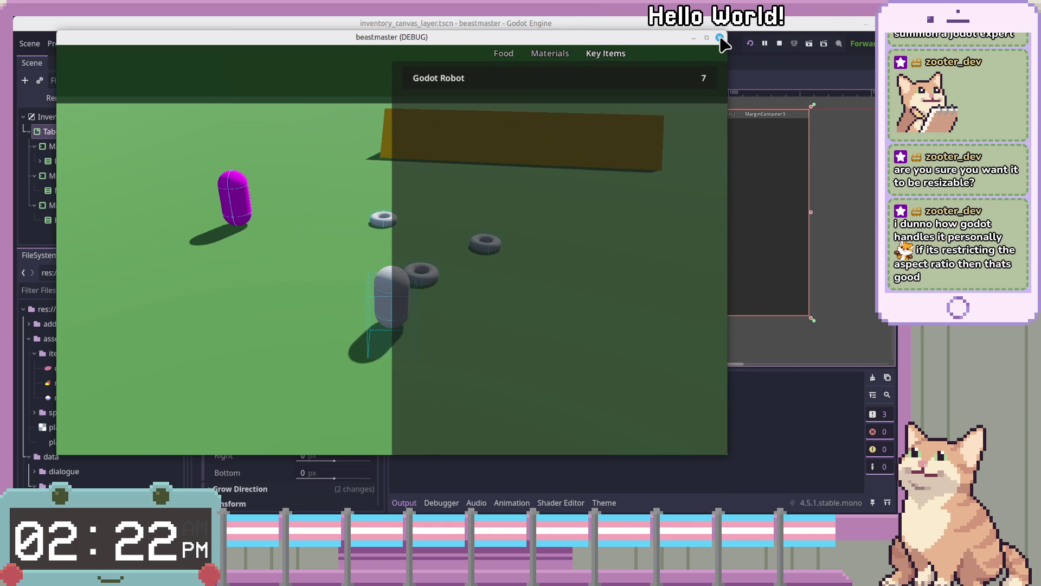
left_click(719, 37)
left_click(59, 44)
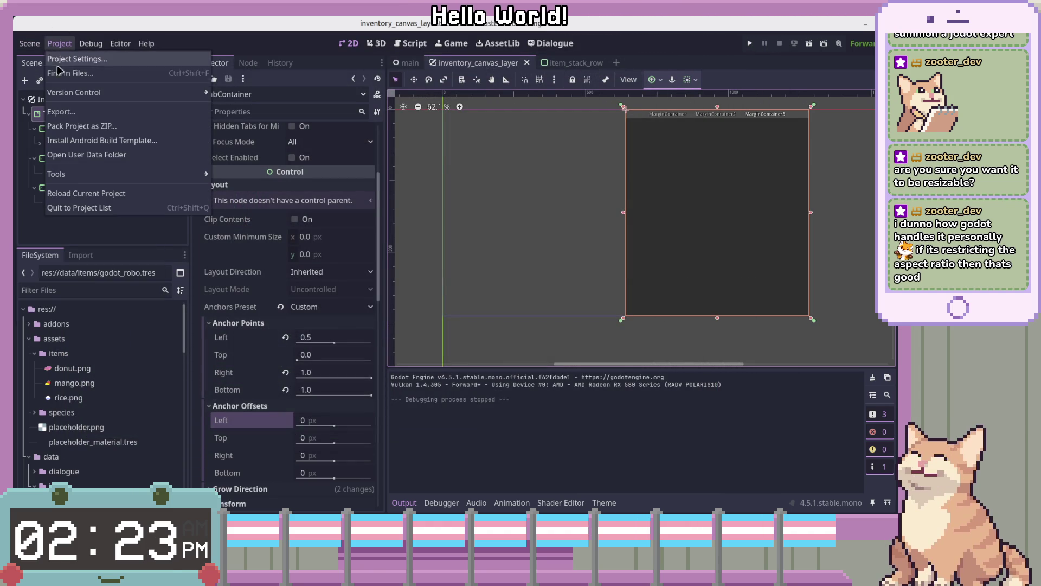
Step: Change stretch Aspect to keep, close Project Settings, and switch to the item_stack_row scene
left_click(76, 59)
scroll(578, 347, "down", 2)
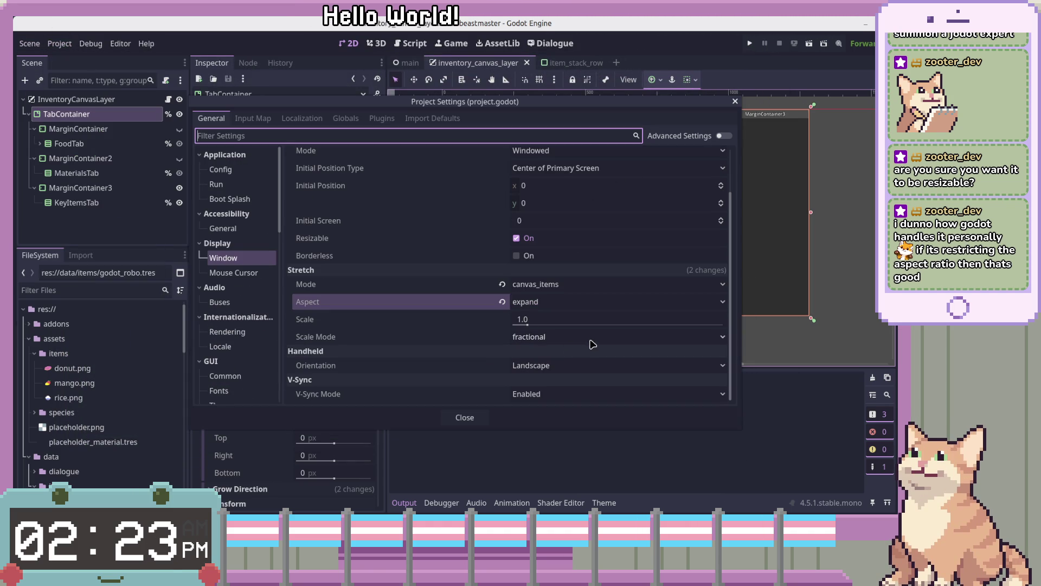
left_click(583, 301)
left_click(535, 332)
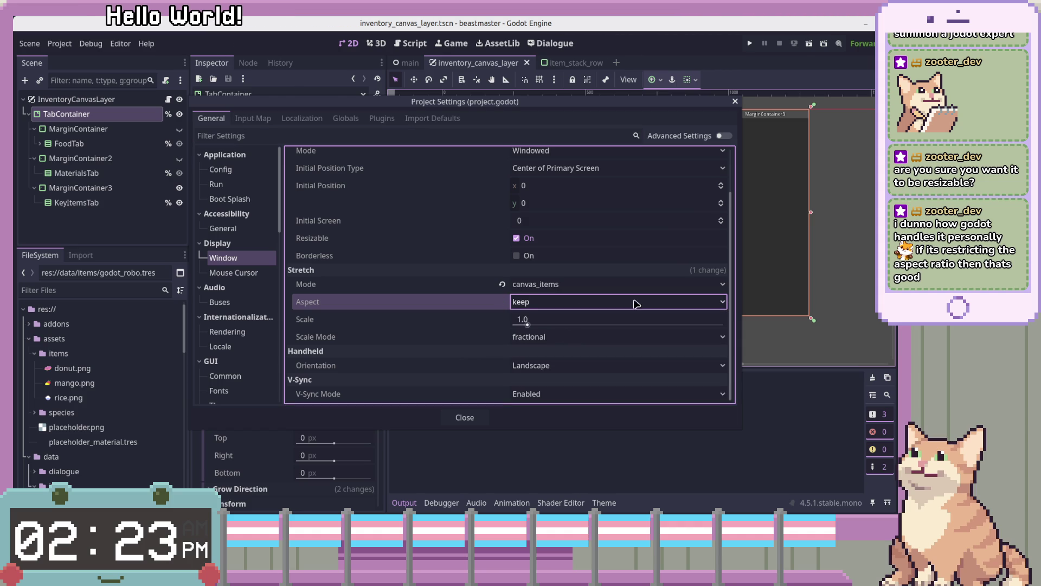
left_click(736, 102)
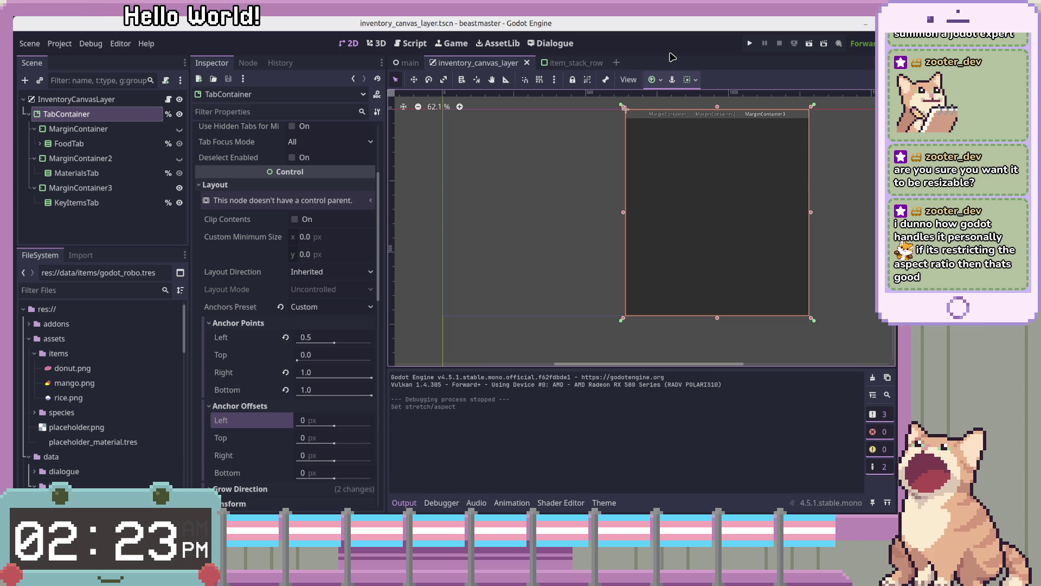
left_click(565, 64)
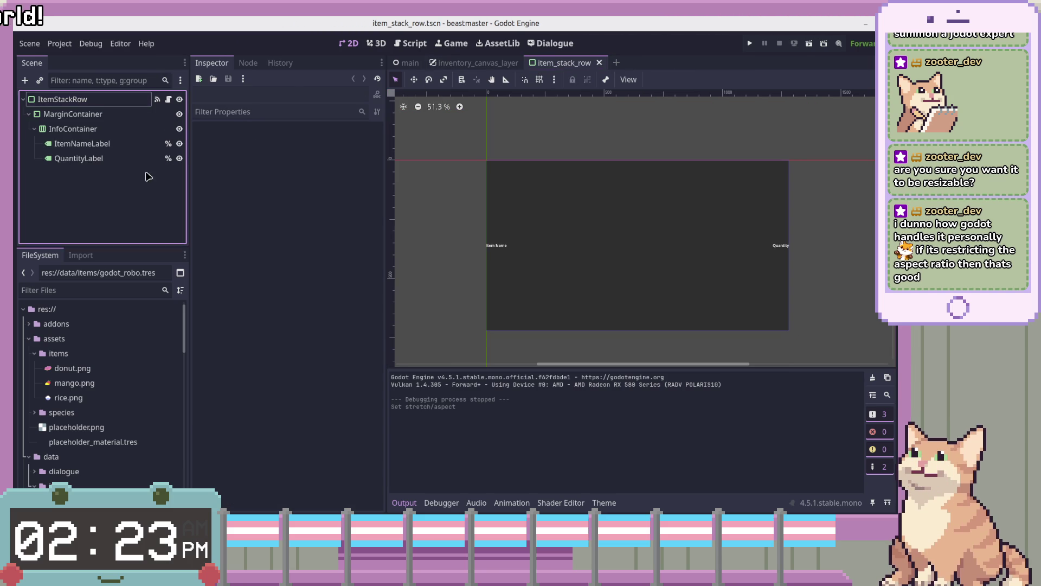
Step: Return to the inventory_canvas_layer scene and begin adding a child to InventoryCanvasLayer
left_click(466, 64)
left_click(111, 172)
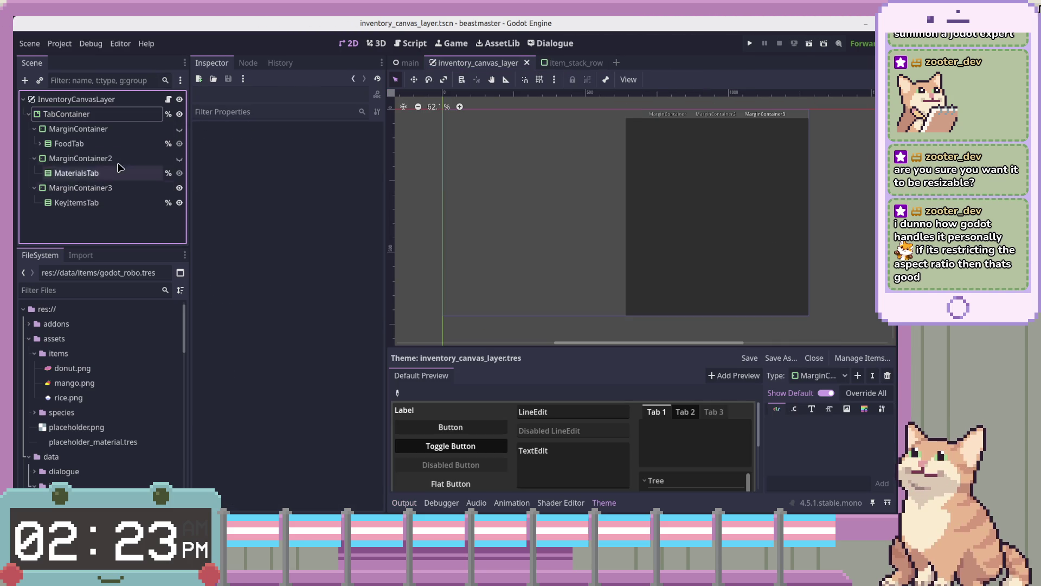
left_click(133, 115)
right_click(127, 100)
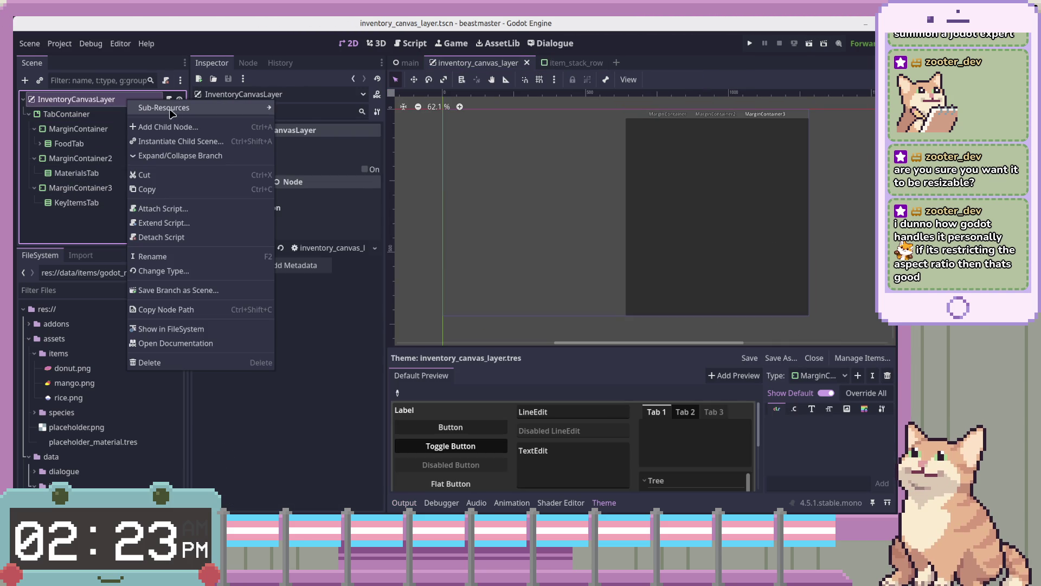
left_click(193, 125)
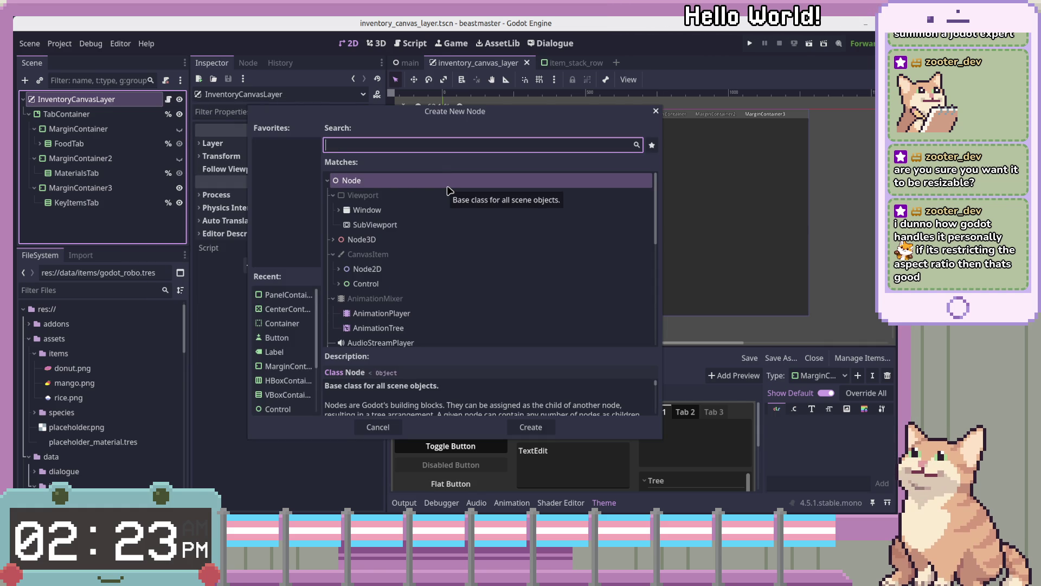
Step: Create a CenterContainer and move it above TabContainer as the first child
type("w")
key("BackSpace")
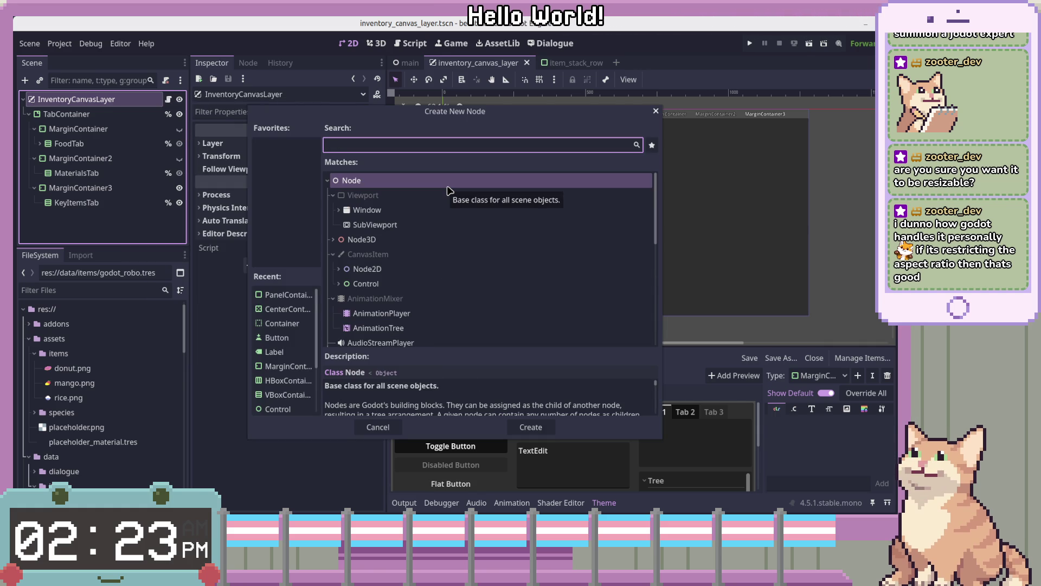
type("W")
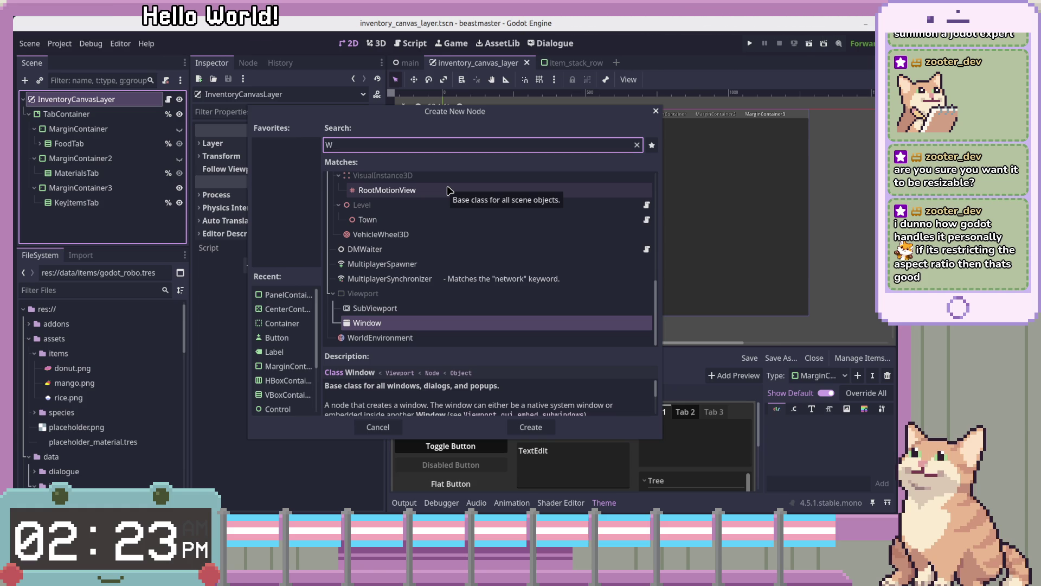
type("W")
key("BackSpace")
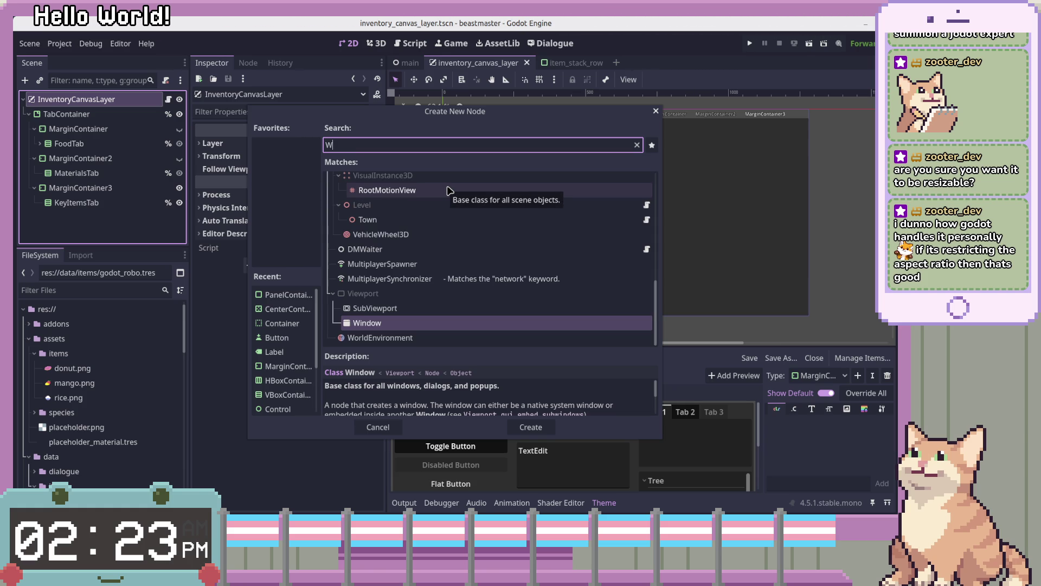
key("BackSpace")
type("C")
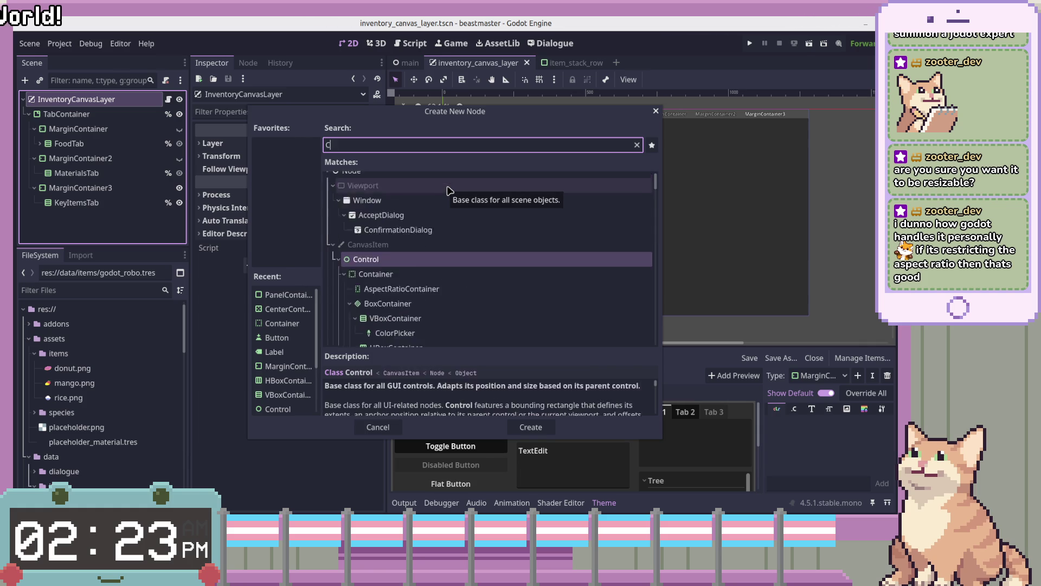
type("enterConai")
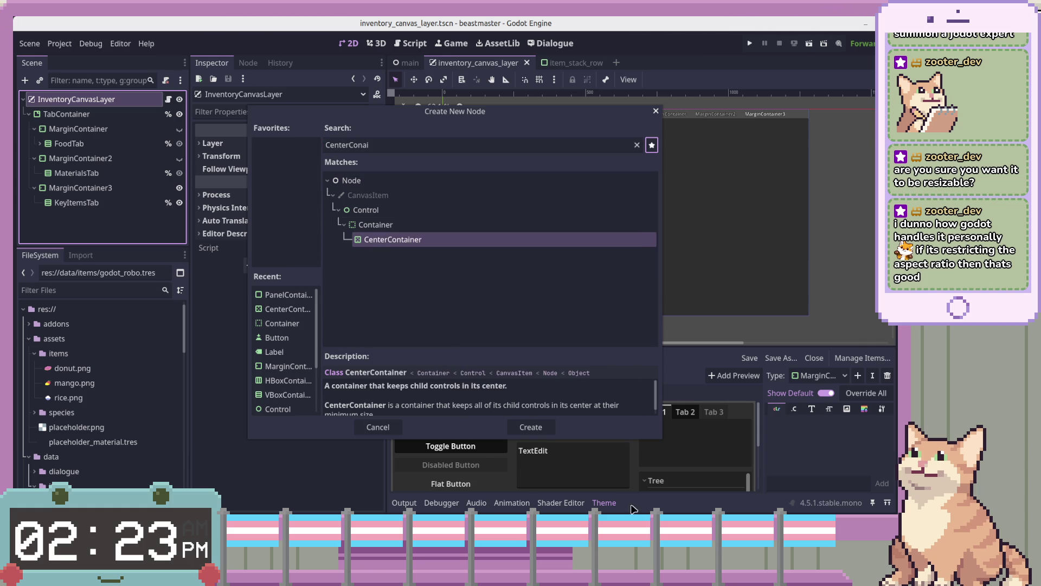
key("Tab")
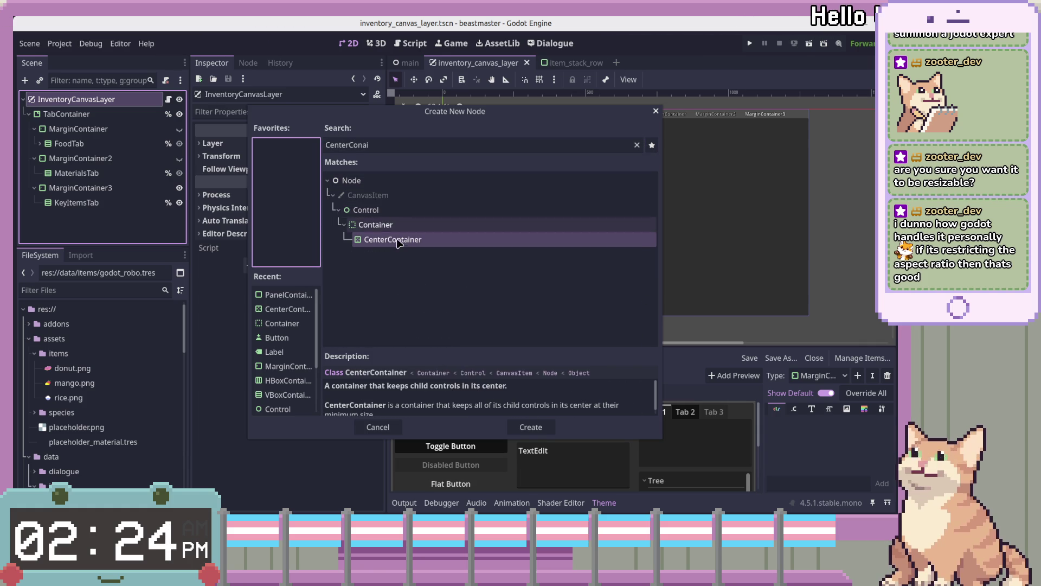
double_click(393, 239)
left_click_drag(70, 217, 70, 108)
key("F2")
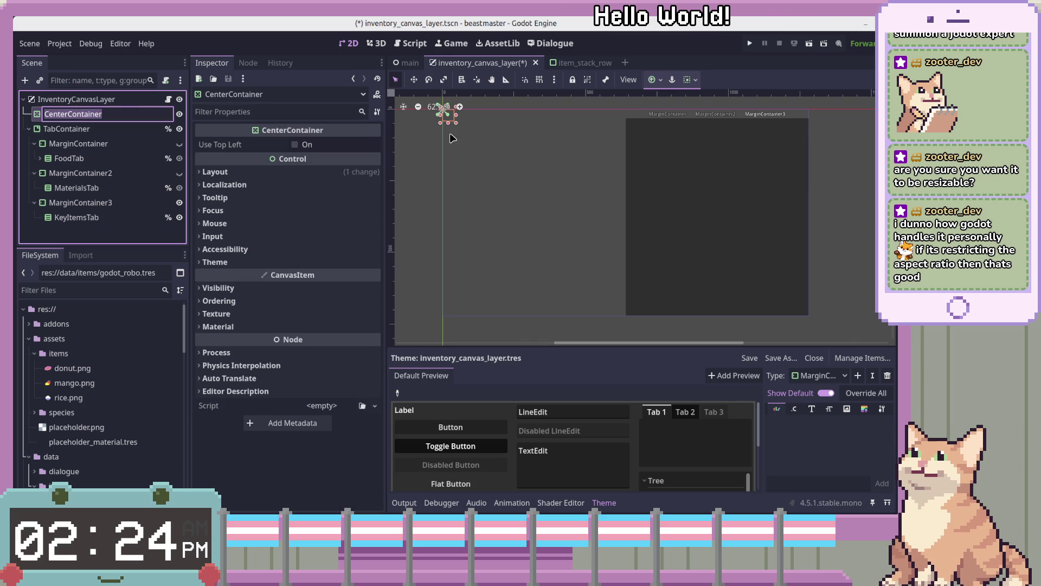
Step: Set CenterContainer anchors to Custom and raise its bottom edge, giving offsets right -600, bottom -320
left_click(215, 172)
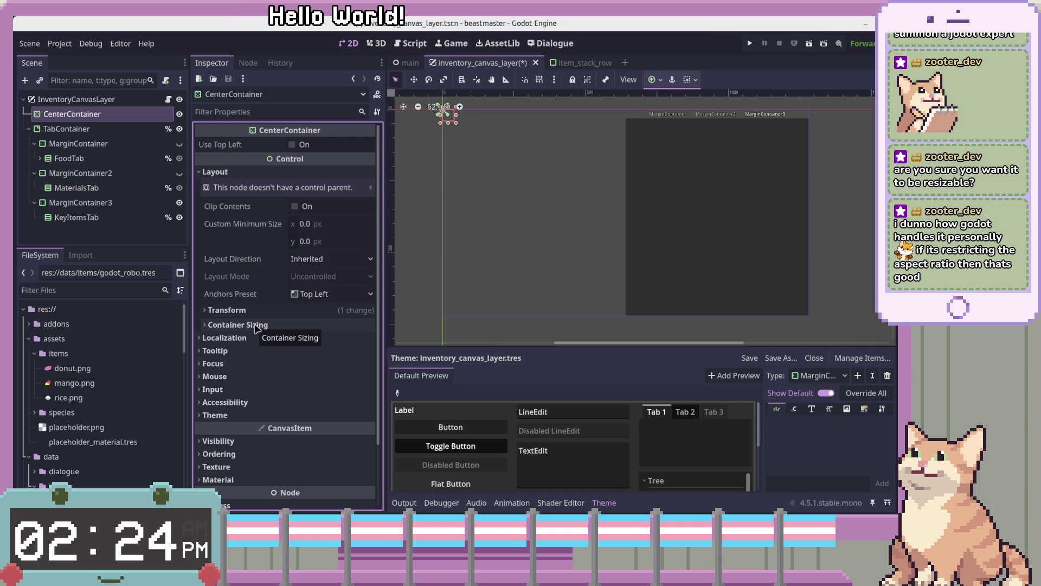
left_click(258, 325)
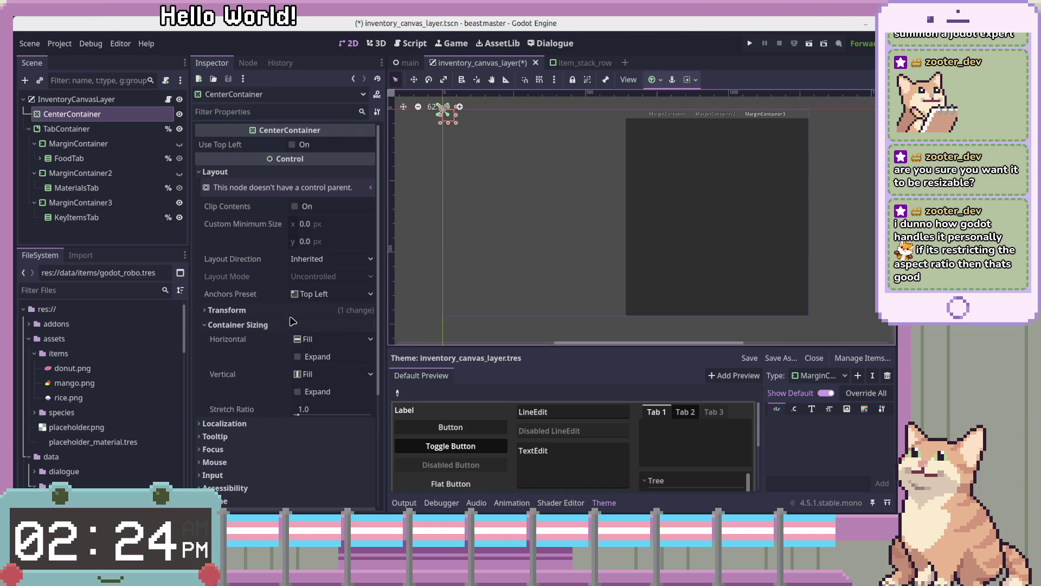
left_click(227, 309)
left_click(227, 310)
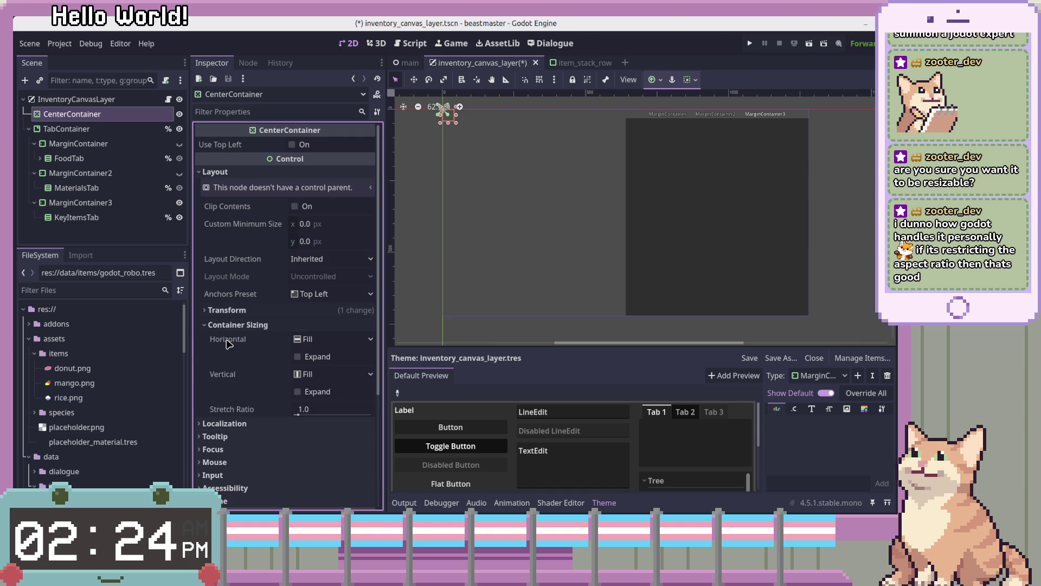
left_click(233, 325)
left_click(353, 293)
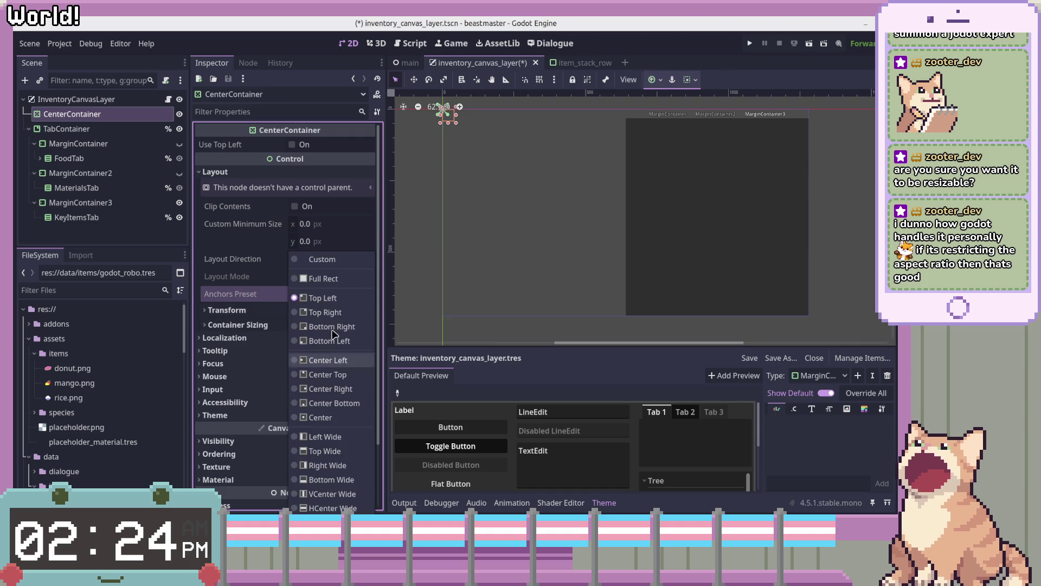
left_click(322, 259)
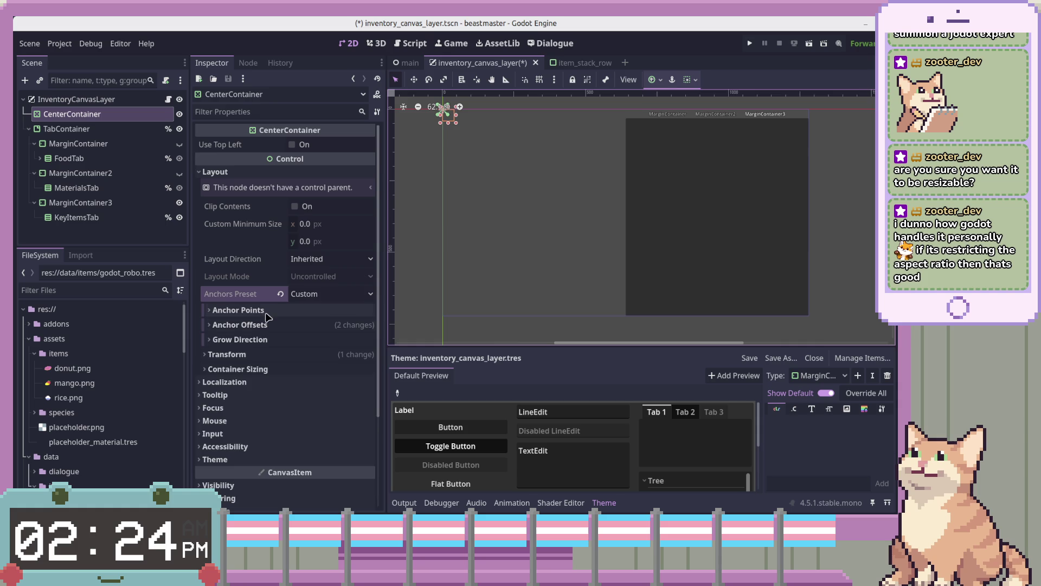
left_click(267, 323)
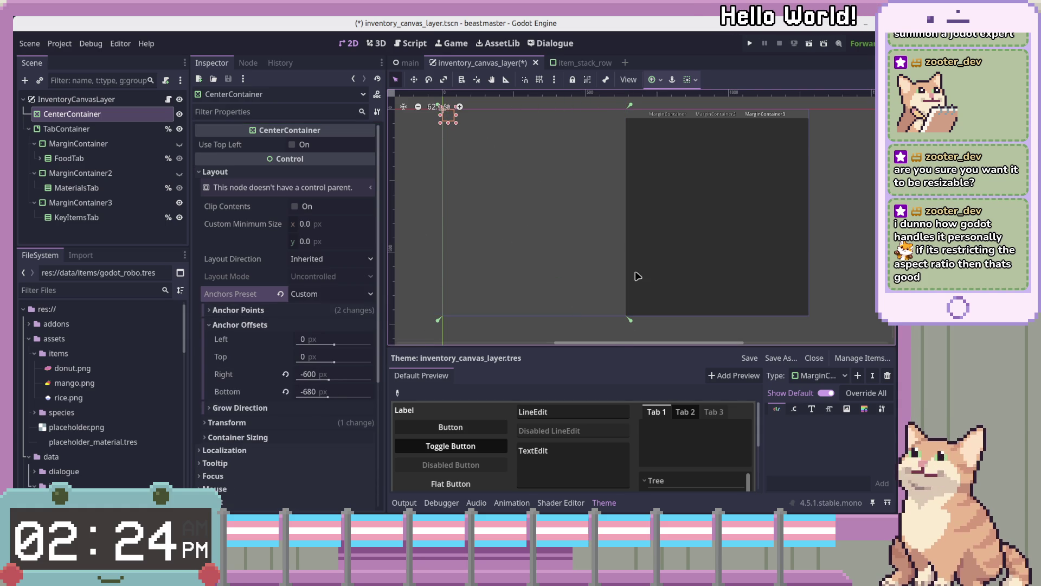
left_click_drag(629, 321, 630, 217)
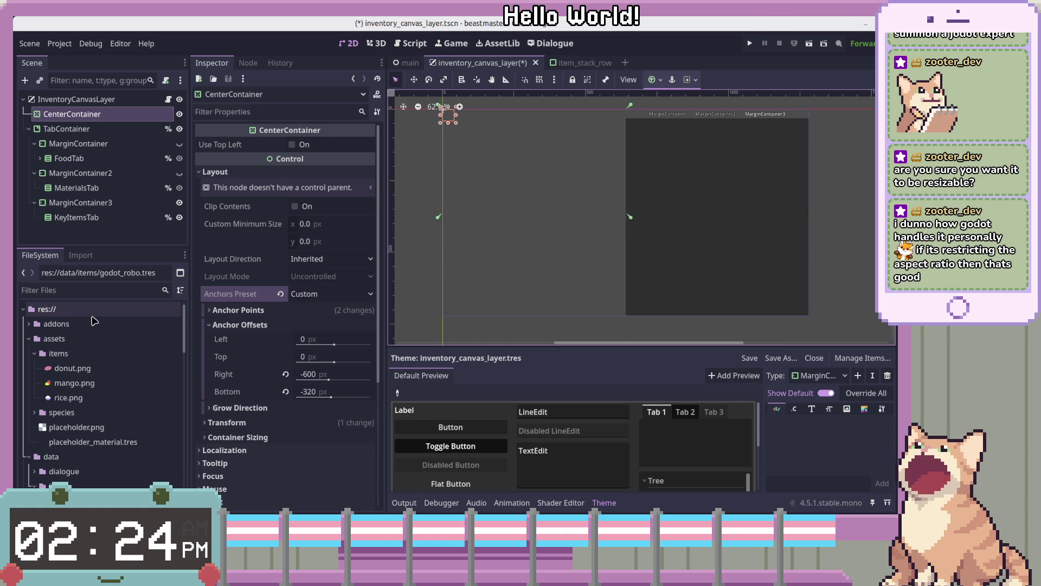
left_click(111, 99)
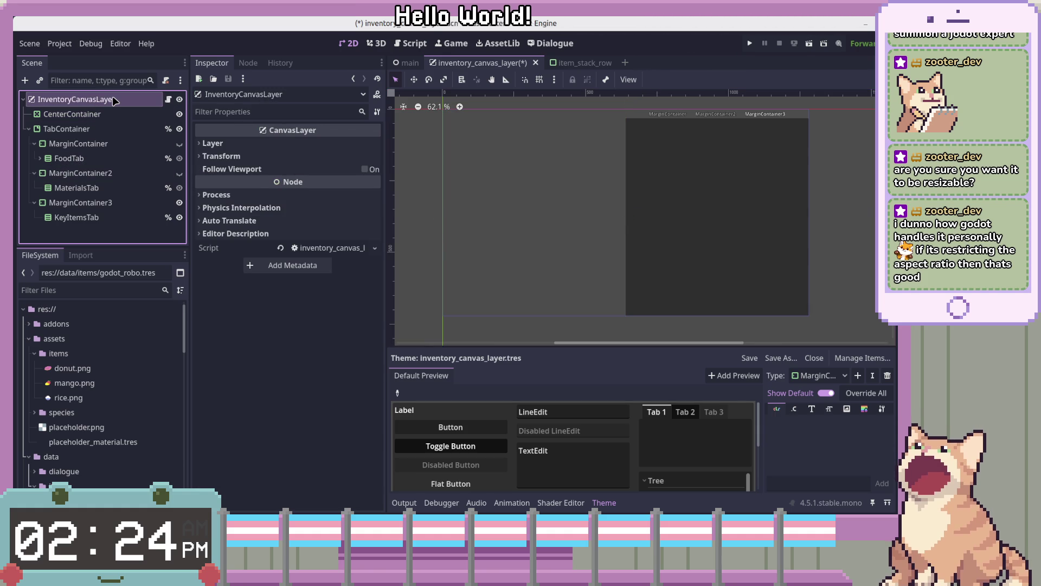
Step: Add a MarginContainer under InventoryCanvasLayer, then delete it again
key("ctrl+a")
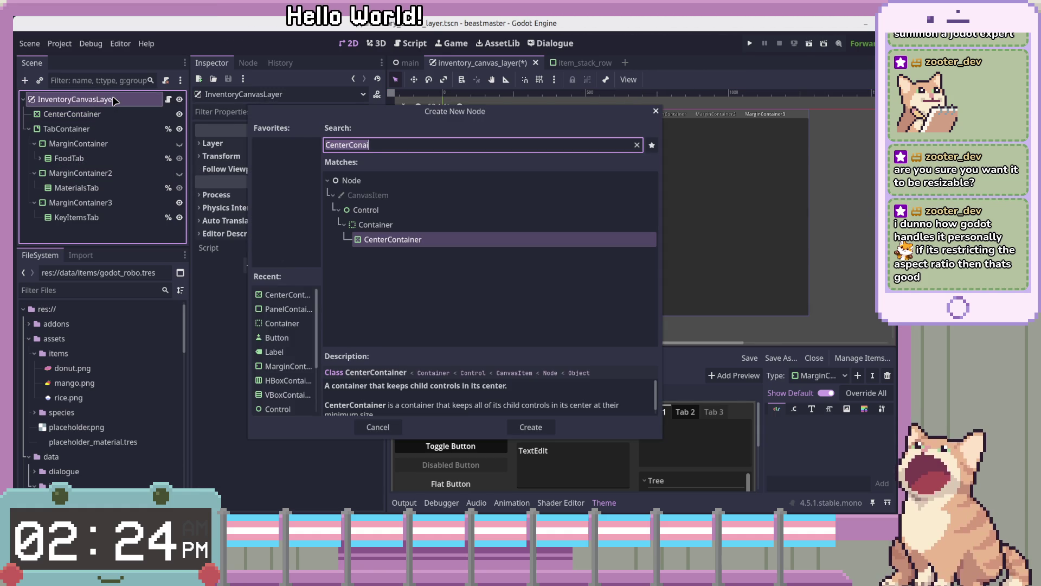
type("Margin")
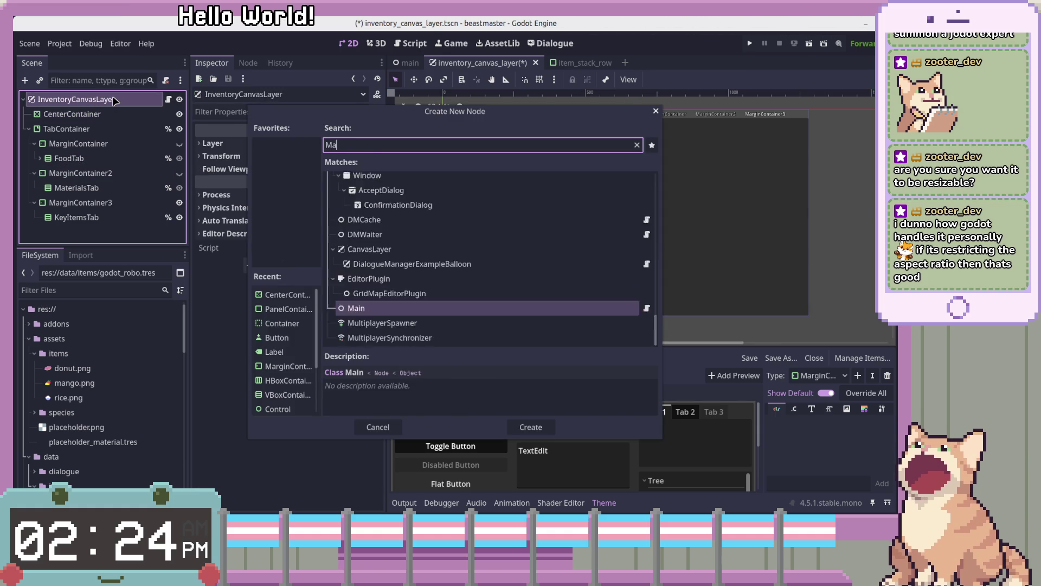
key("Return")
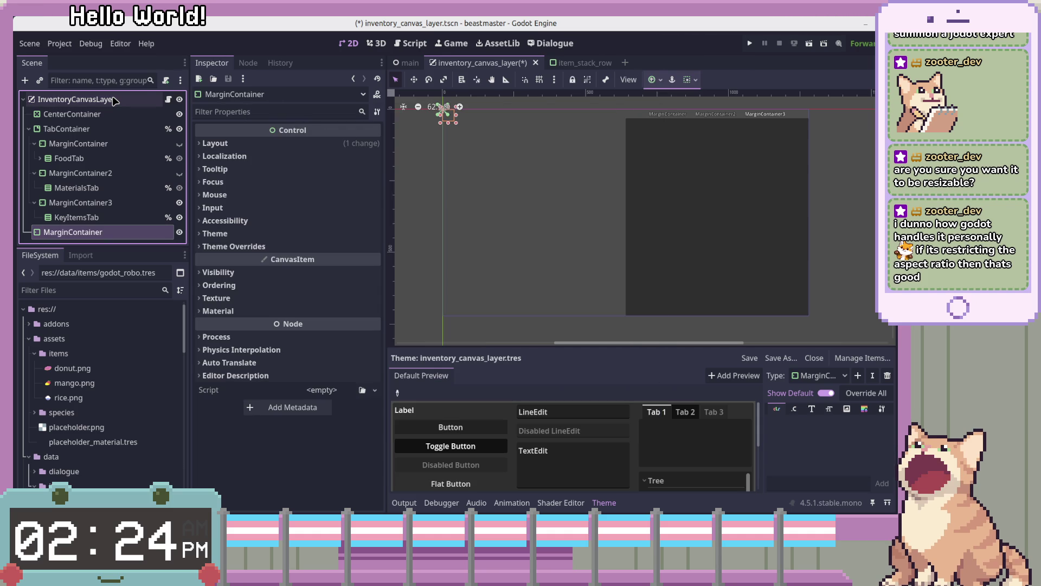
double_click(157, 236)
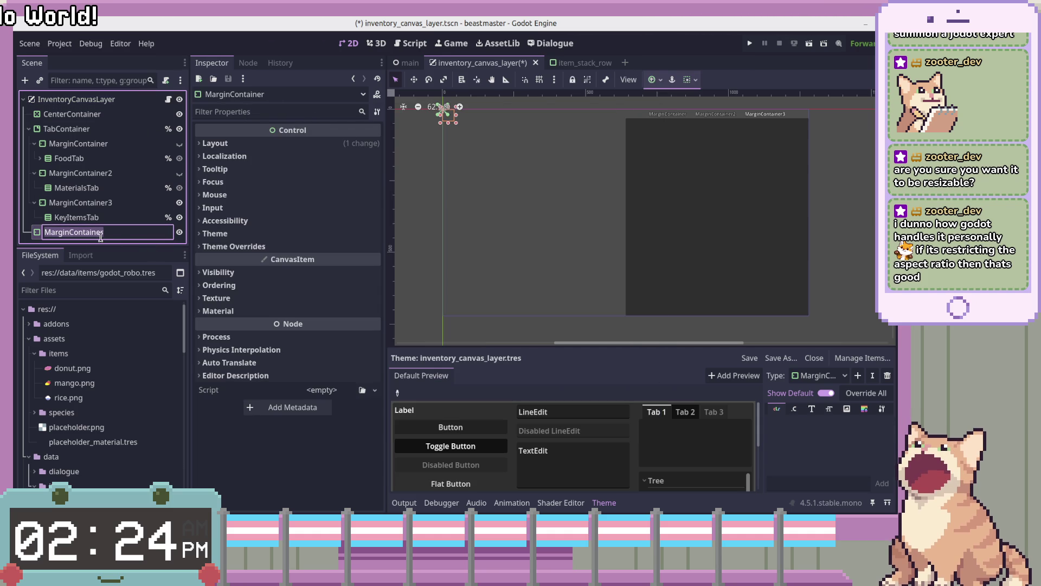
double_click(35, 236)
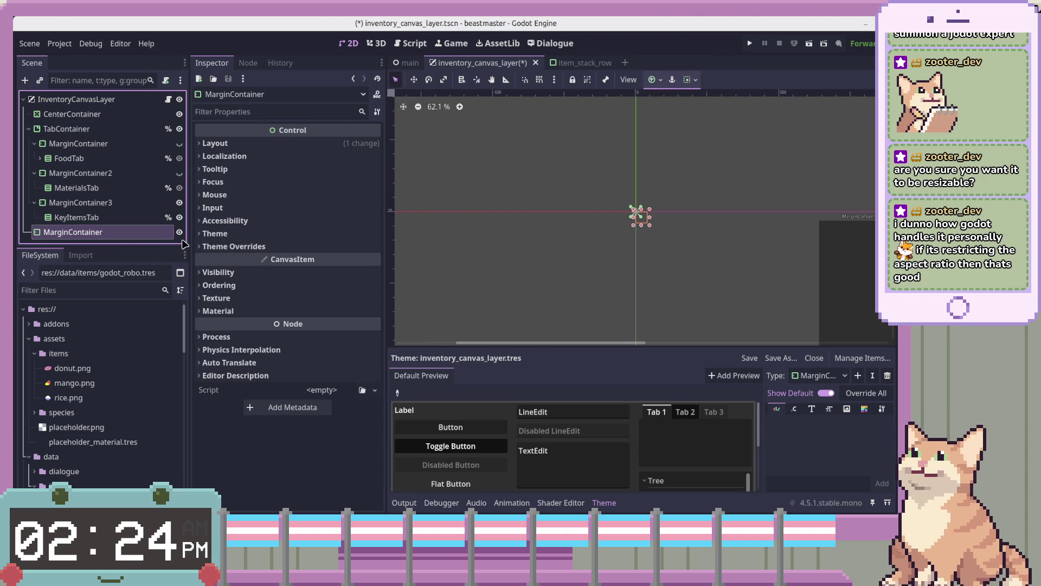
key("Delete")
left_click(482, 282)
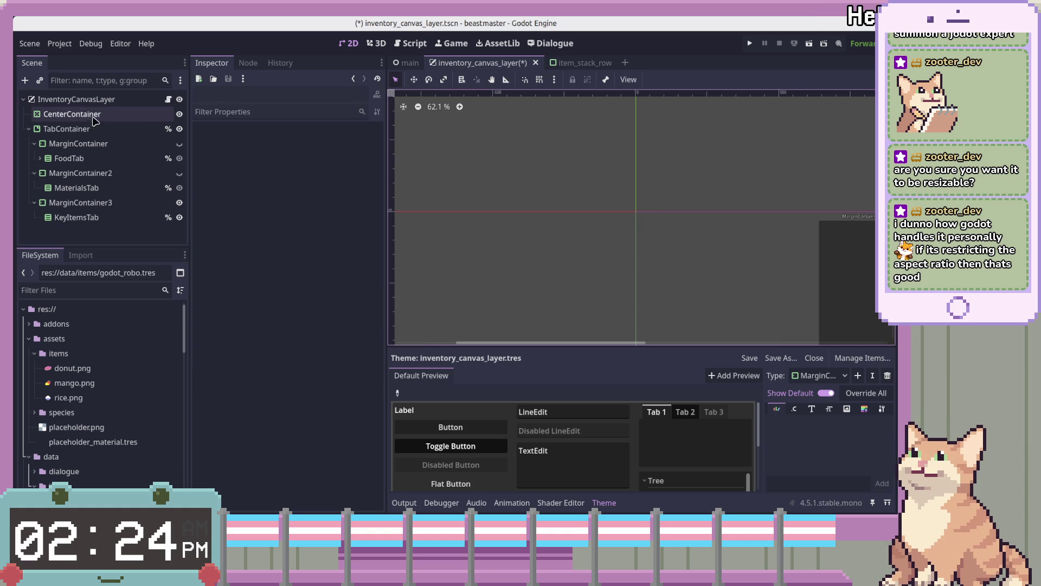
Step: Add a PanelContainer under InventoryCanvasLayer and move it above TabContainer
left_click(105, 100)
key("ctrl+a")
type("PanelCon")
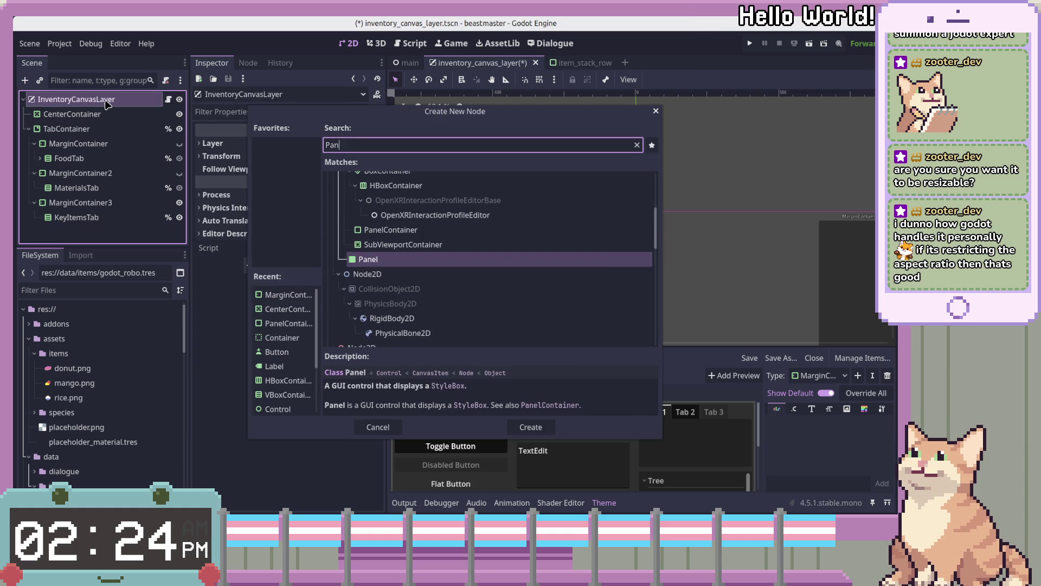
key("Return")
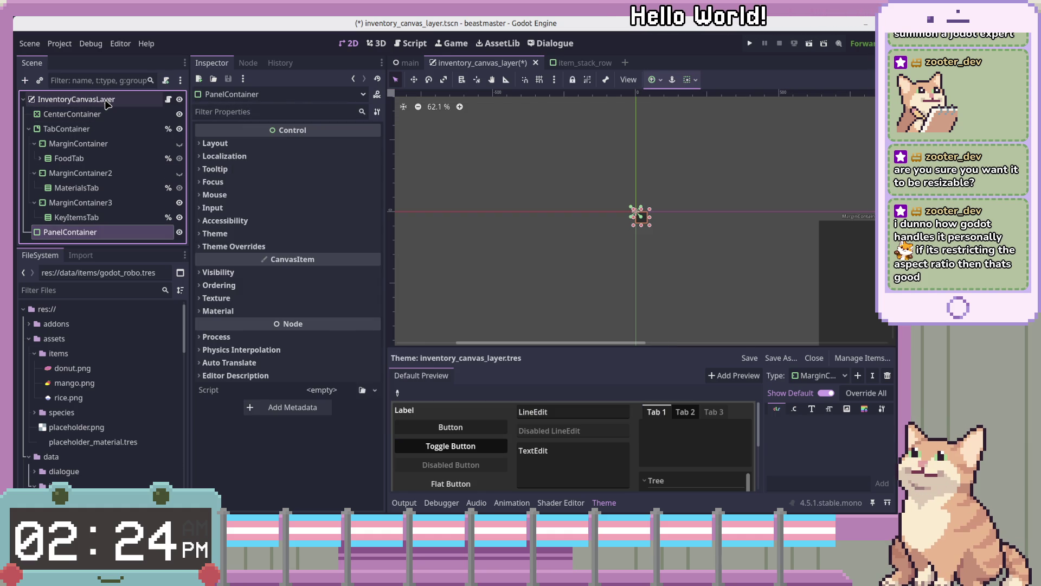
key("ctrl+Up")
scroll(597, 190, "down", 3)
scroll(542, 136, "right", 5)
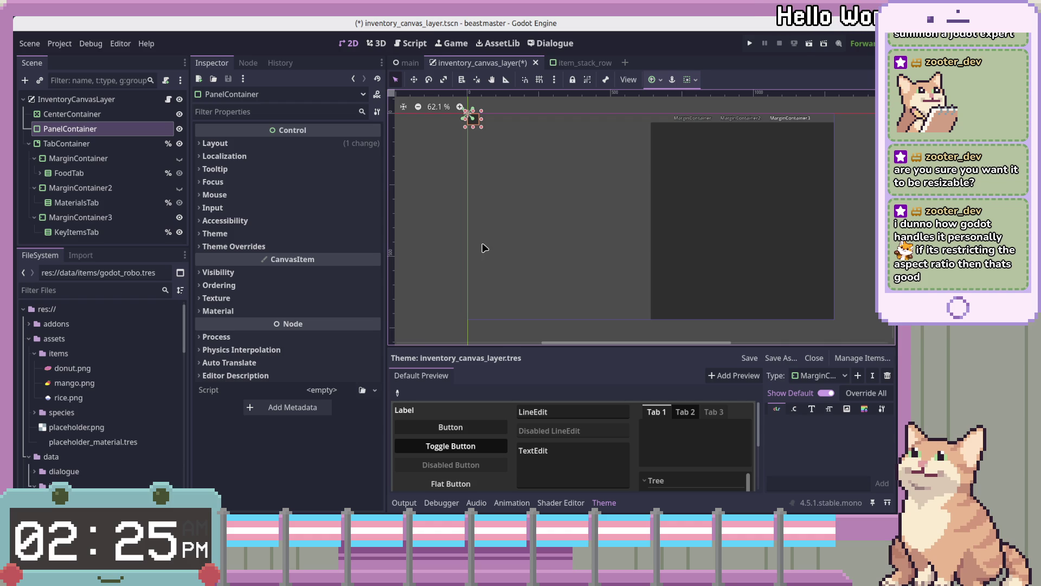
key("F2")
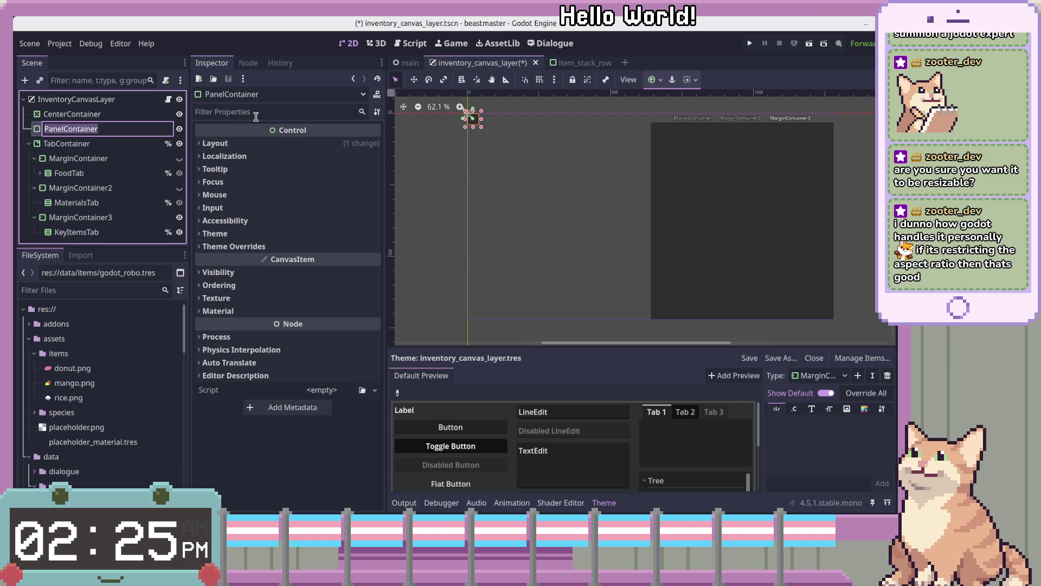
Step: Name the new PanelContainer InfoContainer and rename CenterContainer to ImageContainer, then reselect InfoContainer
type("InfoConta")
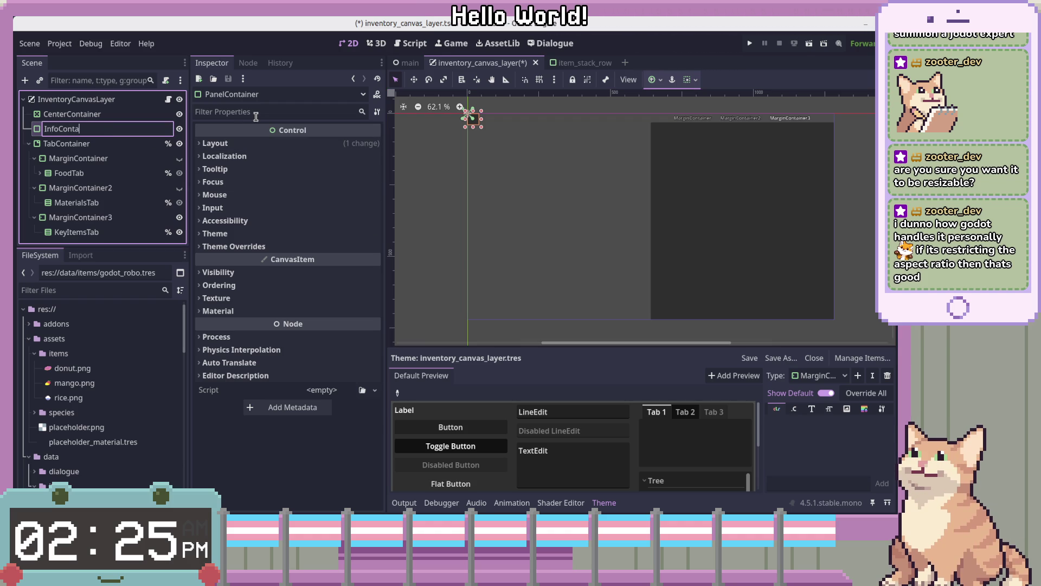
type("iner")
key("Return")
key("Up")
key("F2")
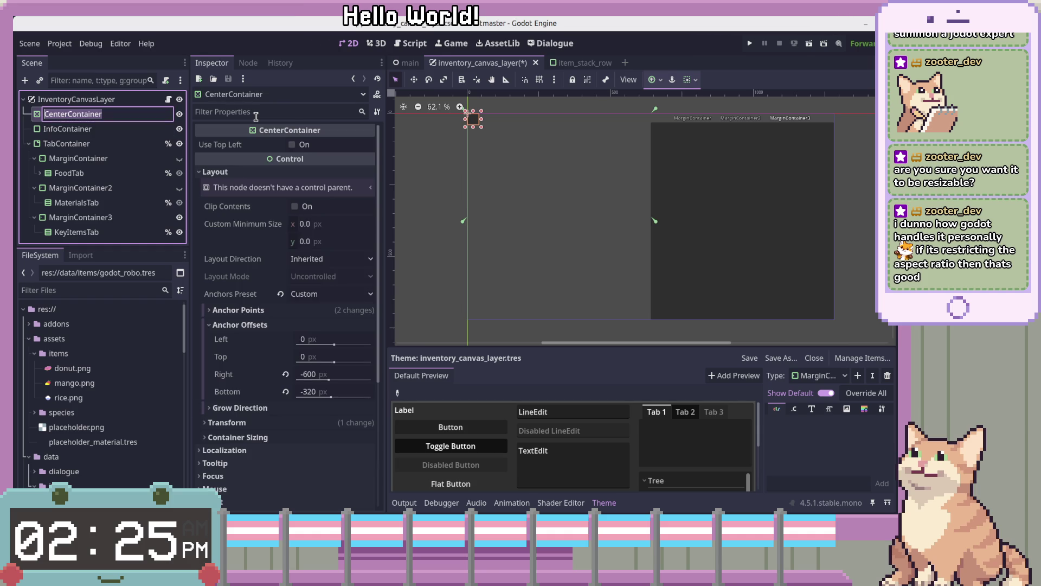
key("BackSpace")
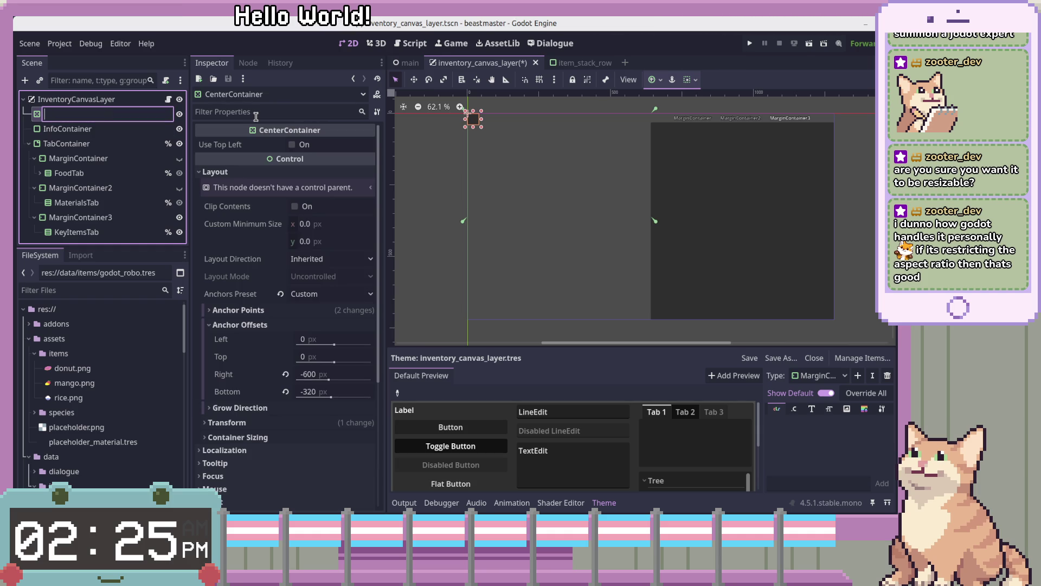
type("co")
type("age")
type("Container")
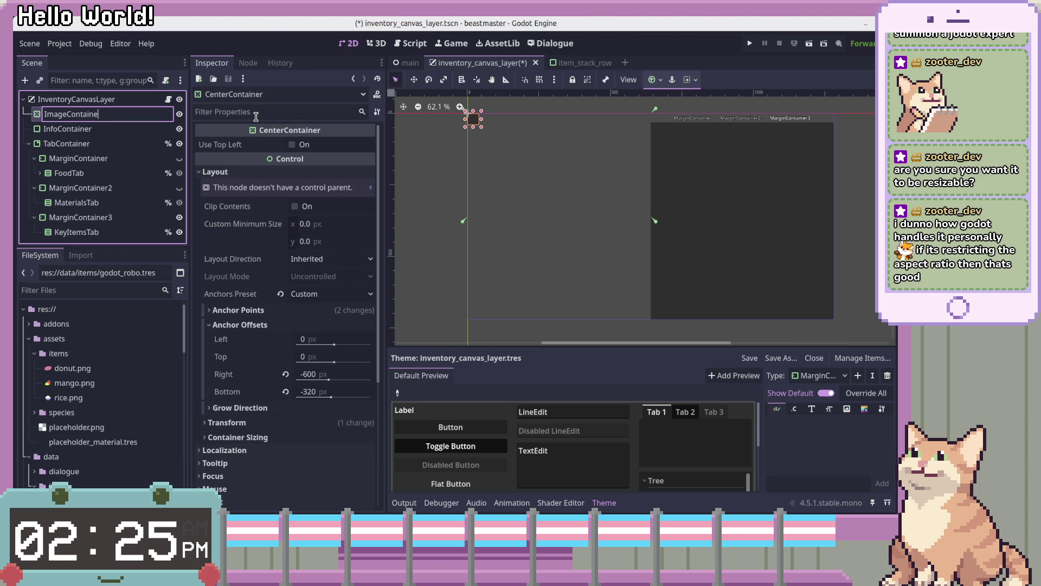
key("Return")
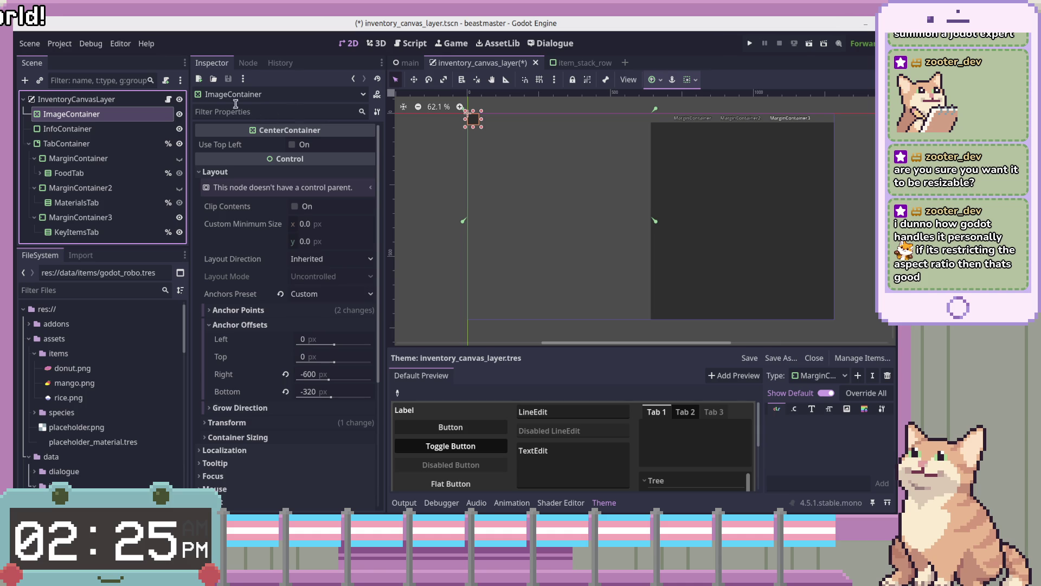
key("Down")
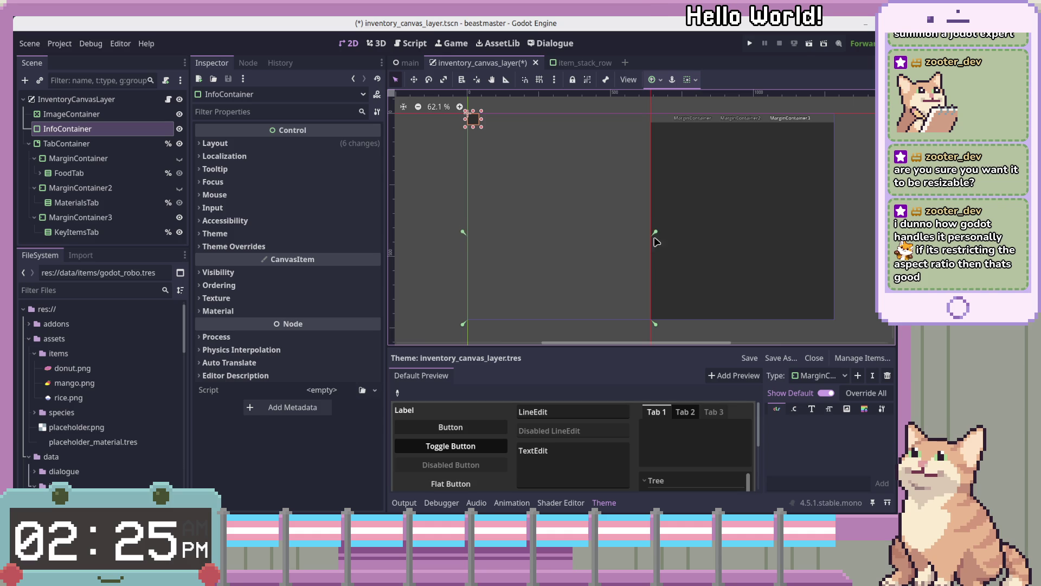
Step: Keep InfoContainer's Custom anchors and reset its Top, Right and Bottom anchor offsets to 0
key("Up")
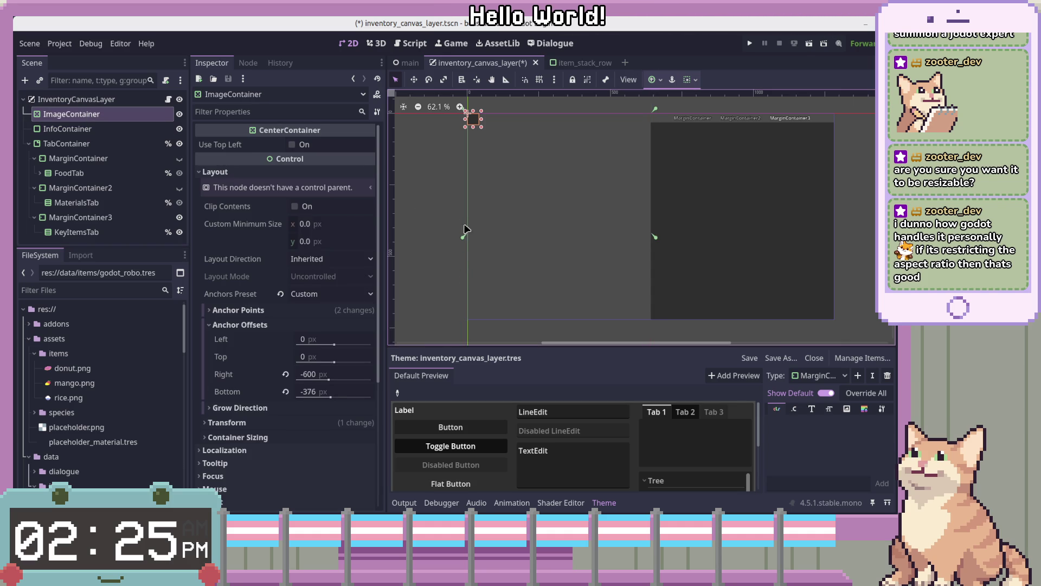
left_click(85, 172)
left_click(68, 129)
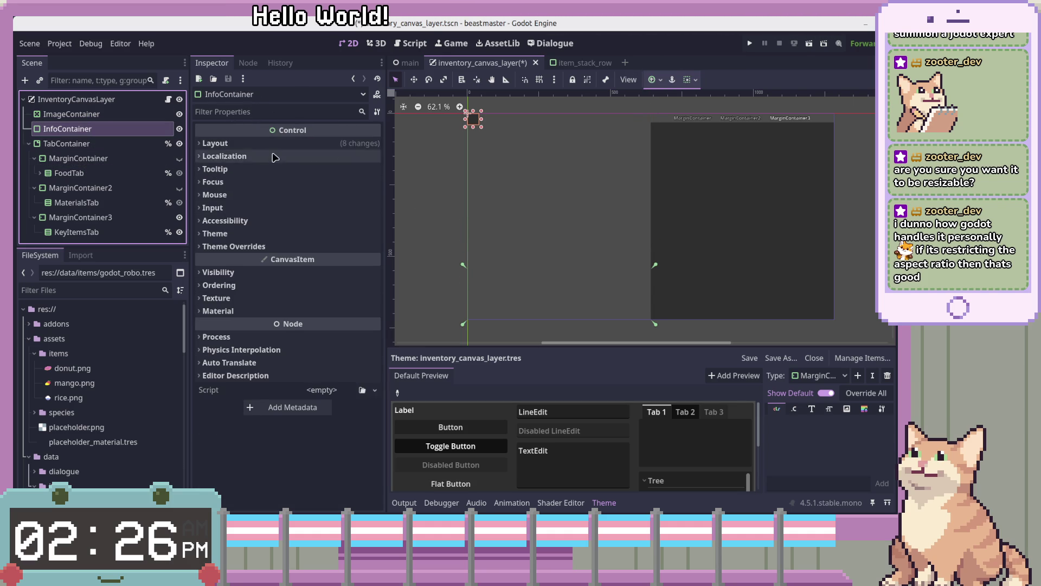
left_click(274, 144)
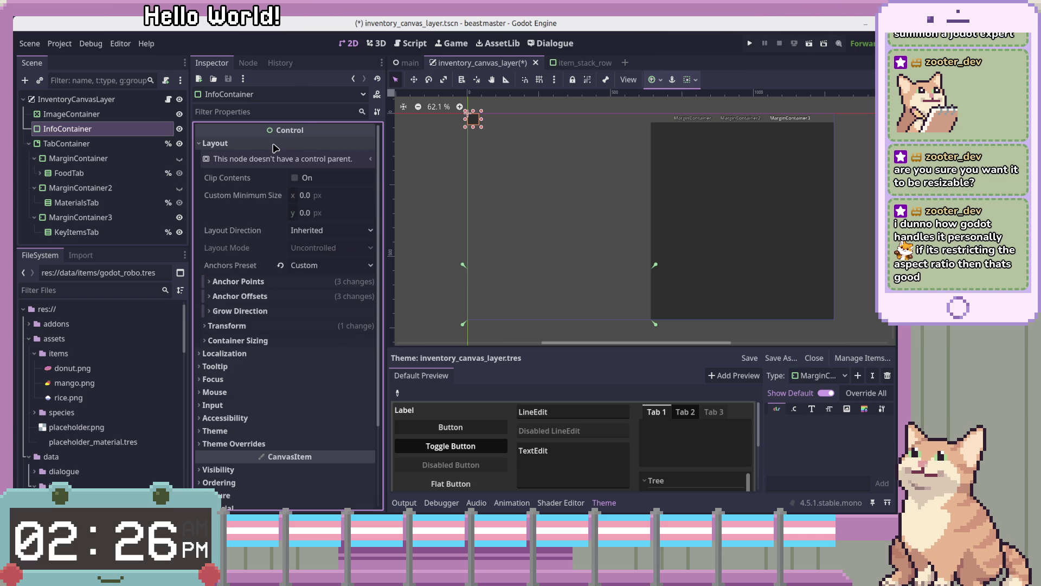
left_click(293, 265)
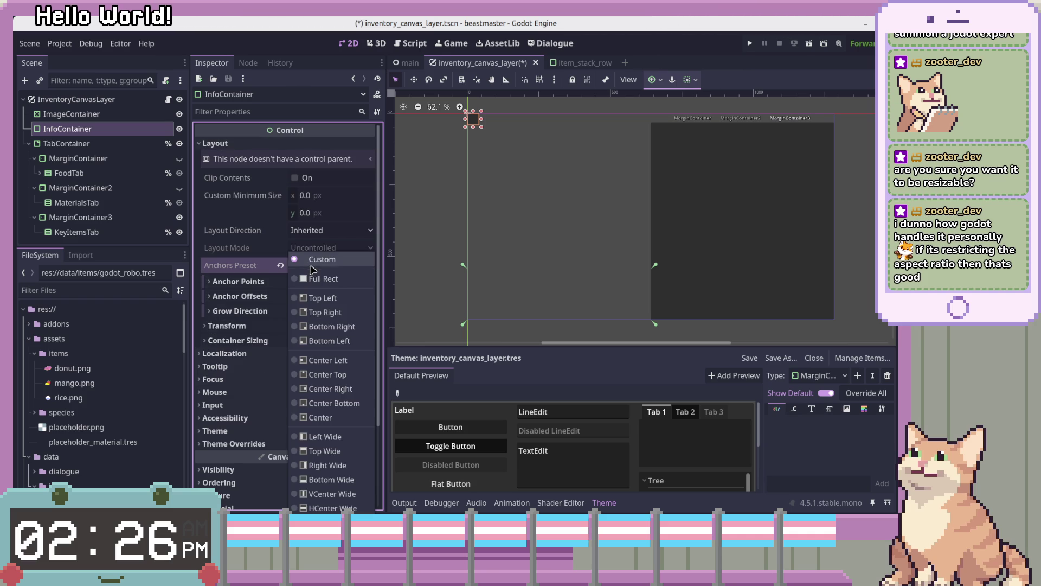
left_click(284, 272)
left_click(274, 297)
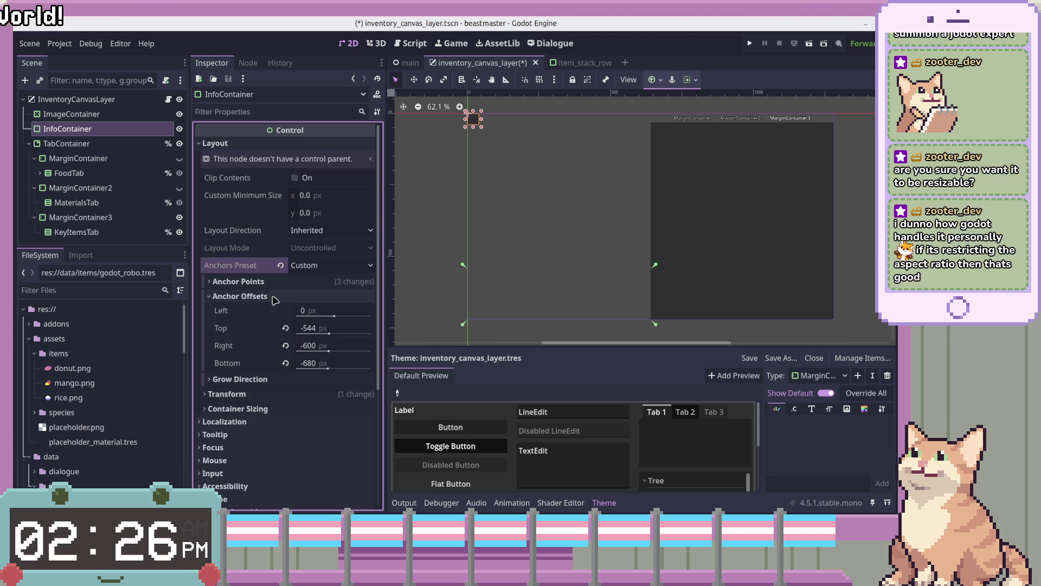
left_click(286, 328)
left_click(285, 345)
left_click(285, 363)
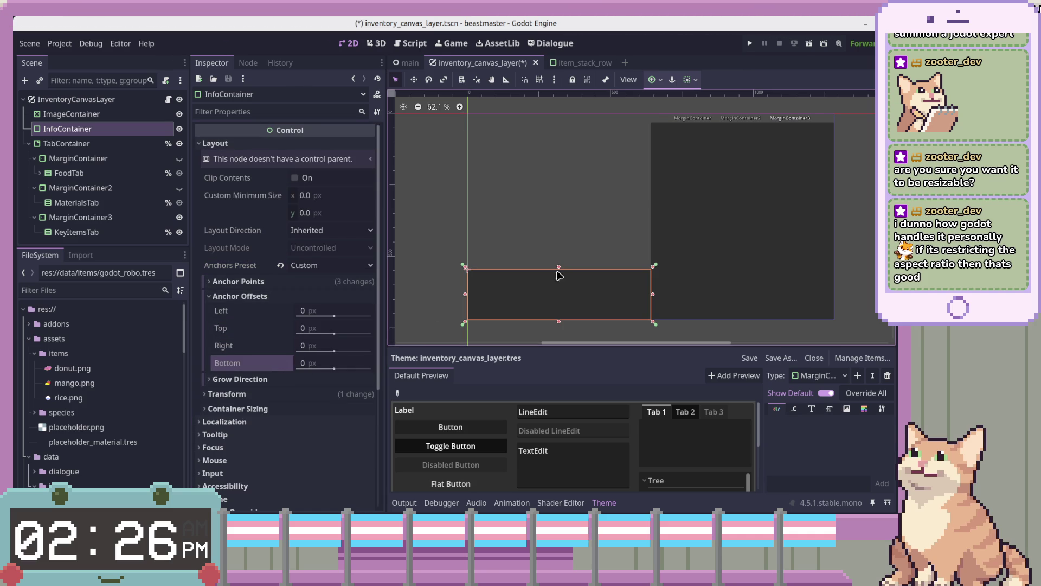
Step: Raise ImageContainer's bottom edge to meet InfoContainer (-505 px bottom offset), then refocus on InfoContainer
left_click(60, 114)
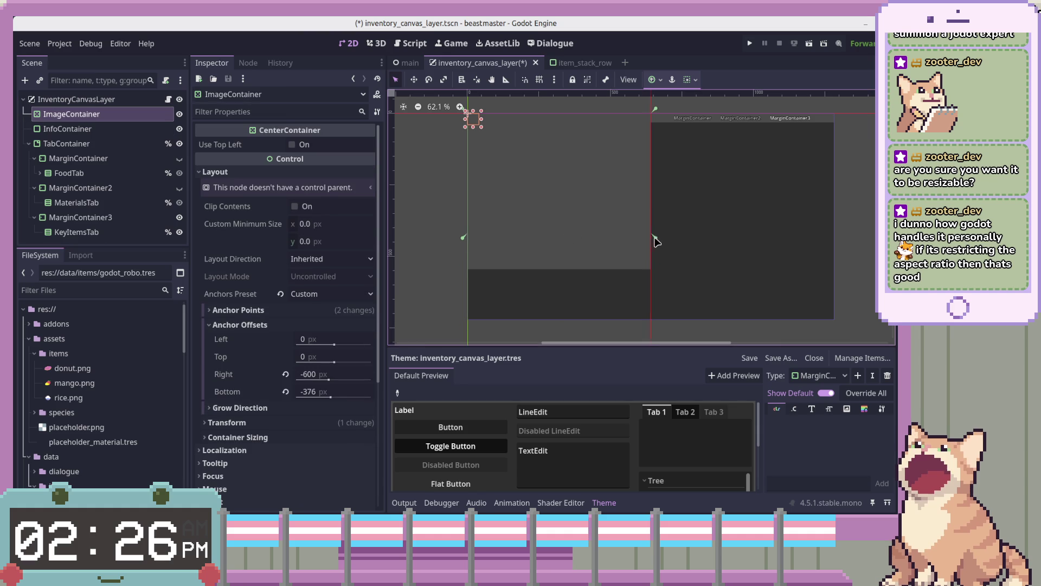
left_click_drag(655, 270, 651, 274)
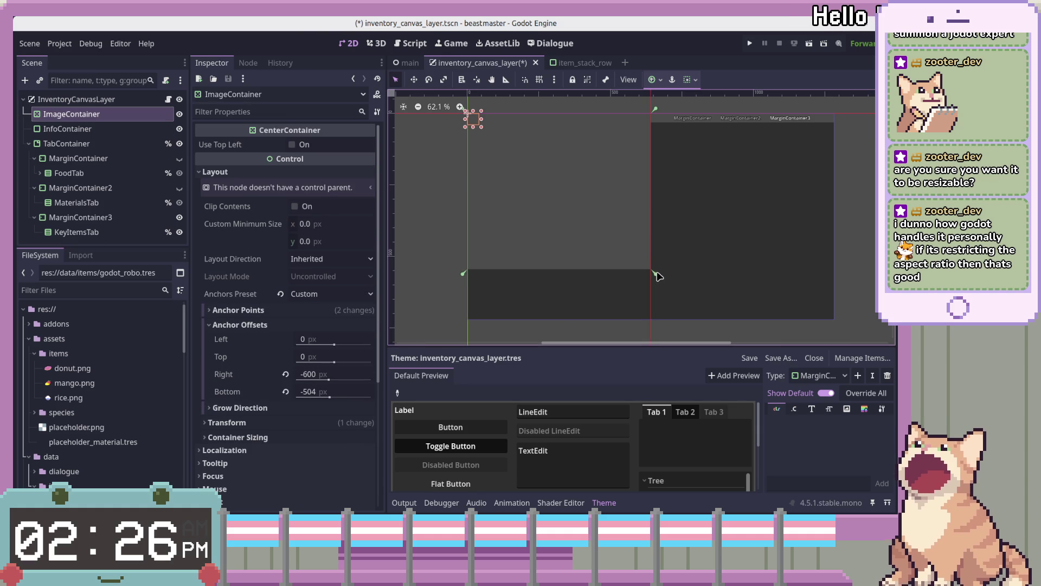
scroll(597, 278, "up", 6)
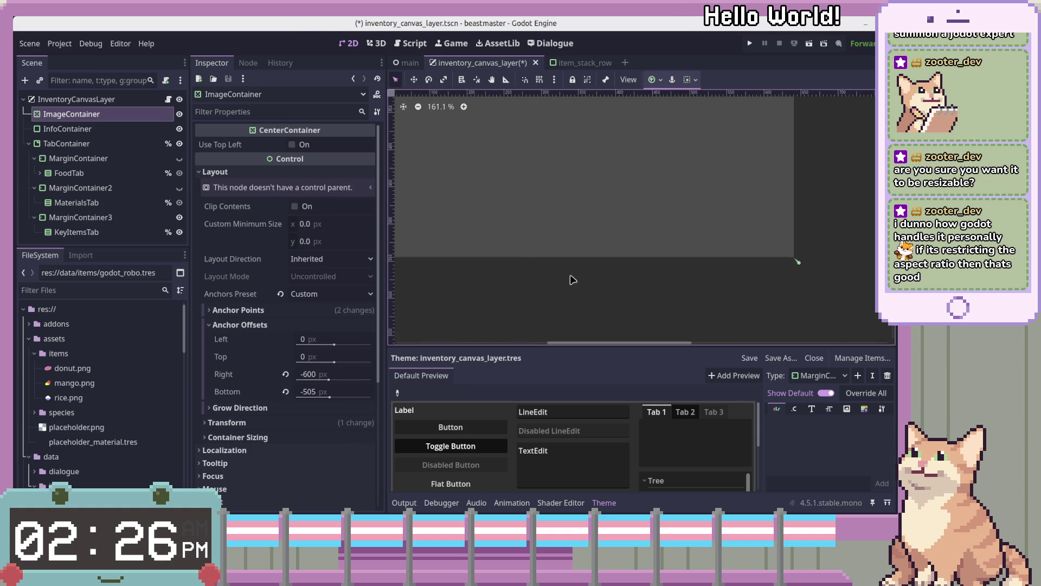
left_click(67, 143)
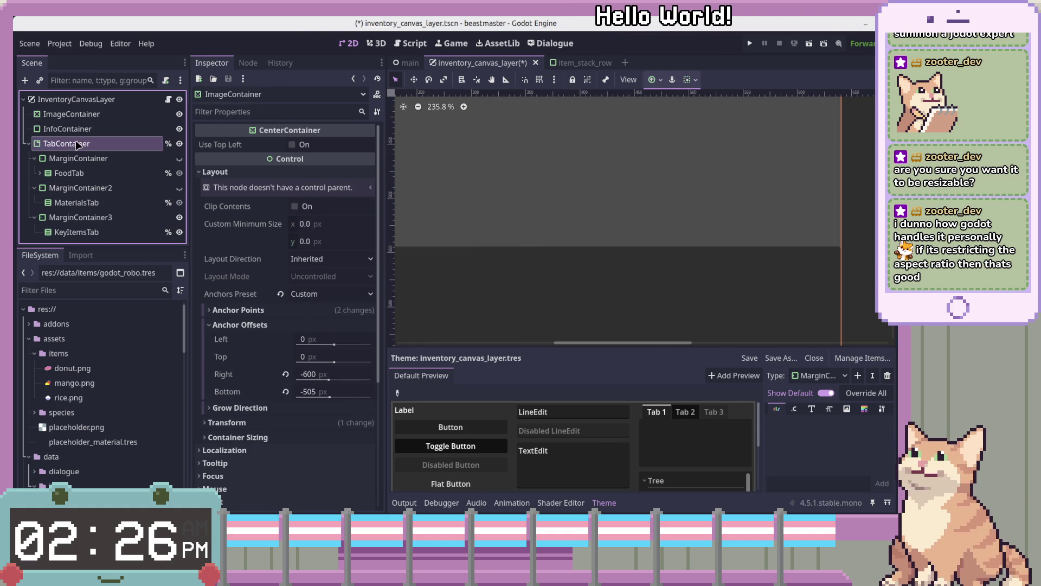
scroll(476, 232, "down", 10)
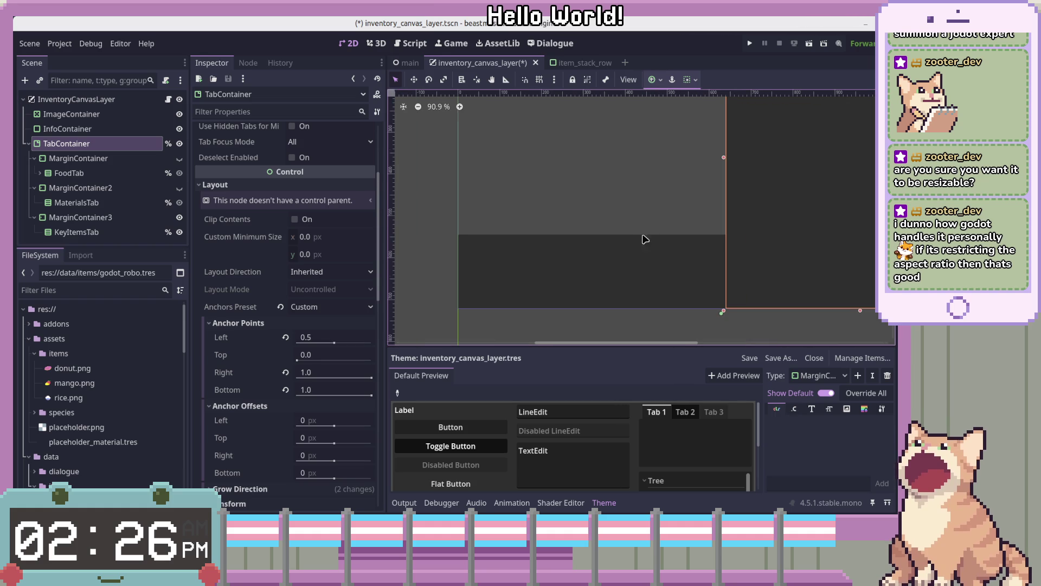
scroll(621, 260, "down", 2)
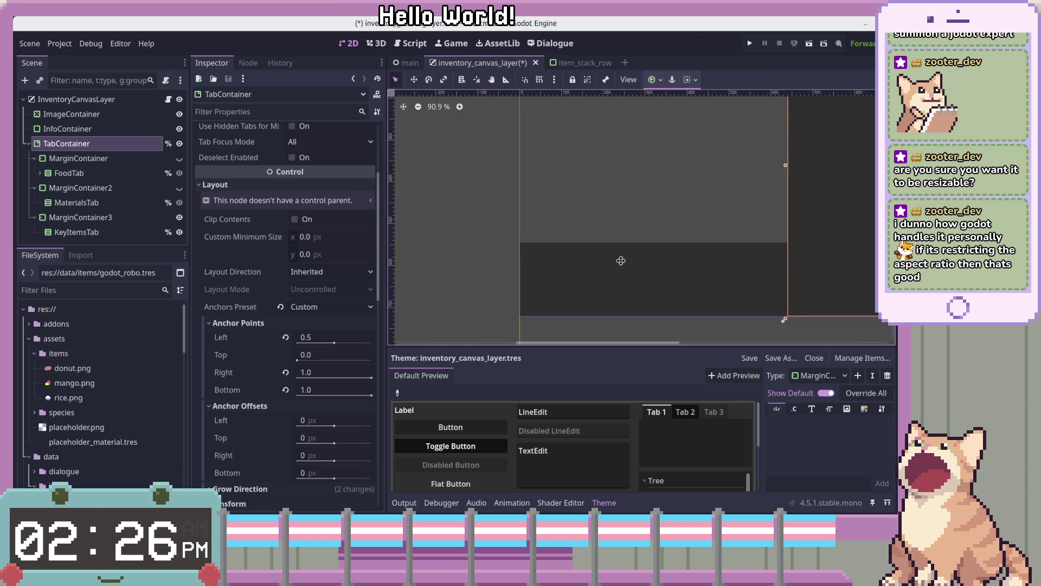
scroll(667, 249, "right", 1)
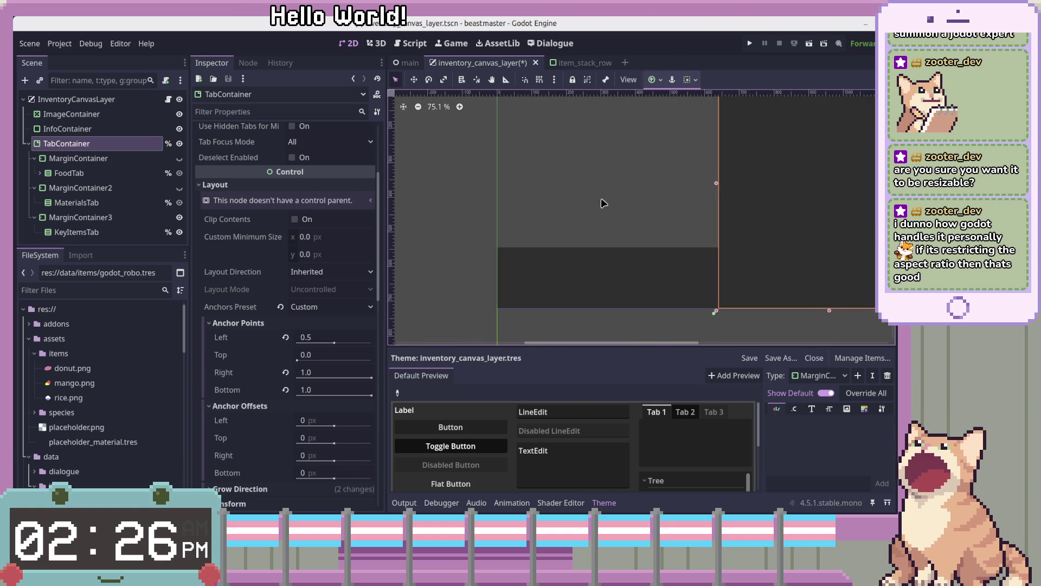
scroll(634, 209, "right", 1)
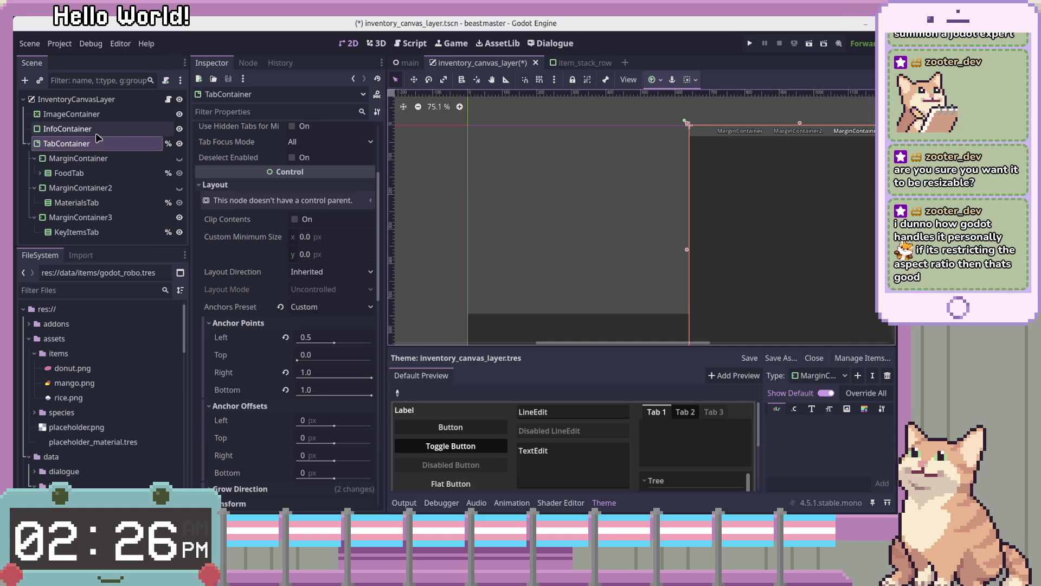
left_click(67, 128)
double_click(118, 129)
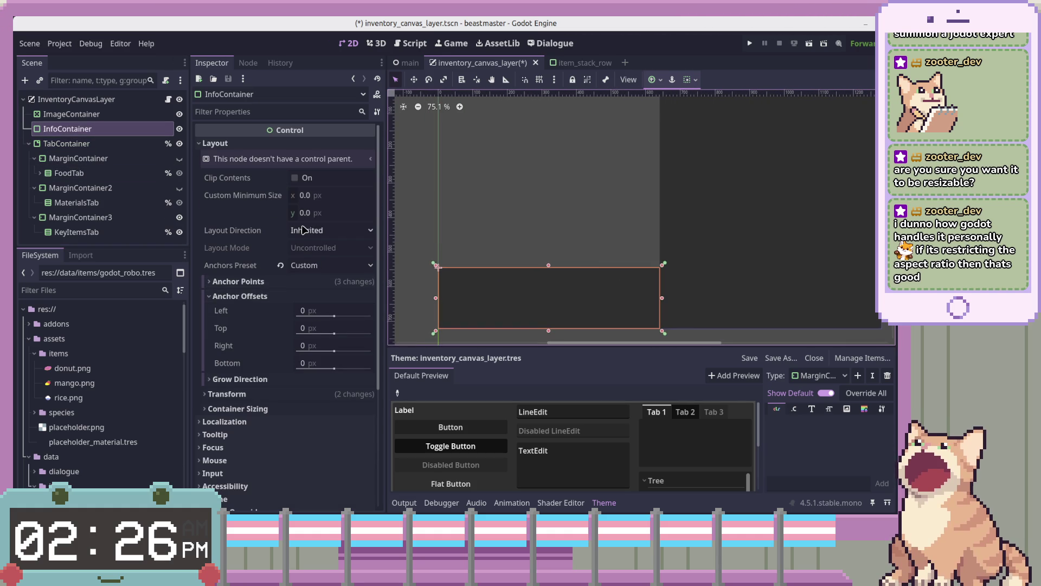
Step: Check InfoContainer's anchor points (0, 0.75, 0.5, 1.0), then select ImageContainer
left_click(238, 281)
left_click(332, 319)
key("ctrl+o")
key("Escape")
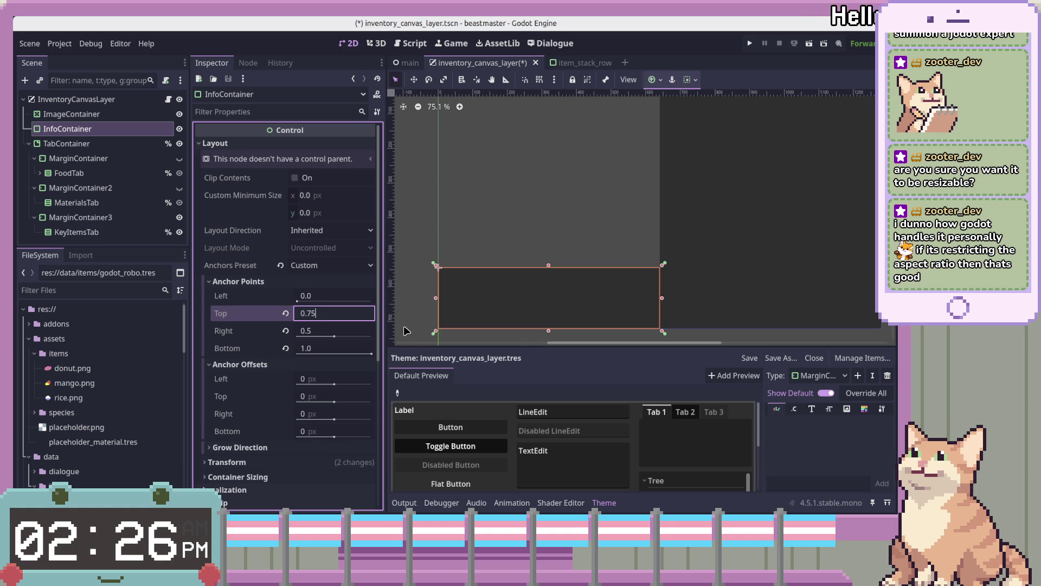
key("Tab")
key("Tab")
key("shift+Tab")
key("Tab")
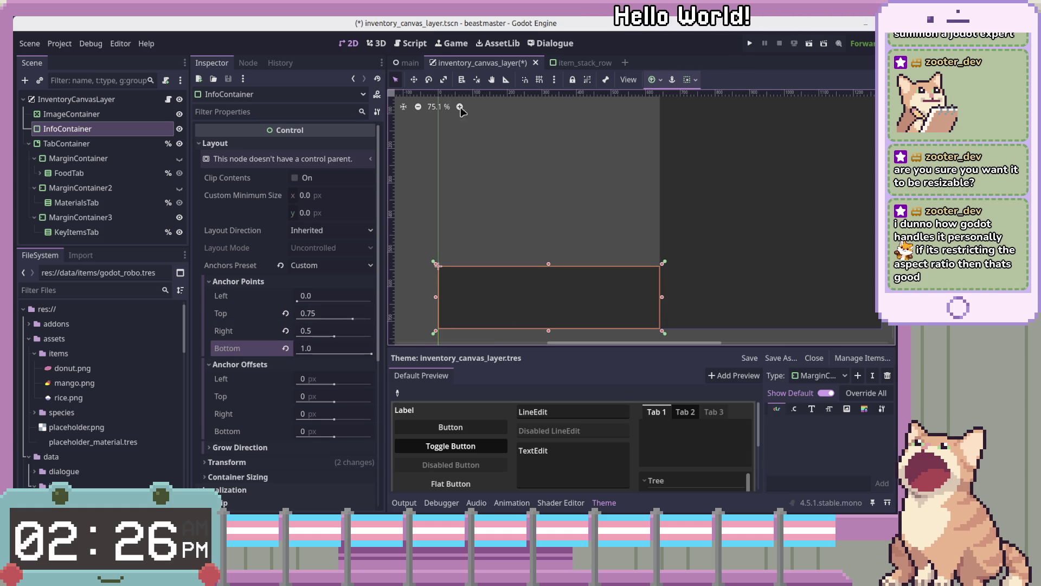
left_click(85, 135)
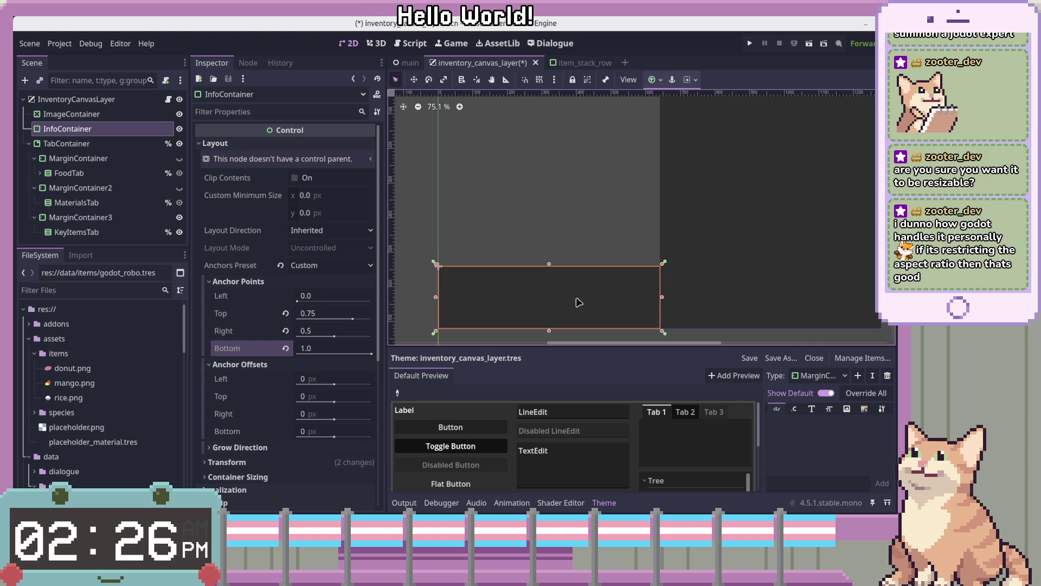
left_click(95, 134)
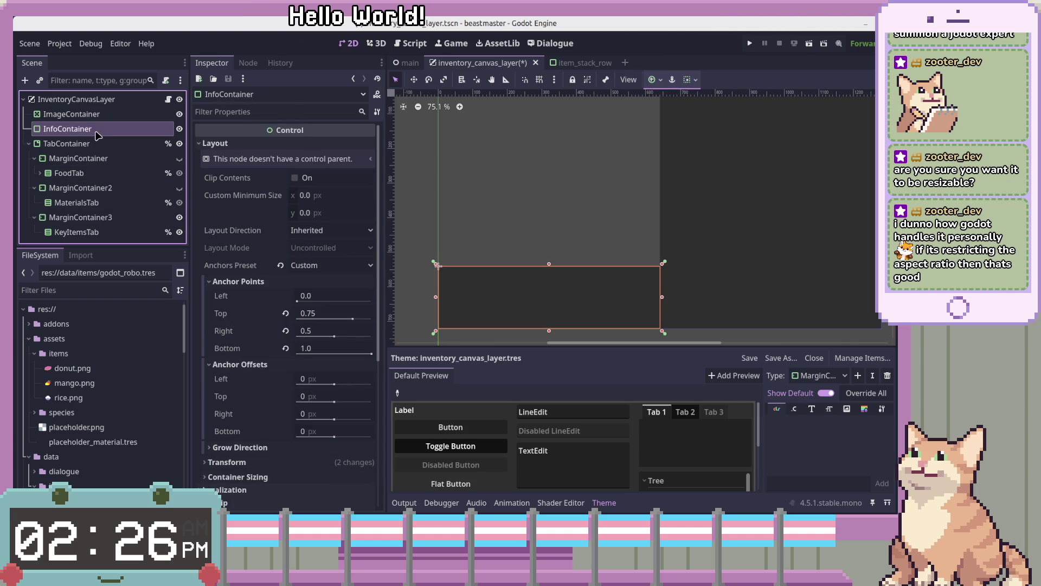
key("Up")
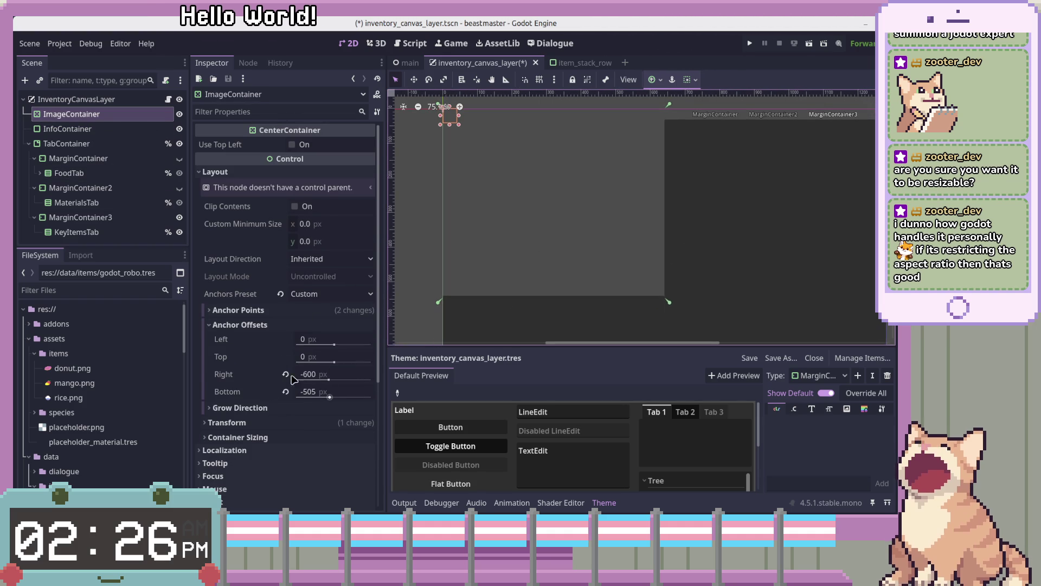
Step: Set ImageContainer's bottom anchor to 0.75 and reset its right and bottom offsets to 0
left_click(238, 309)
left_click(335, 377)
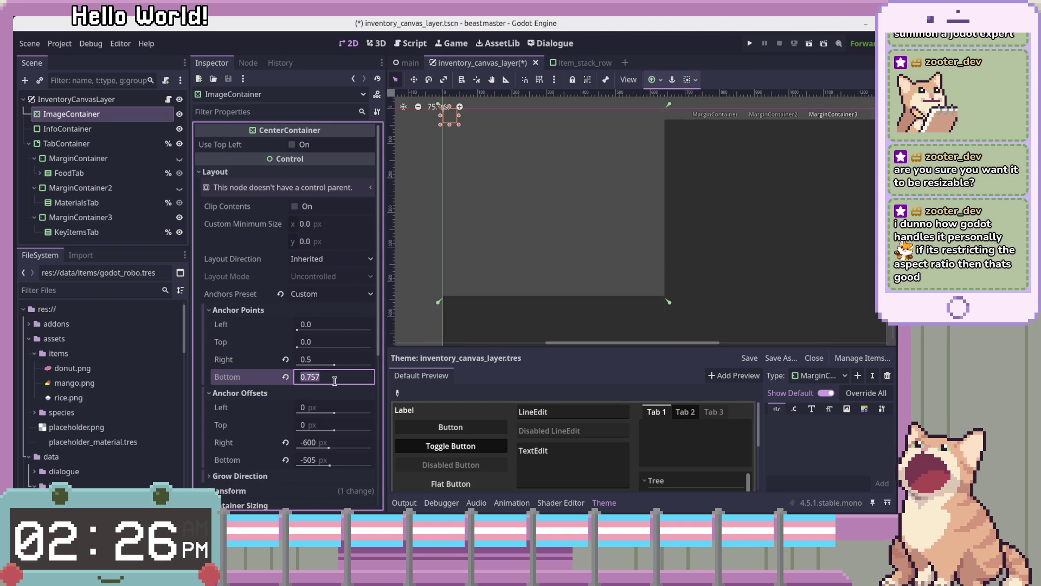
type("0.75")
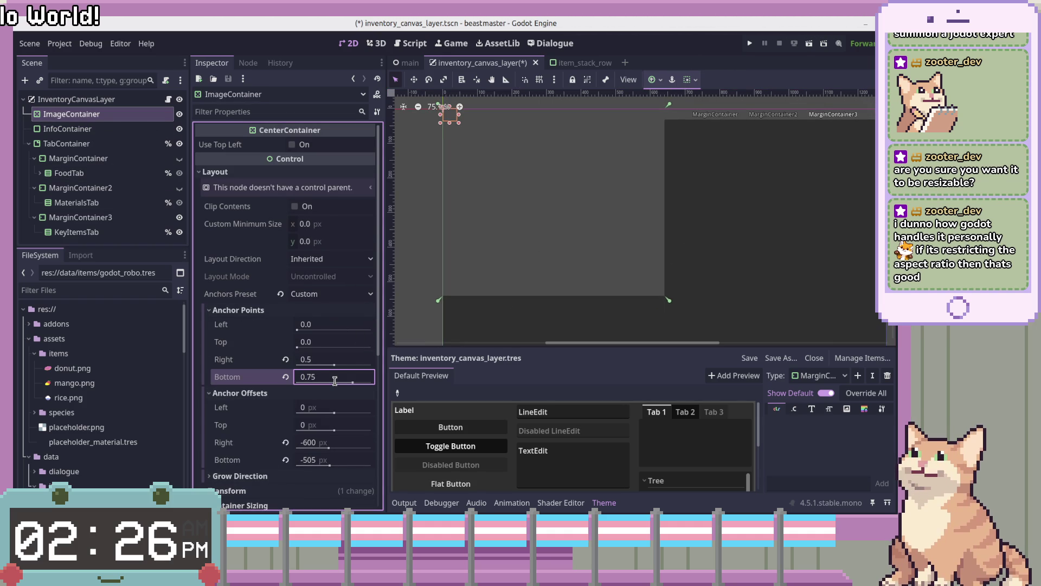
key("Return")
scroll(706, 332, "down", 2)
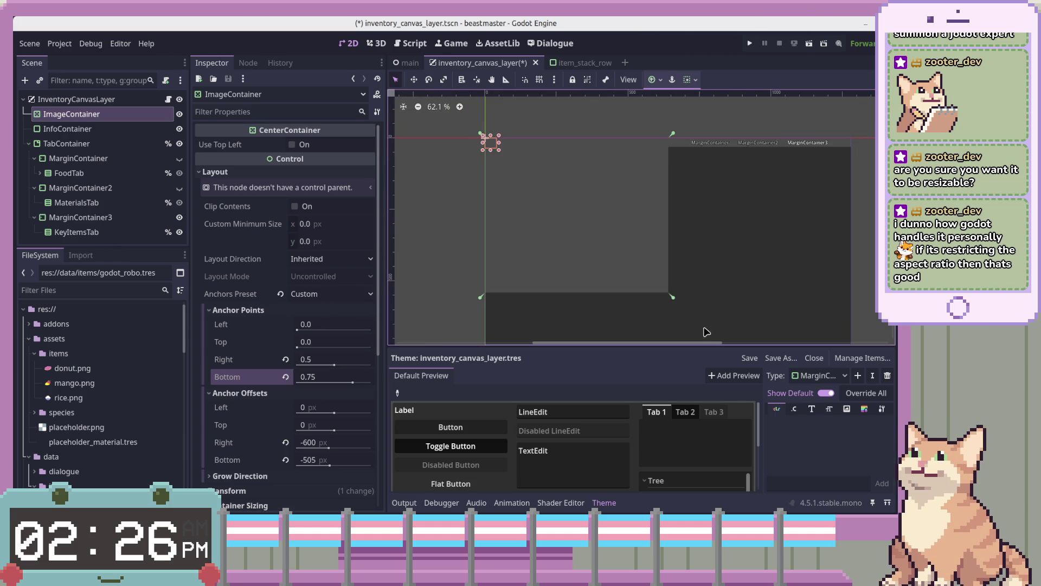
left_click_drag(706, 332, 734, 280)
mouse_move(553, 172)
left_mouse_down()
mouse_move(603, 204)
mouse_move(576, 180)
left_mouse_up()
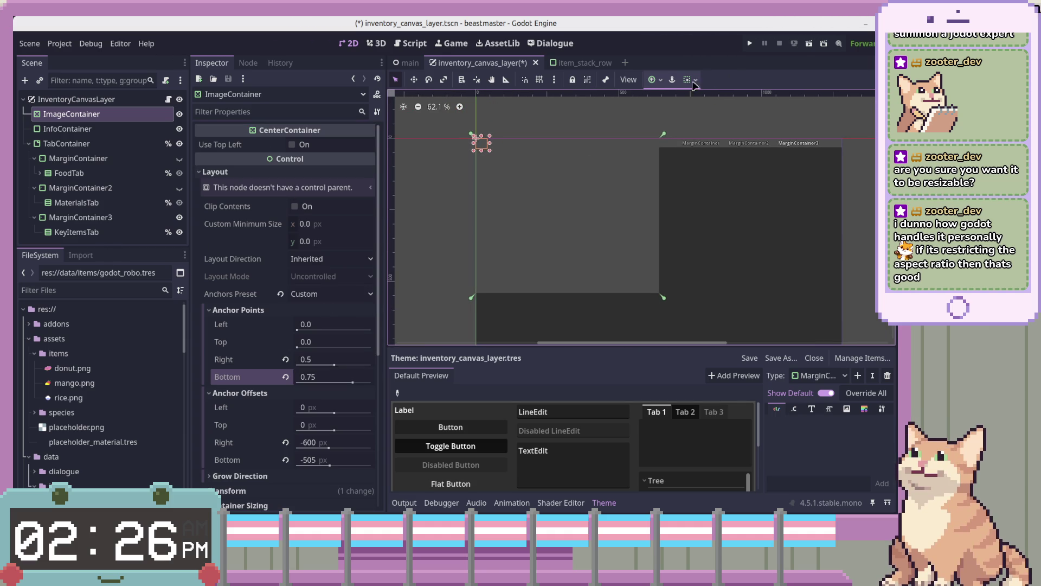
left_click(286, 442)
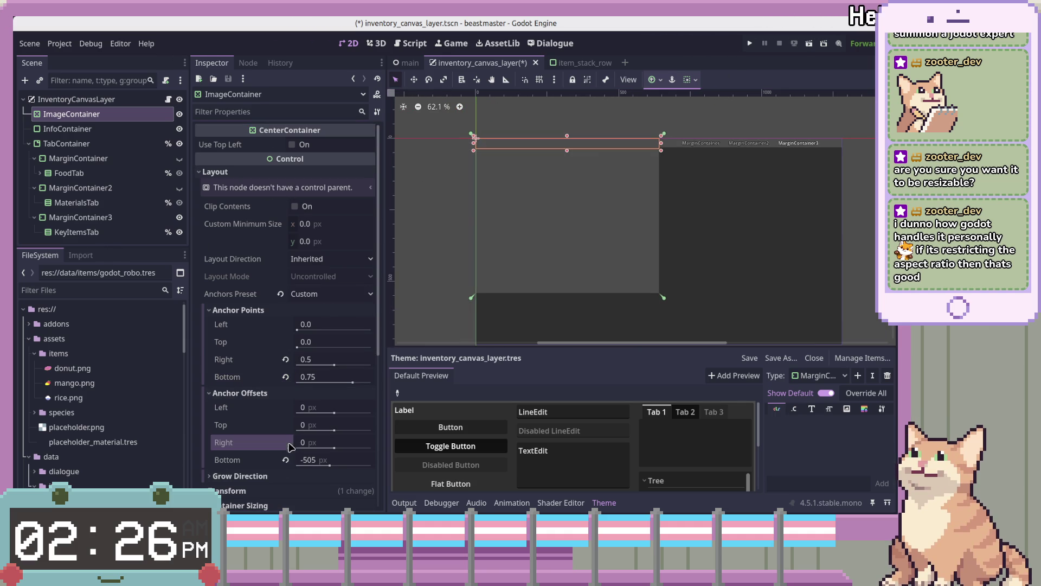
left_click(285, 459)
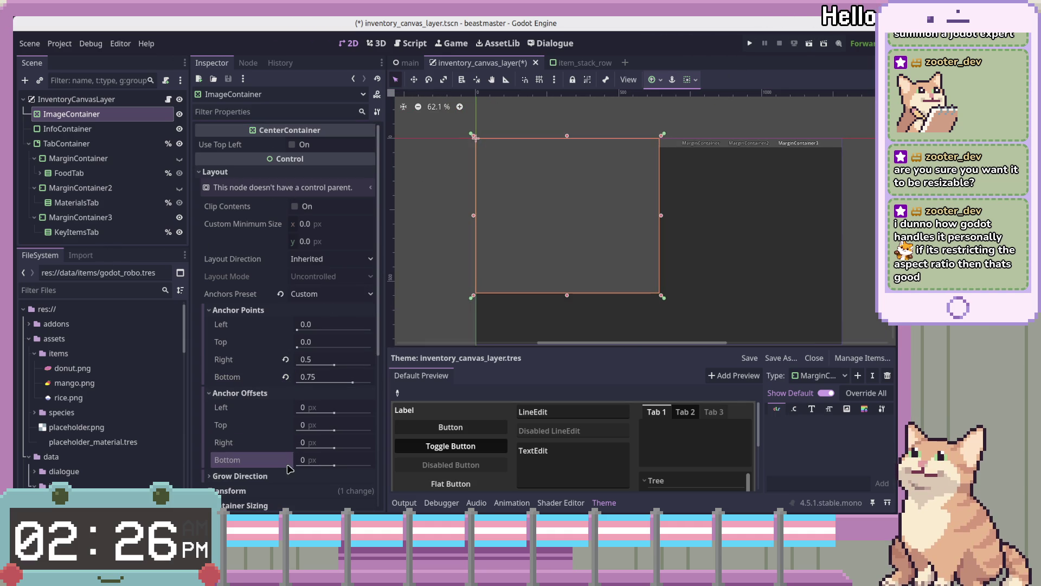
right_click(98, 115)
Step: Add a TextureRect under ImageContainer and name it ItemImage
left_click(145, 128)
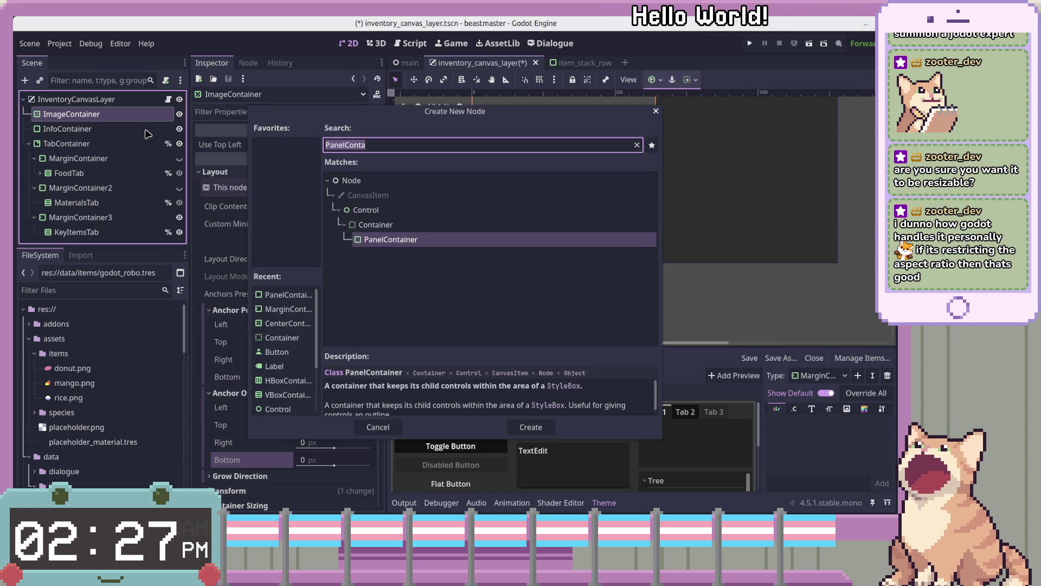
type("Textur")
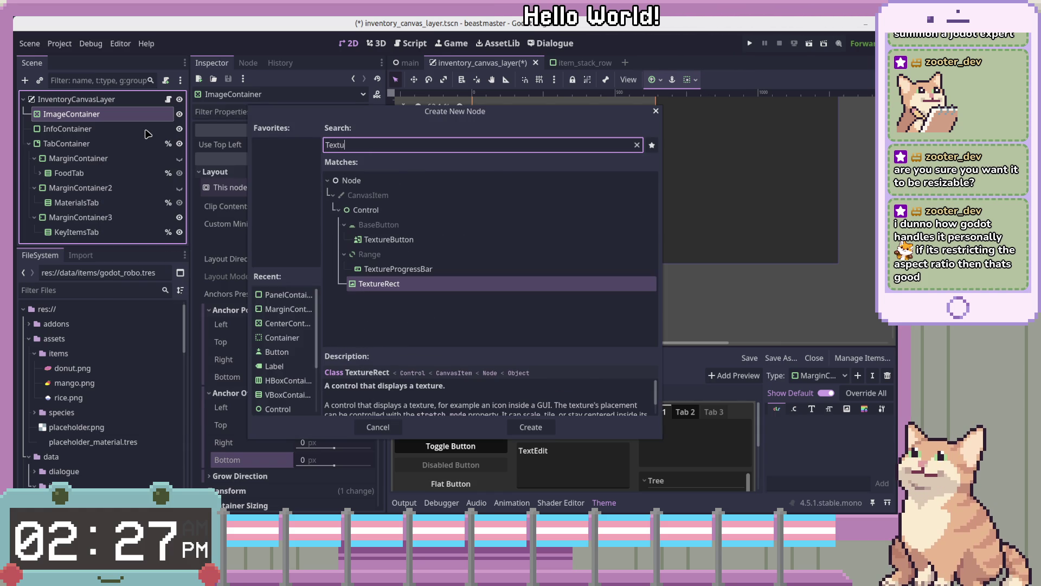
type("eCon")
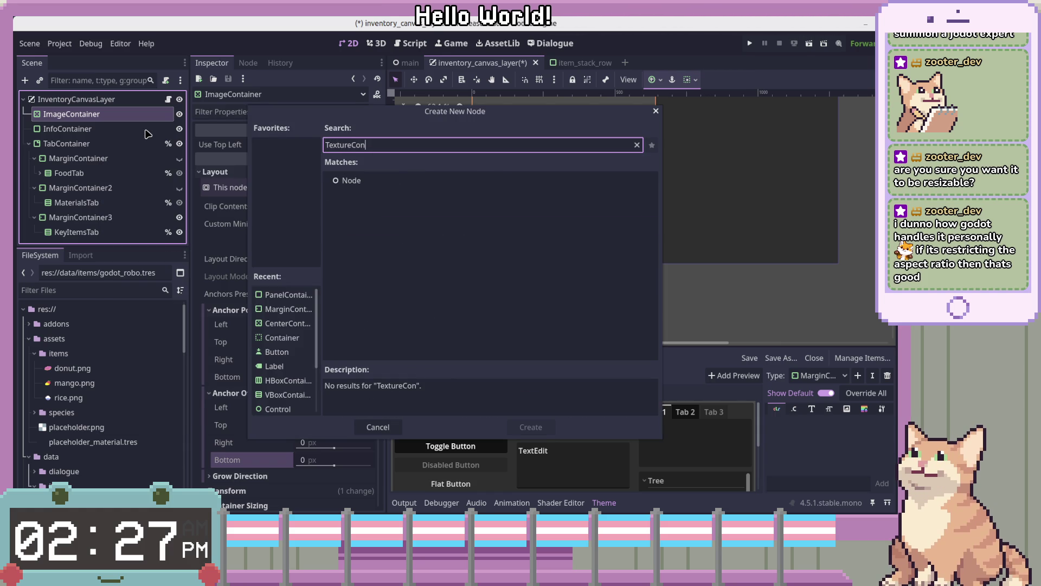
key("BackSpace")
key("BackSpace")
key("BackSpace")
type("Re")
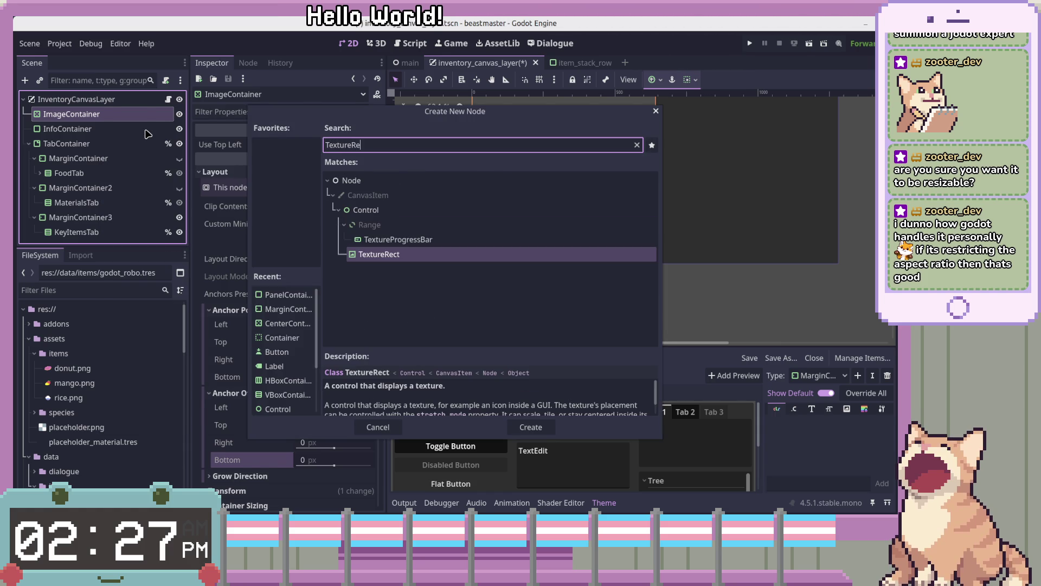
key("Return")
double_click(146, 133)
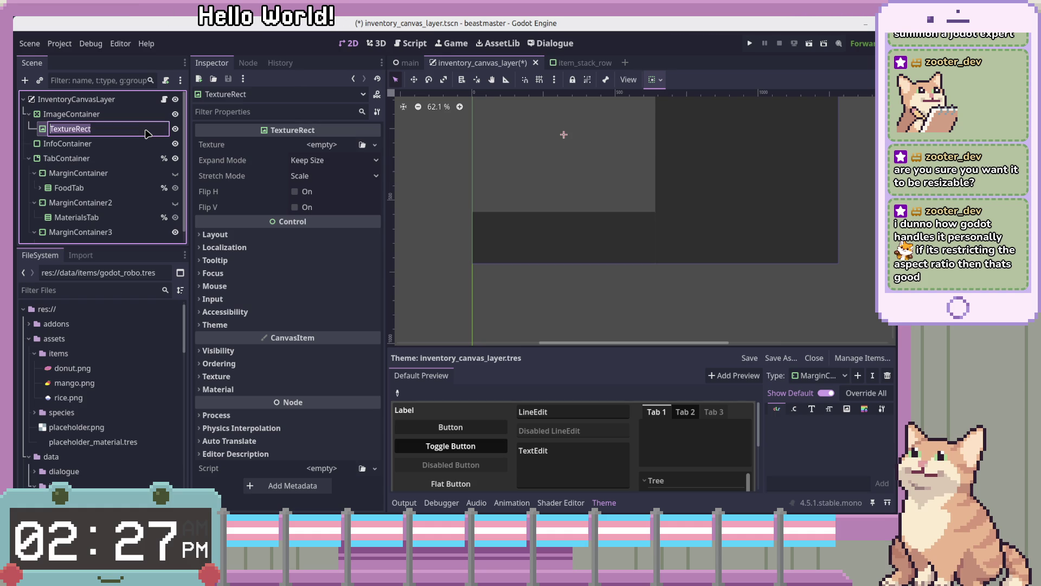
type("ItemImage")
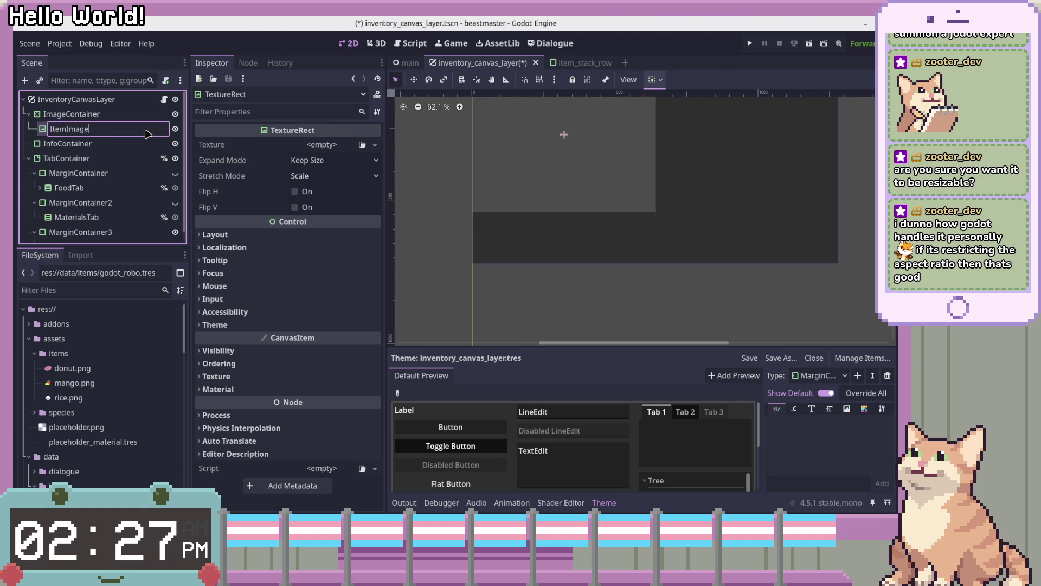
key("Return")
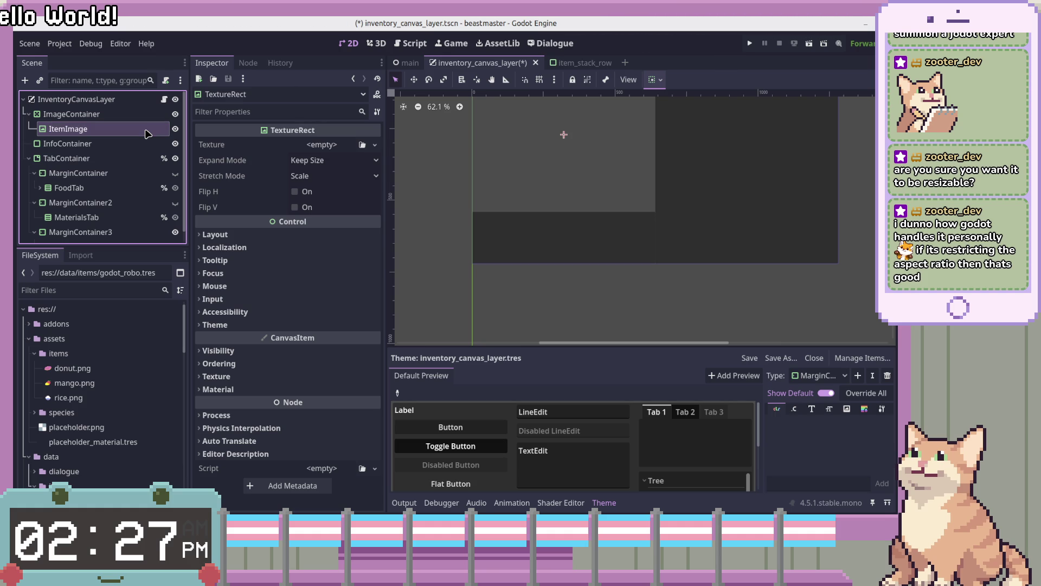
Step: Make ItemImage accessible by unique name, then review ImageContainer and InfoContainer
right_click(147, 133)
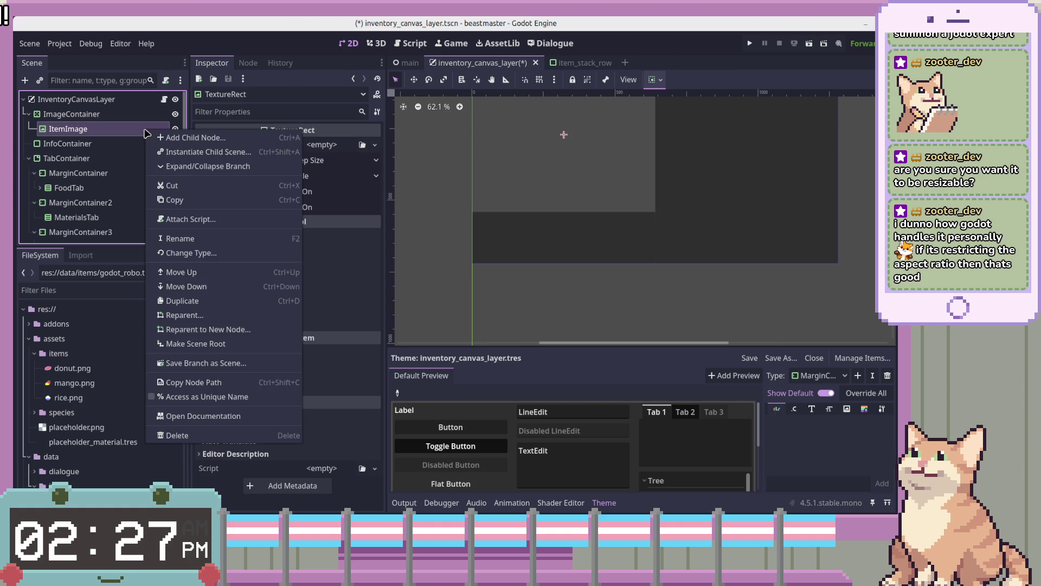
left_click(207, 396)
left_click(118, 115)
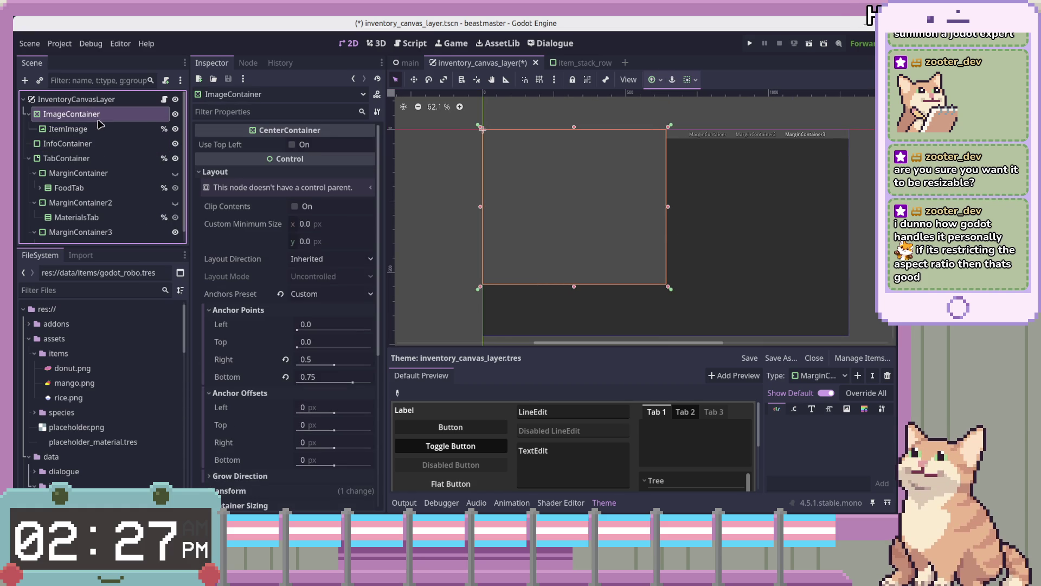
left_click(95, 146)
left_click(106, 115)
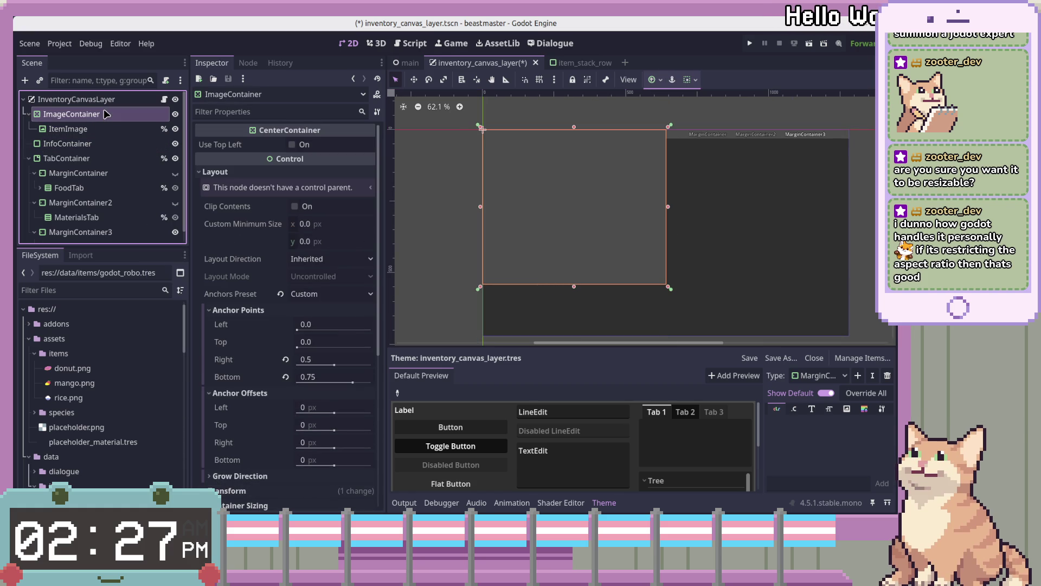
left_click(101, 148)
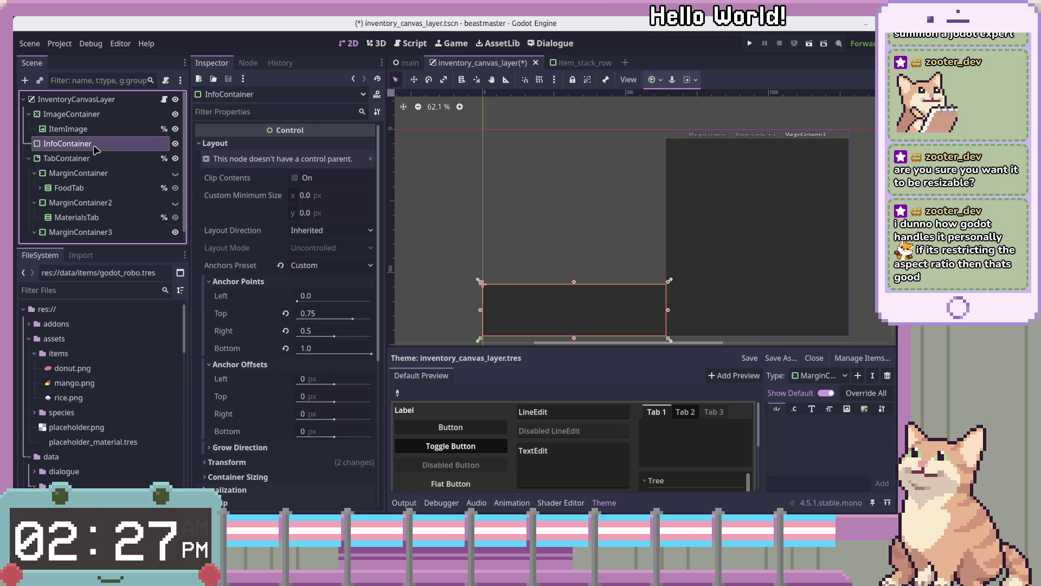
Step: Mark InfoContainer as a unique name and add a Label child, keeping its default name
right_click(95, 148)
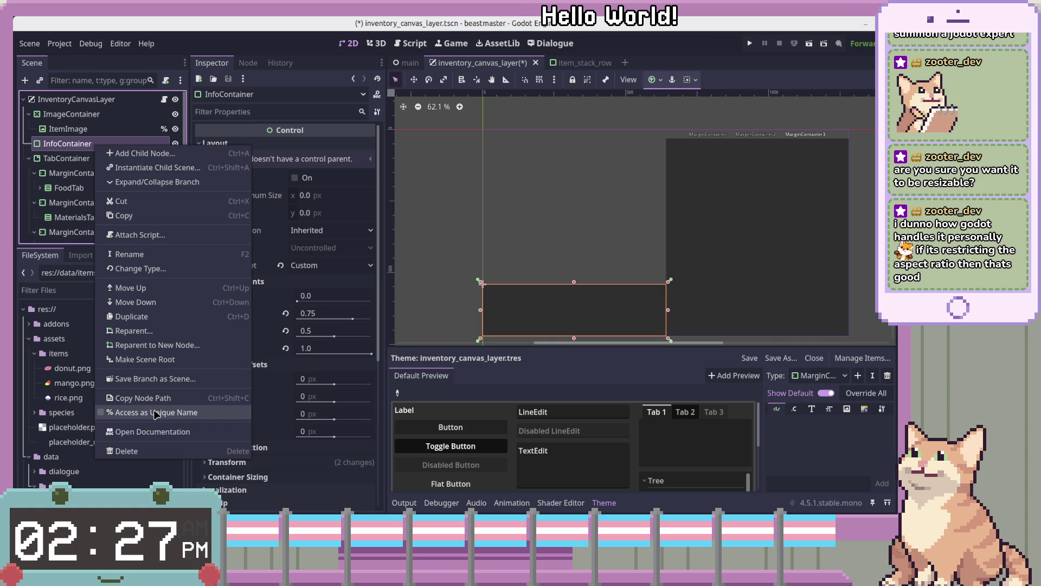
left_click(155, 413)
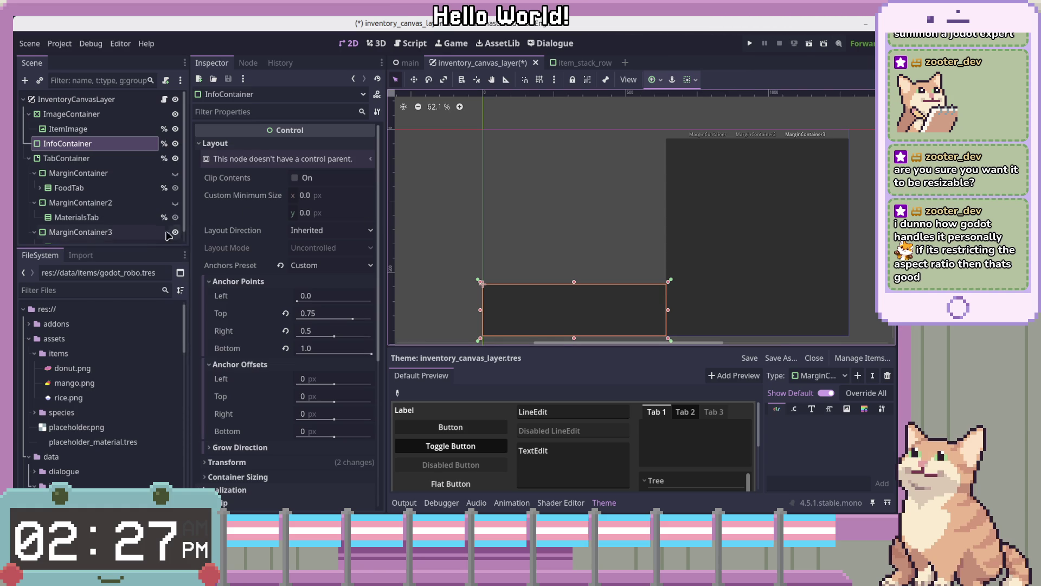
right_click(126, 144)
left_click(242, 158)
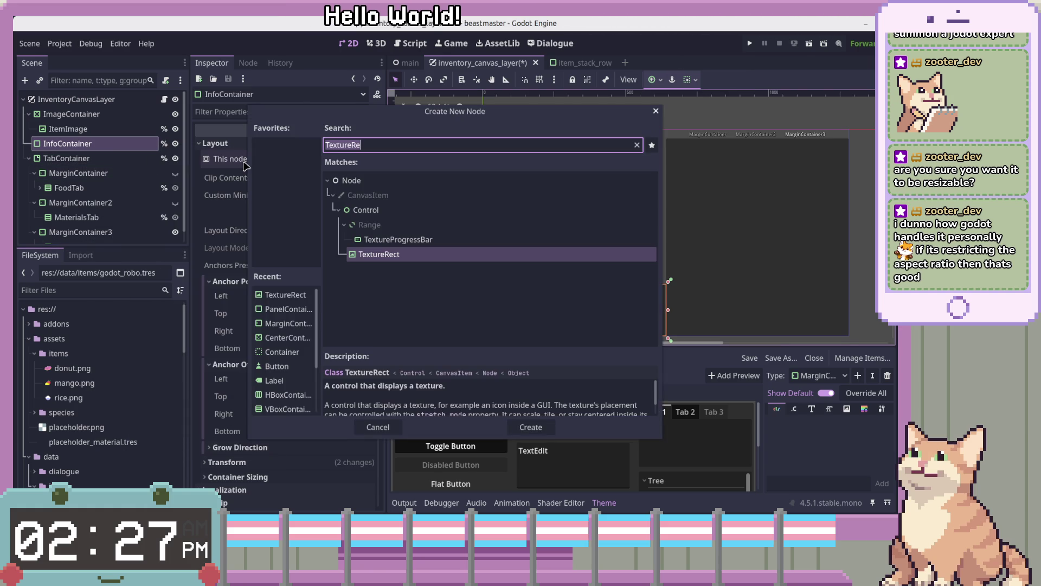
type("Label")
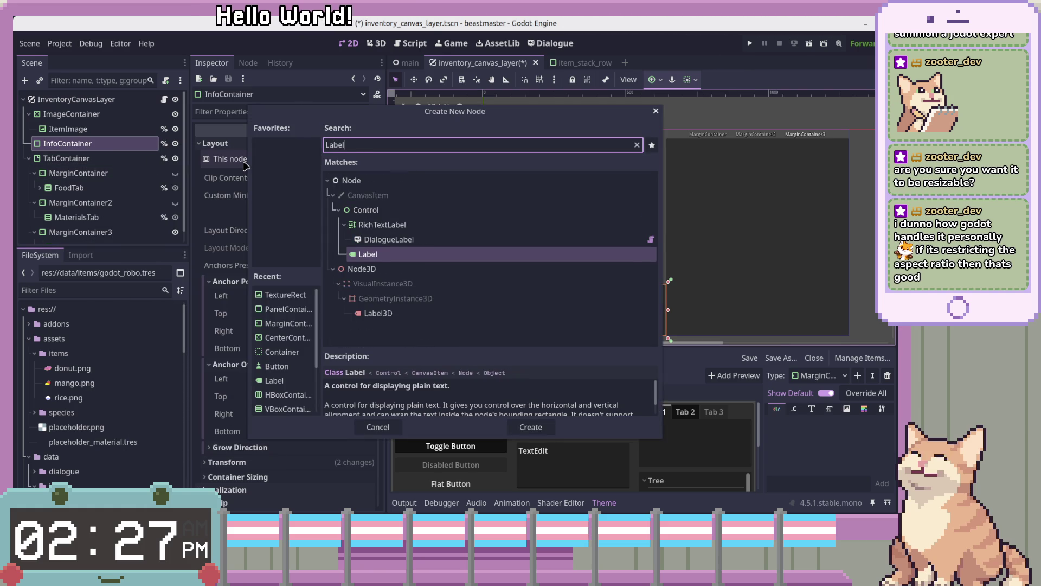
key("Return")
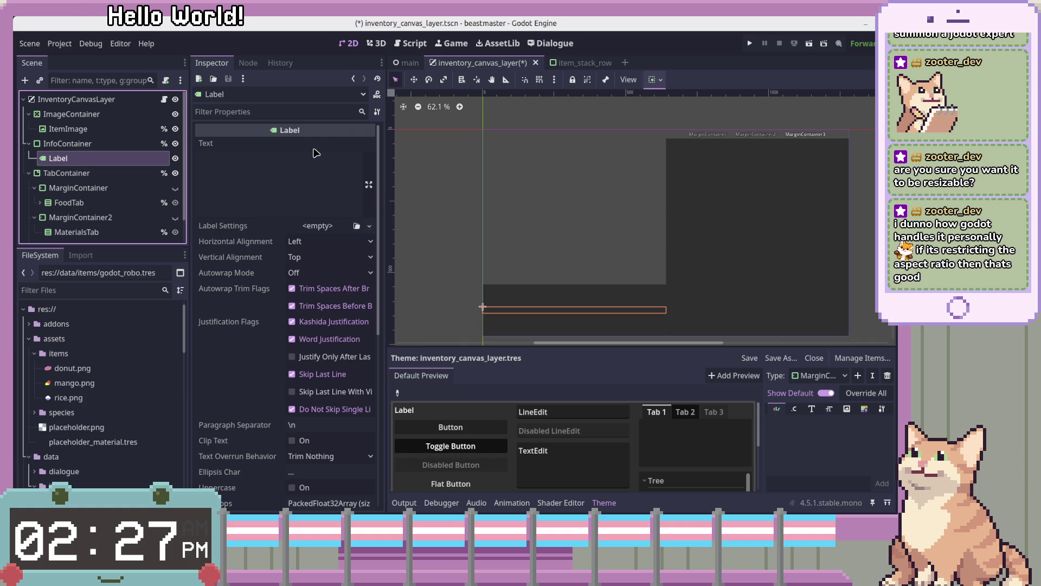
double_click(89, 158)
key("Escape")
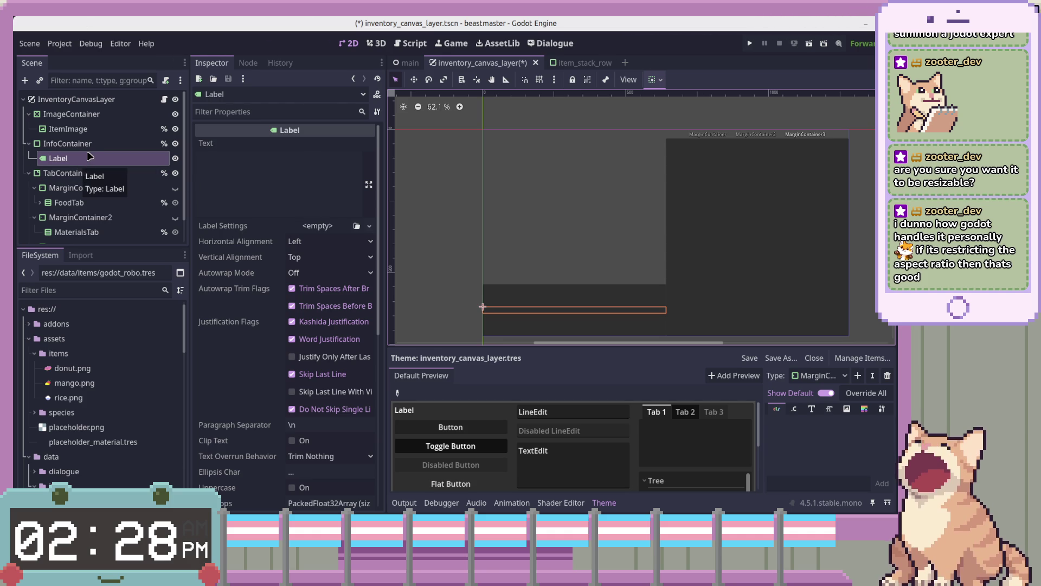
Step: Select InfoContainer and drag its top anchor offset to about 51 px
scroll(564, 291, "up", 6)
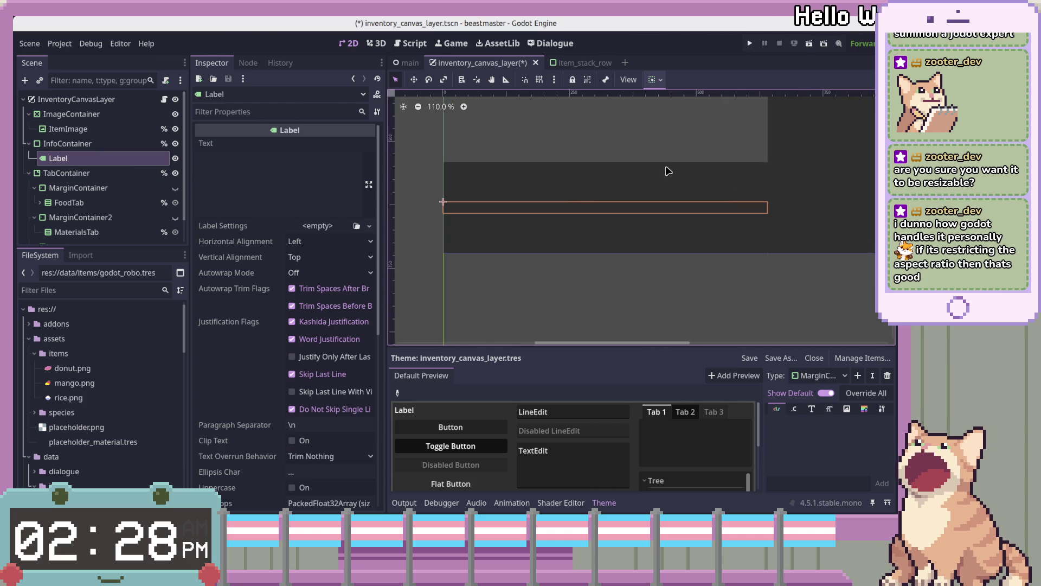
scroll(690, 198, "down", 3)
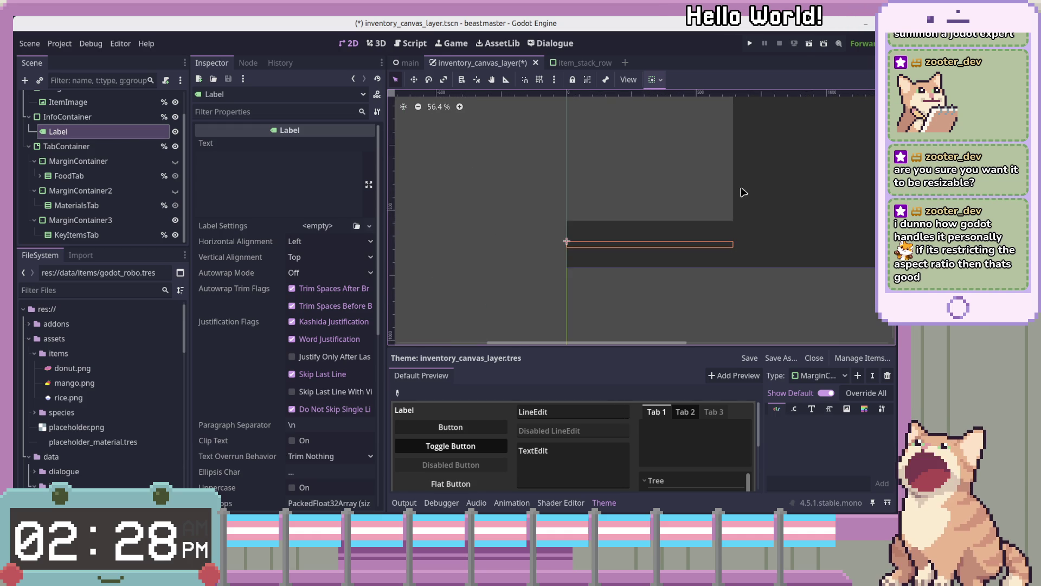
scroll(767, 263, "down", 2)
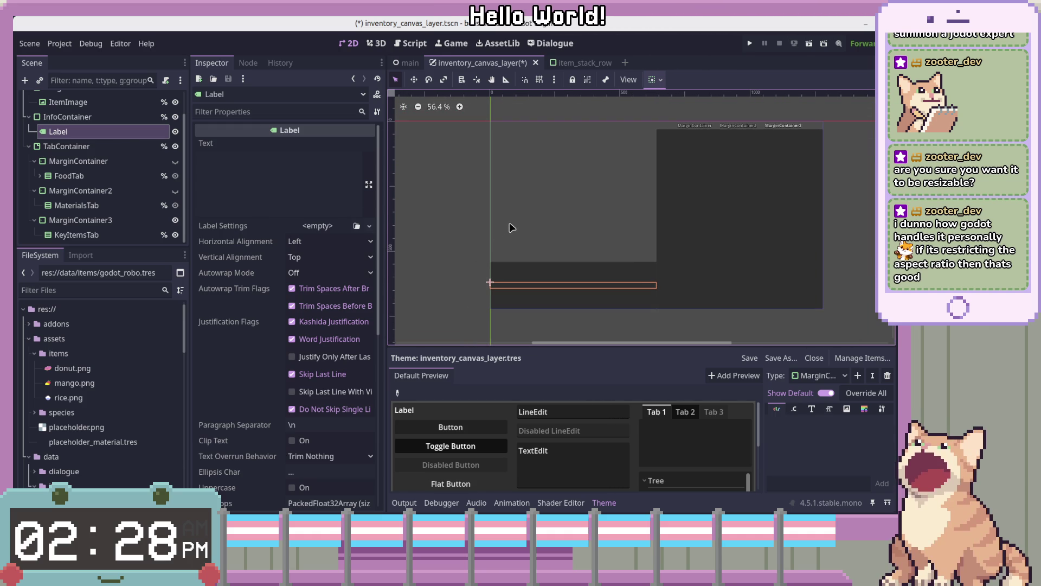
scroll(614, 292, "up", 3)
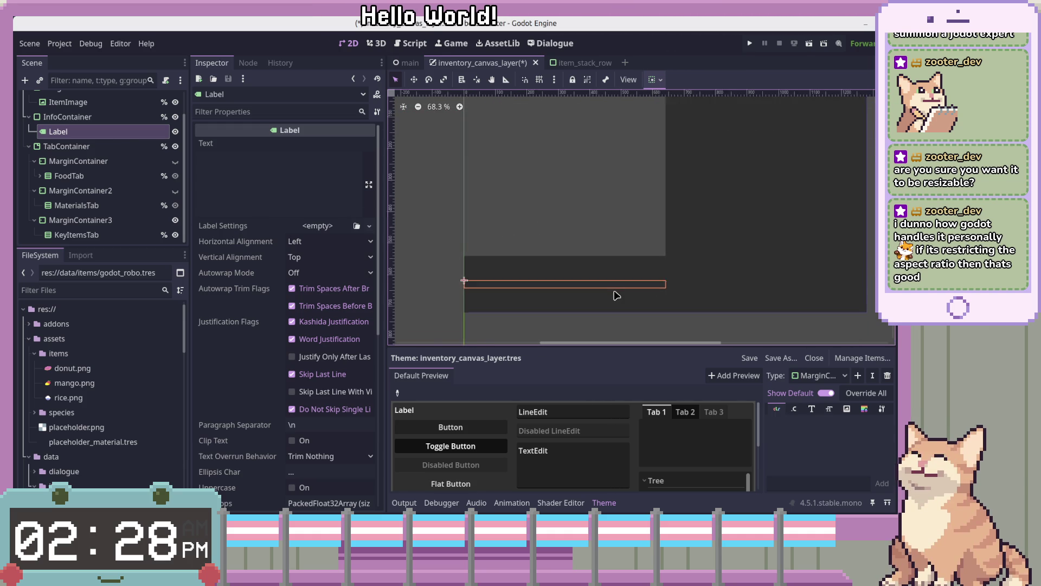
scroll(616, 296, "up", 1)
left_click(87, 146)
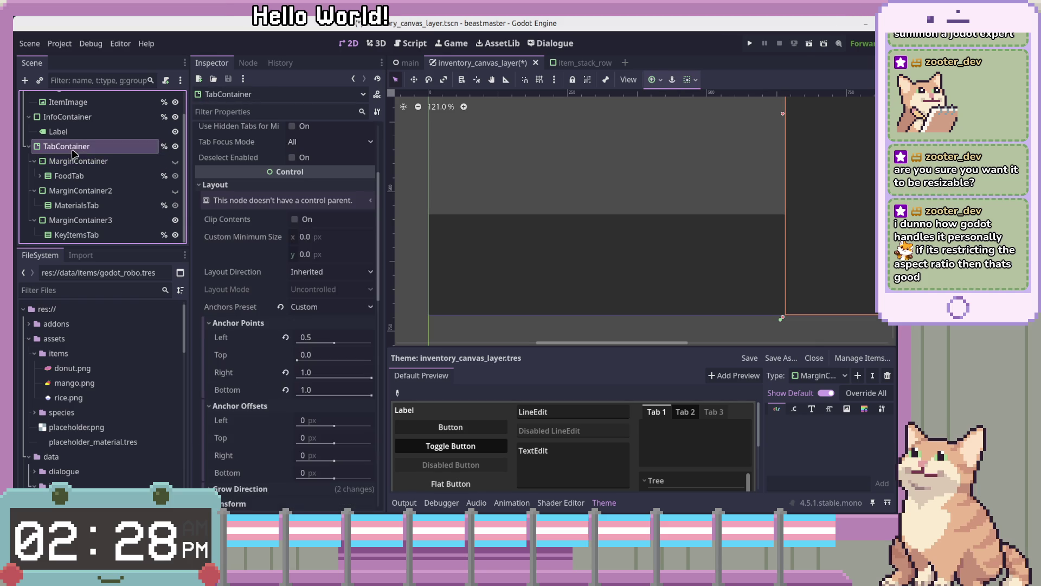
left_click(67, 117)
scroll(426, 270, "up", 1)
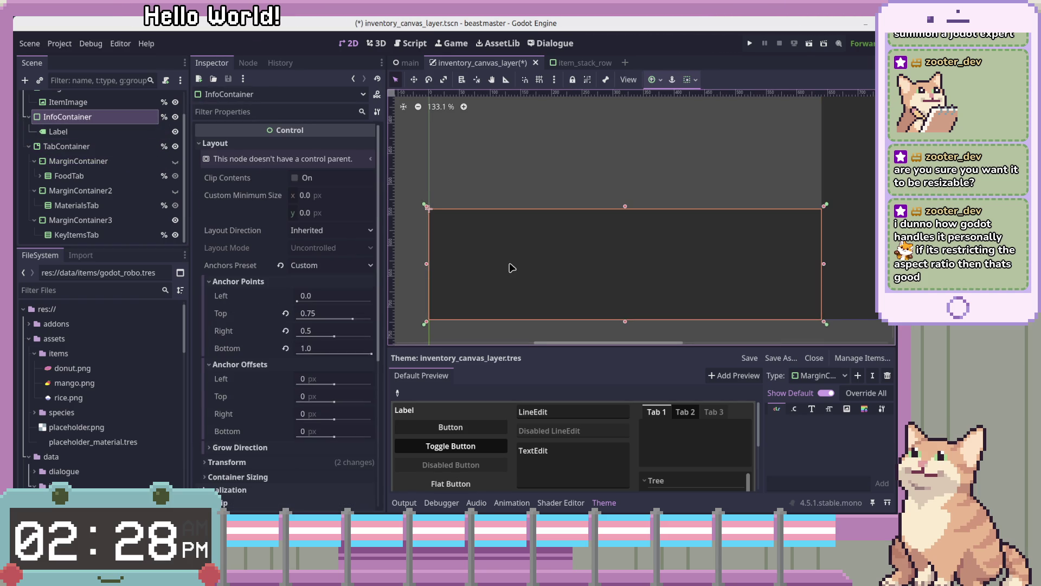
scroll(471, 321, "down", 1)
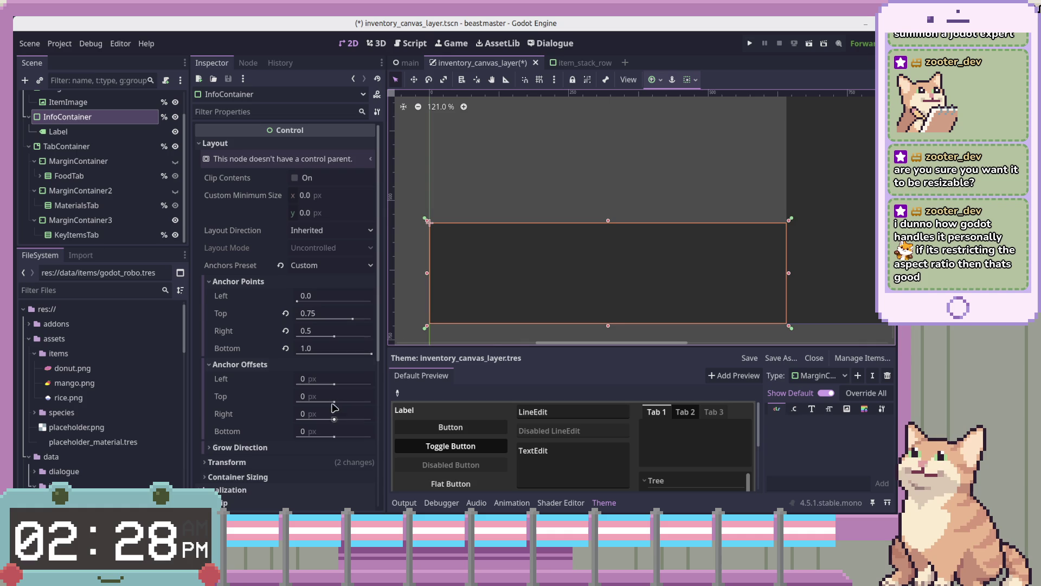
scroll(537, 272, "up", 1)
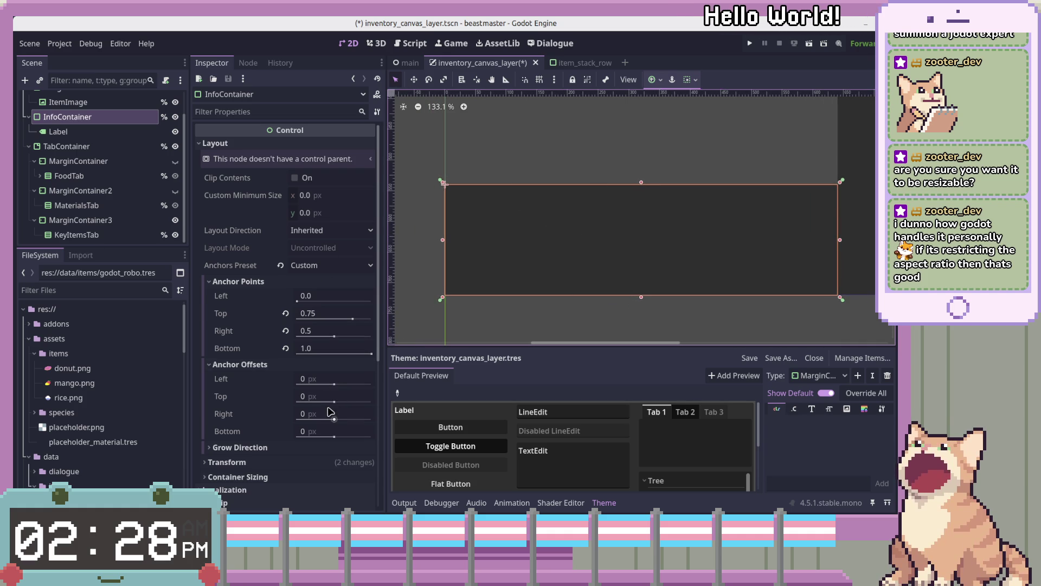
left_click_drag(334, 402, 330, 404)
Step: Set InfoContainer's top offset to 10 px and bottom offset to -10 px
left_click(328, 400)
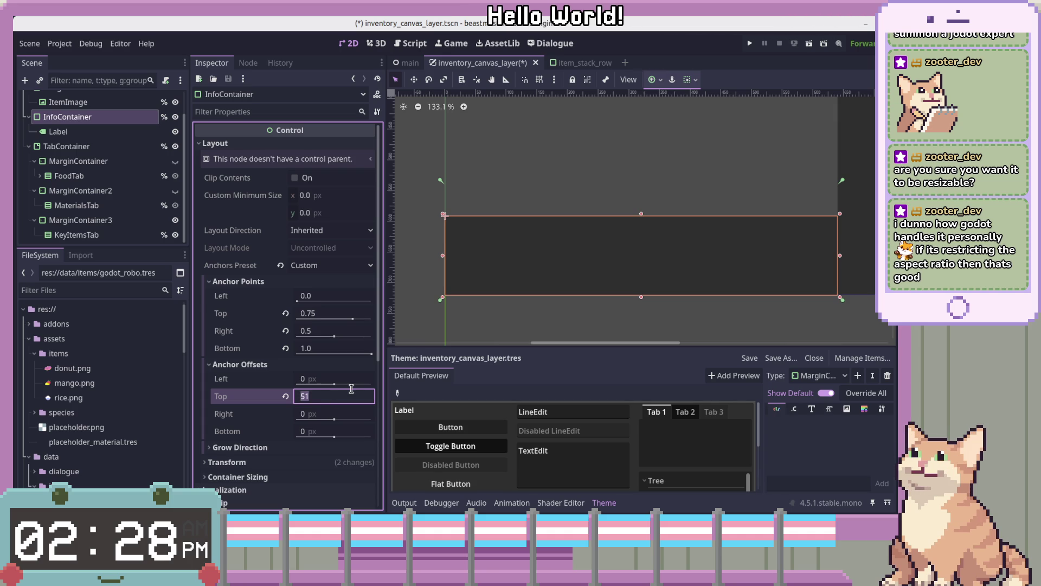
type("10")
key("Tab")
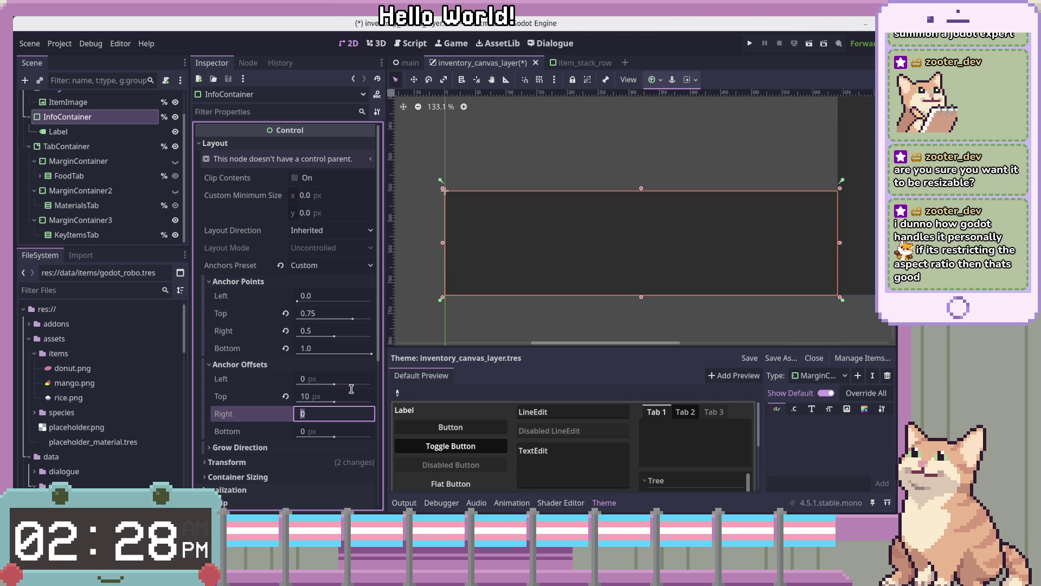
key("Tab")
type("10")
key("Tab")
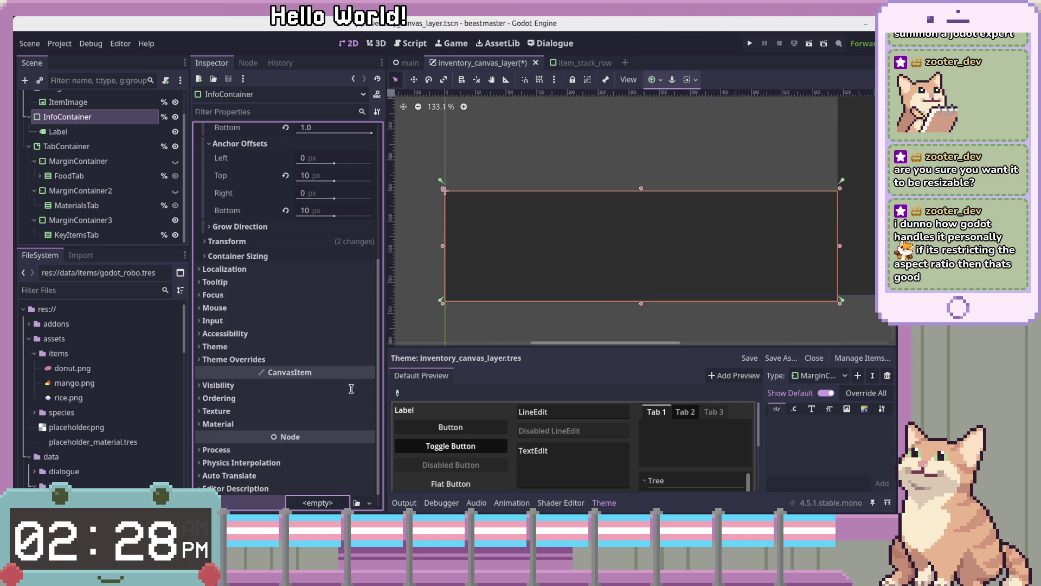
key("shift+Tab")
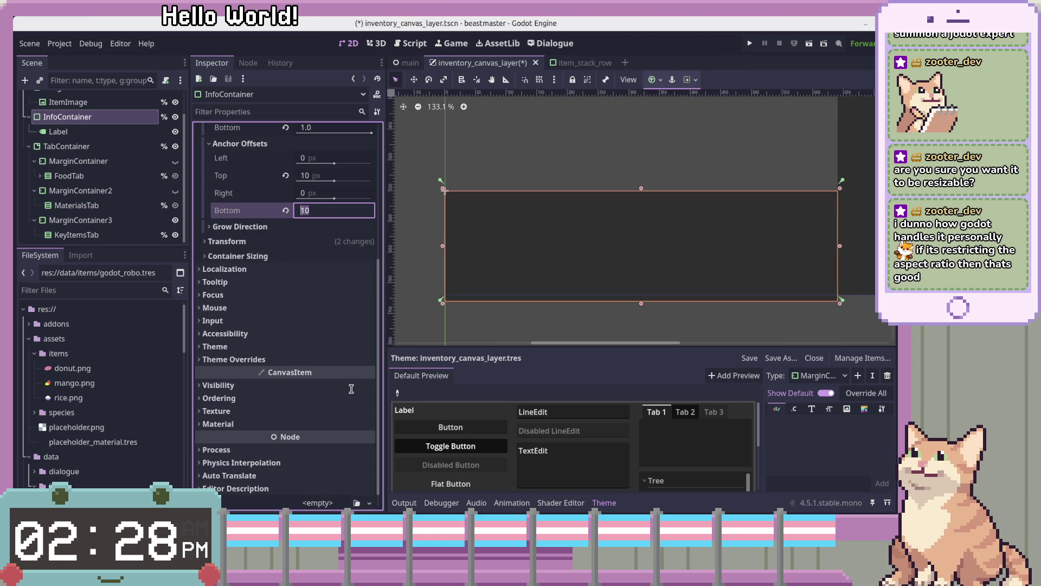
type("-10")
key("Tab")
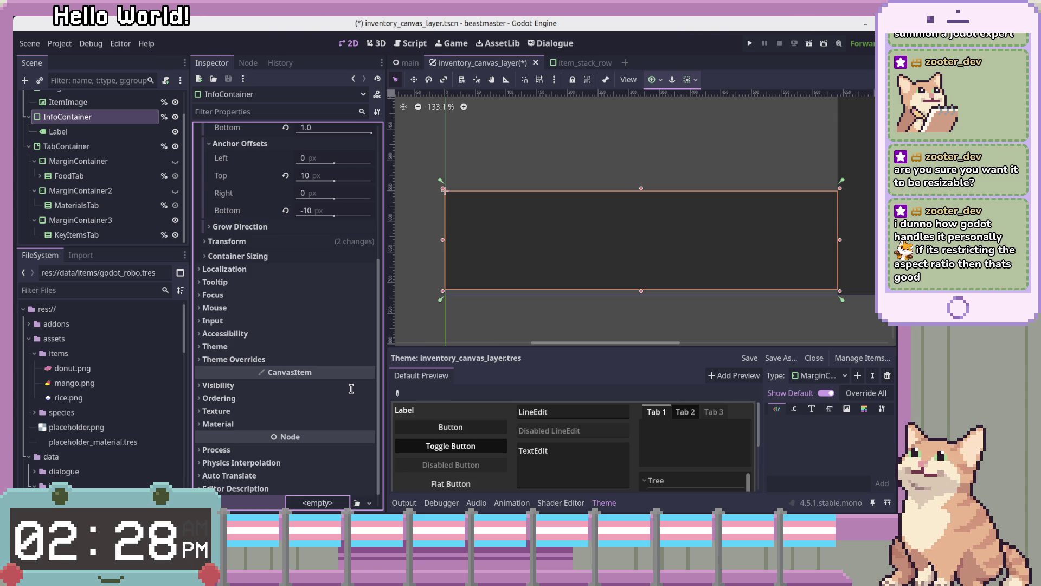
Step: Set InfoContainer's right offset to -20 px and left offset to 20 px, then deselect
key("shift+Tab")
key("shift+Tab")
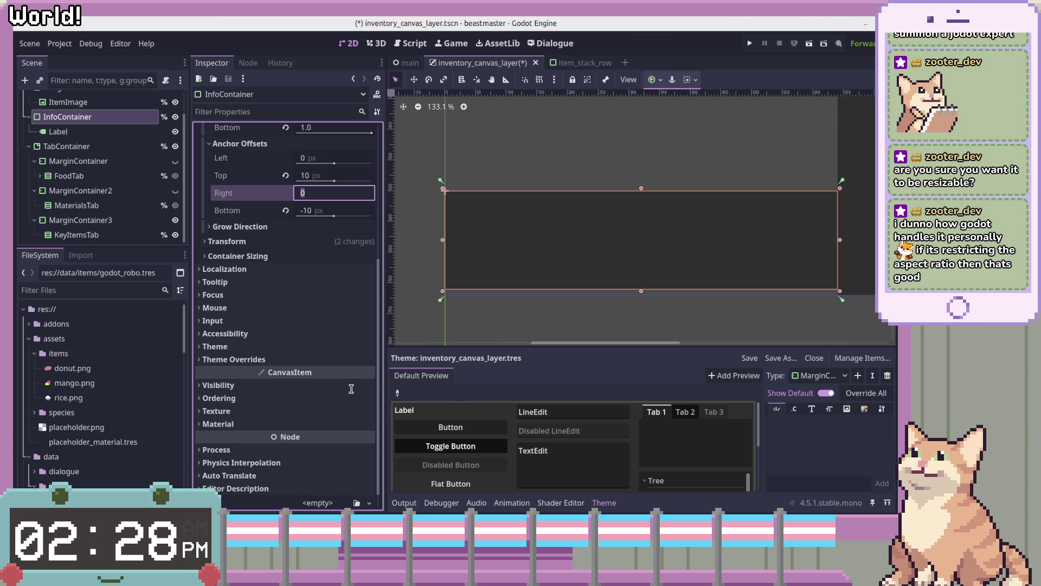
type("20")
key("shift+Tab")
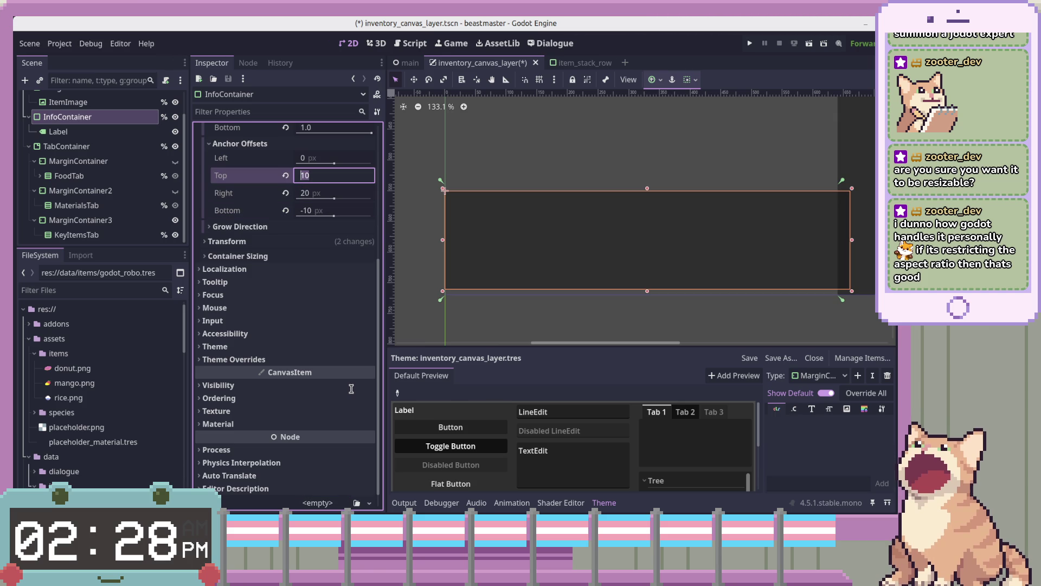
key("Tab")
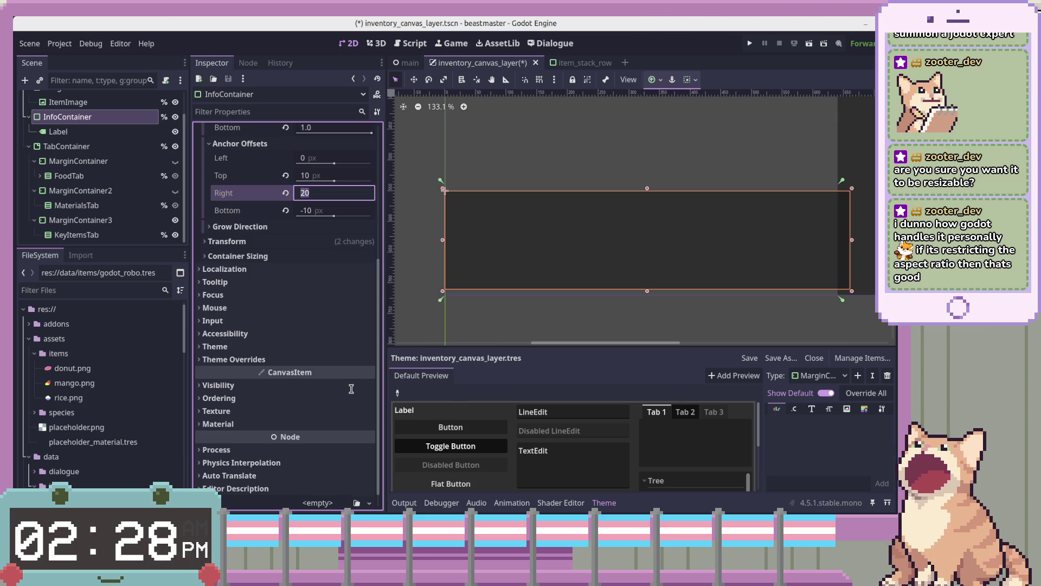
type("-")
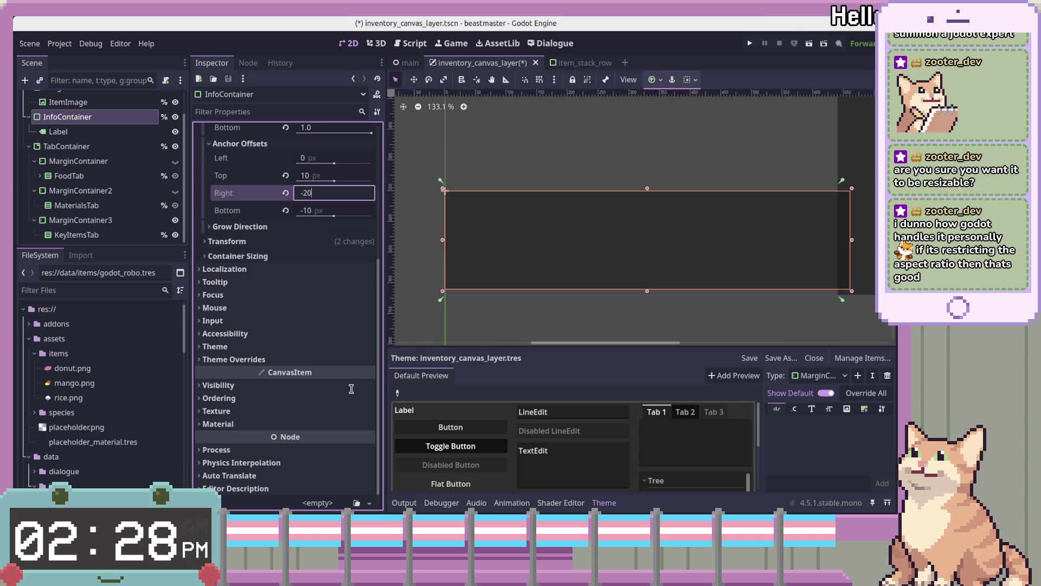
key("shift+Tab")
key("shift+Tab")
key("BackSpace")
key("BackSpace")
type("20")
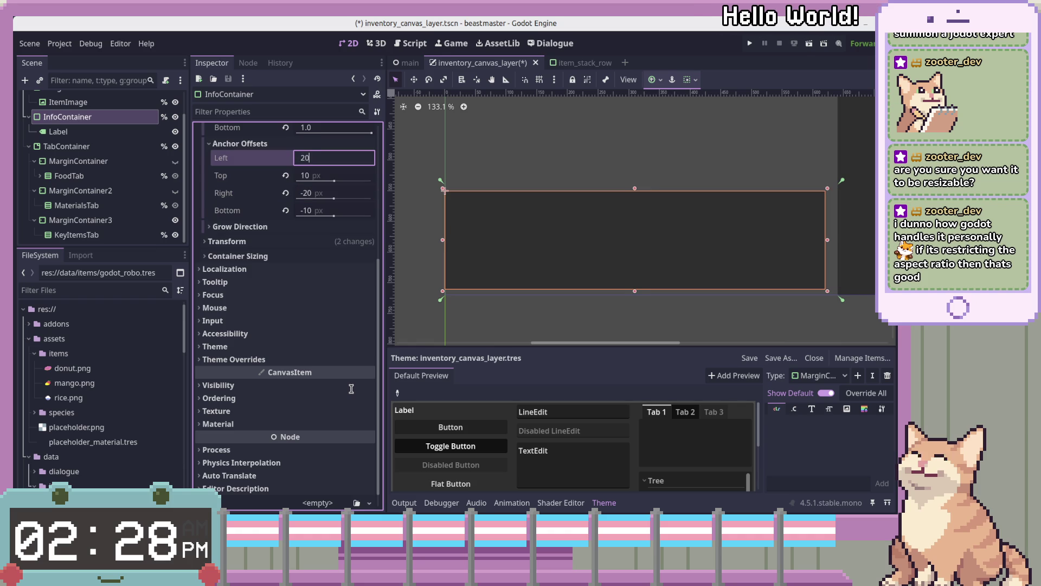
key("Return")
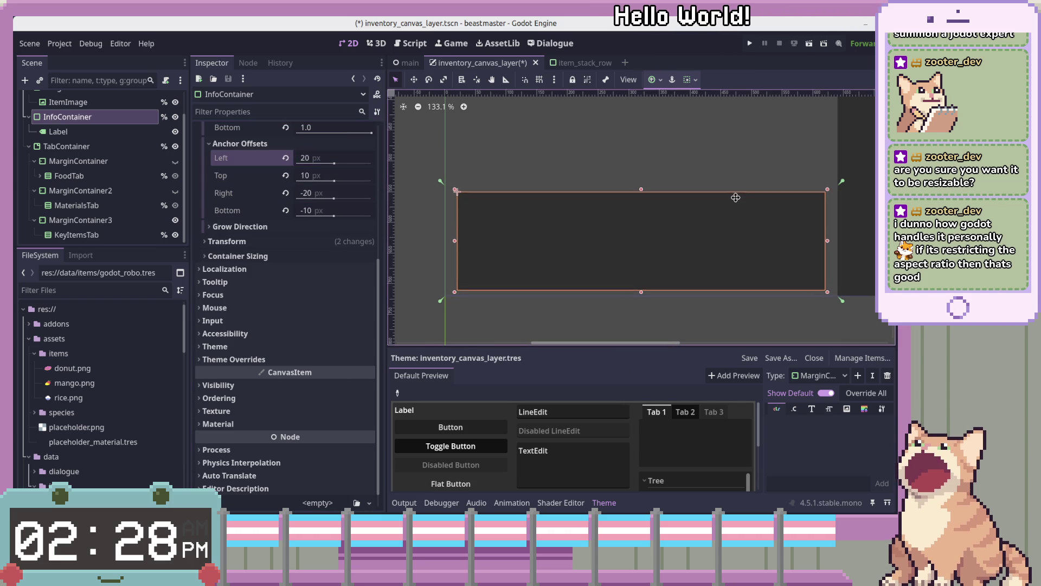
left_click(487, 271)
left_click(411, 258)
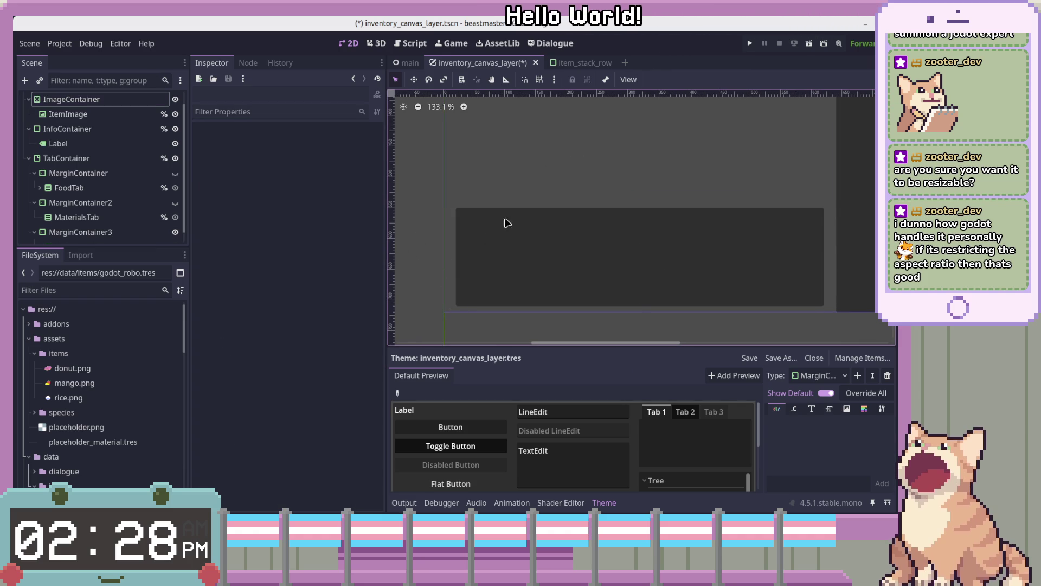
left_click(592, 242)
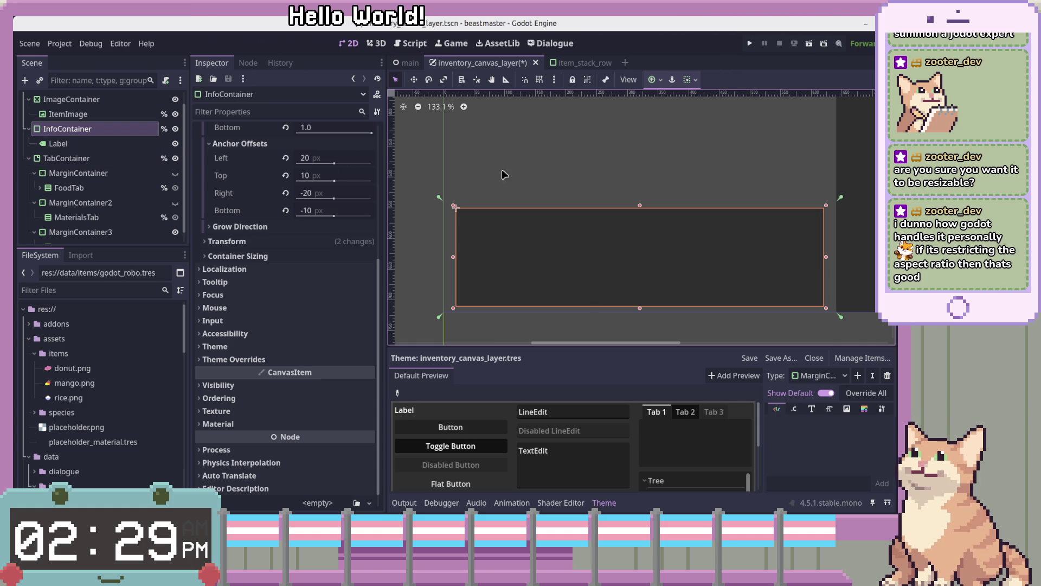
scroll(695, 237, "down", 2)
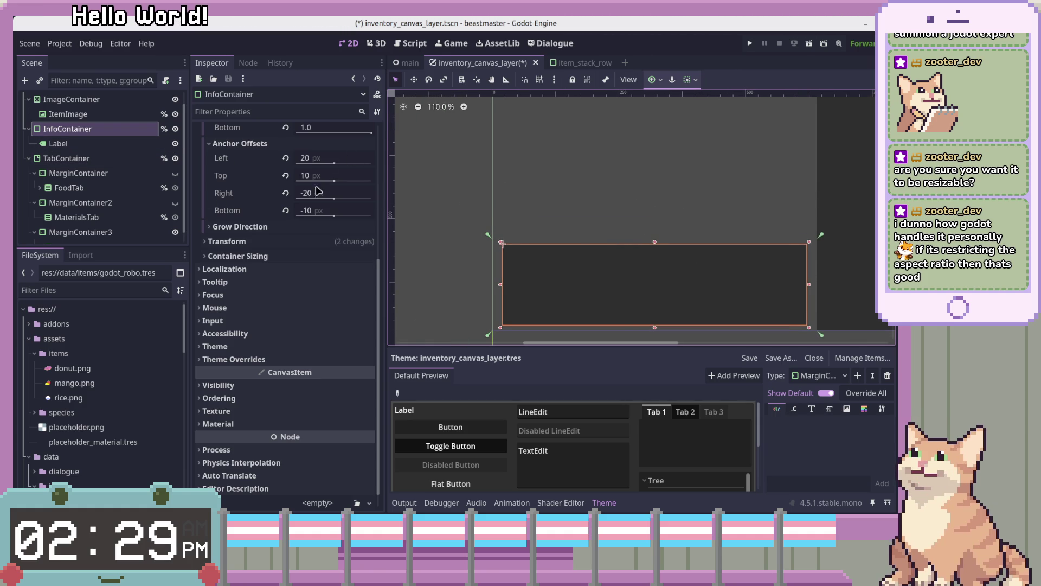
left_click(122, 143)
left_click(122, 133)
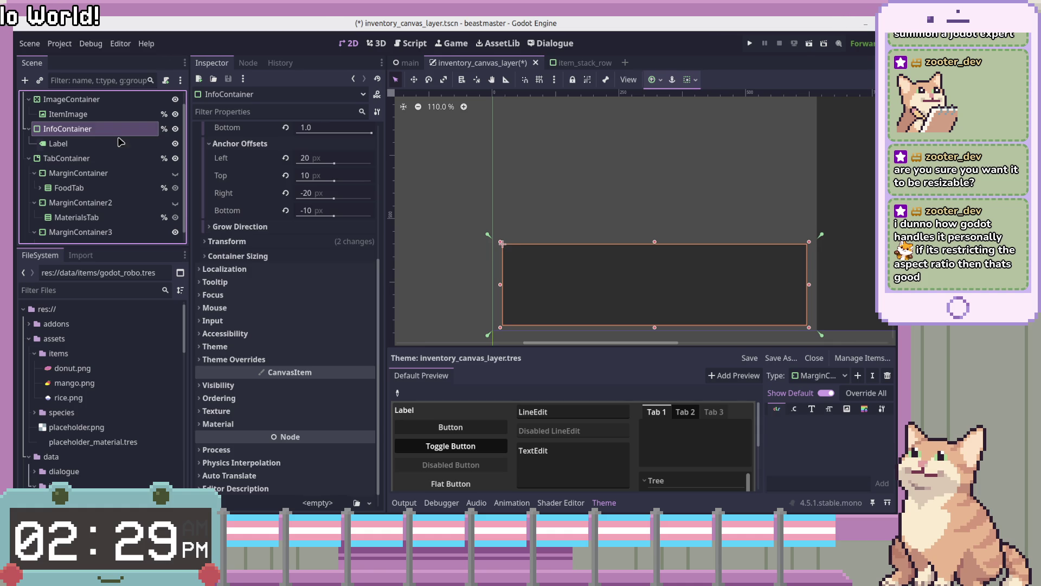
left_click(117, 144)
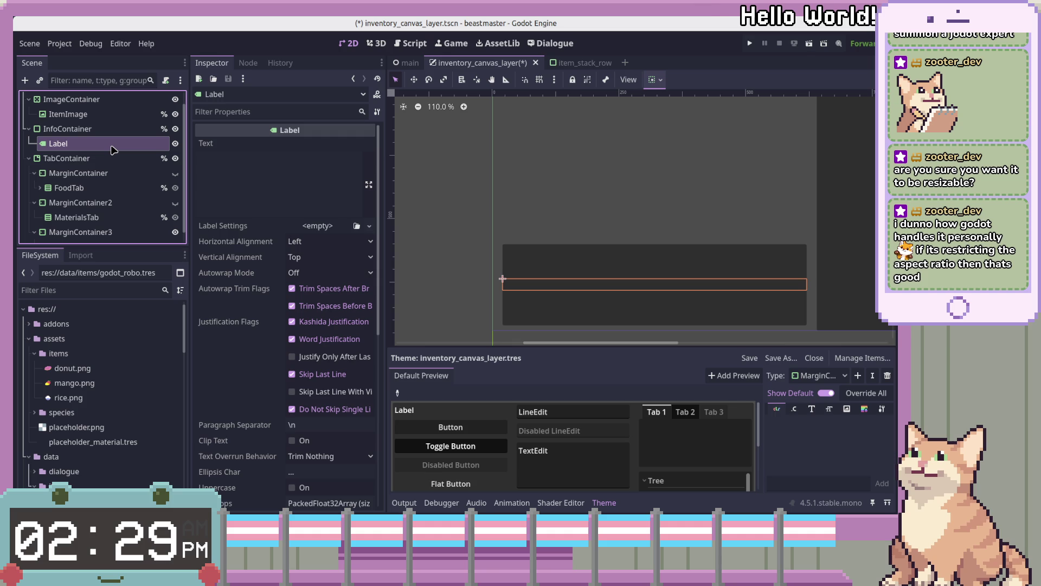
left_click(111, 132)
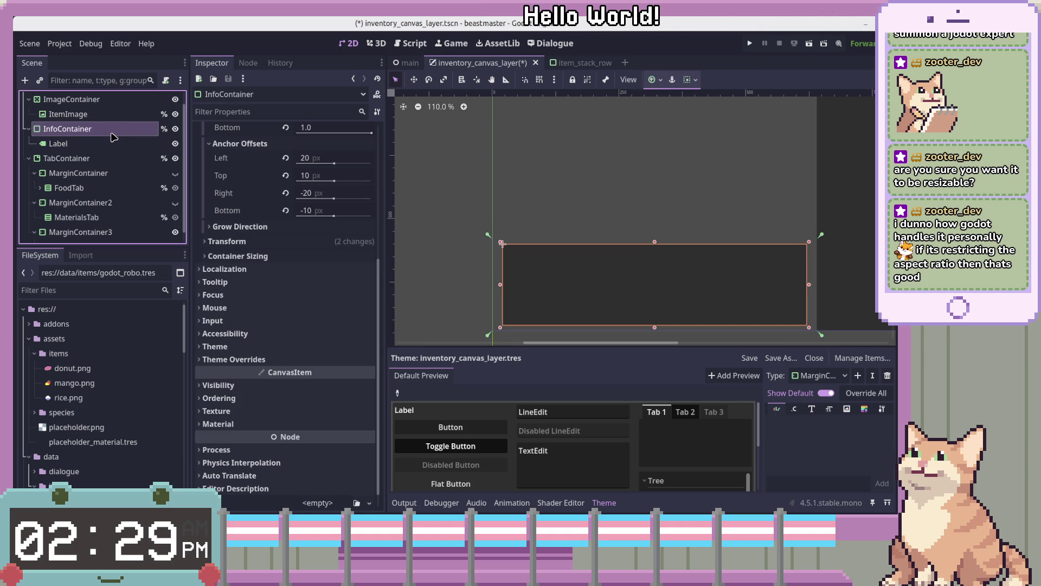
double_click(105, 128)
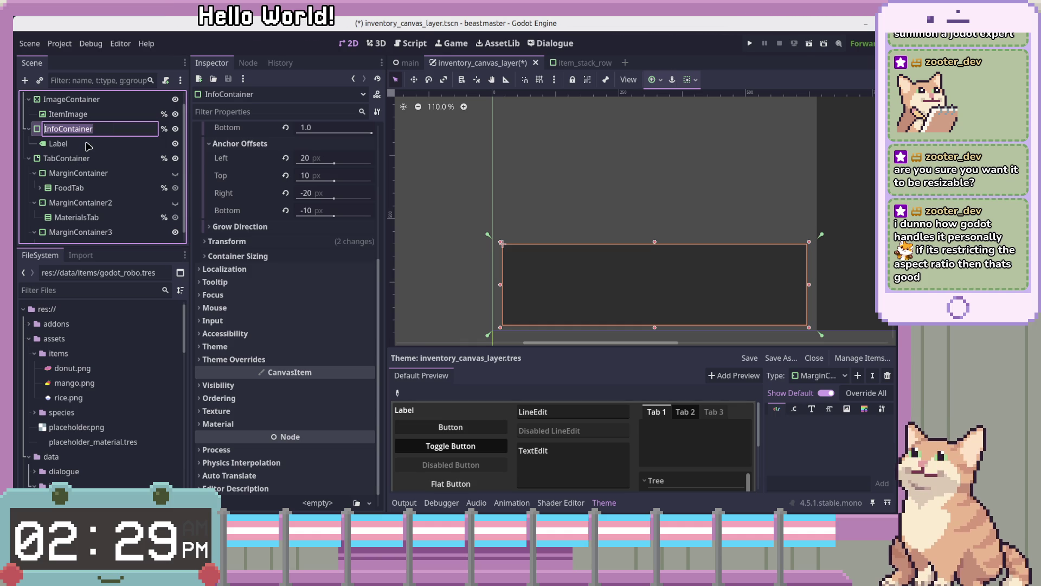
left_click(86, 144)
left_click(106, 129)
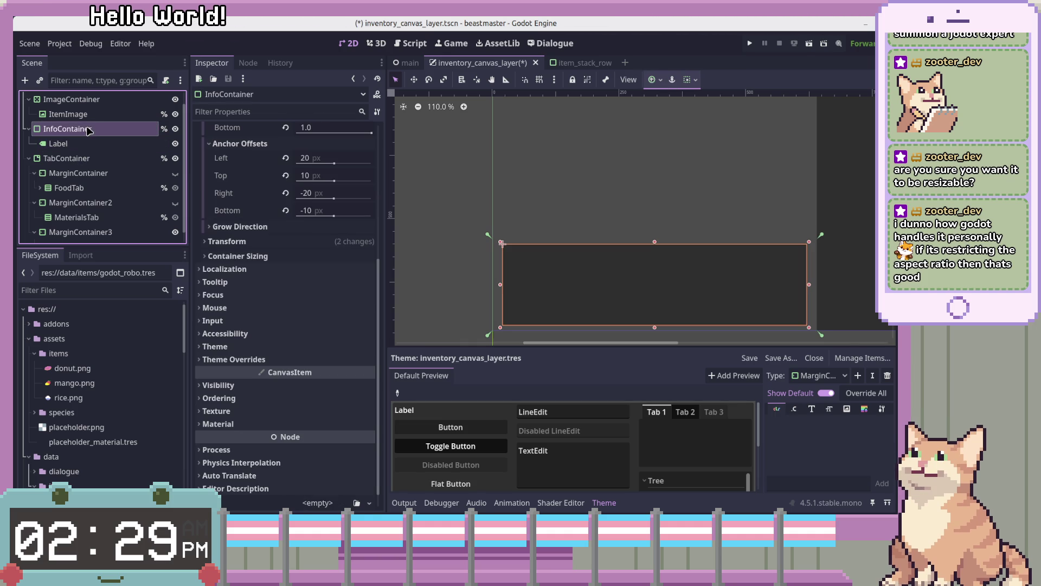
right_click(88, 128)
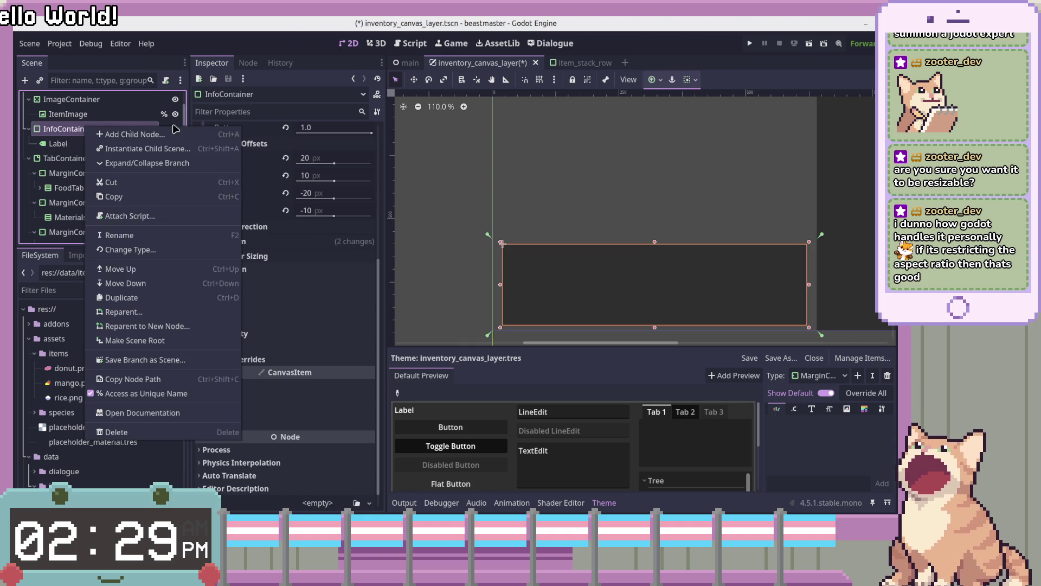
left_click(71, 144)
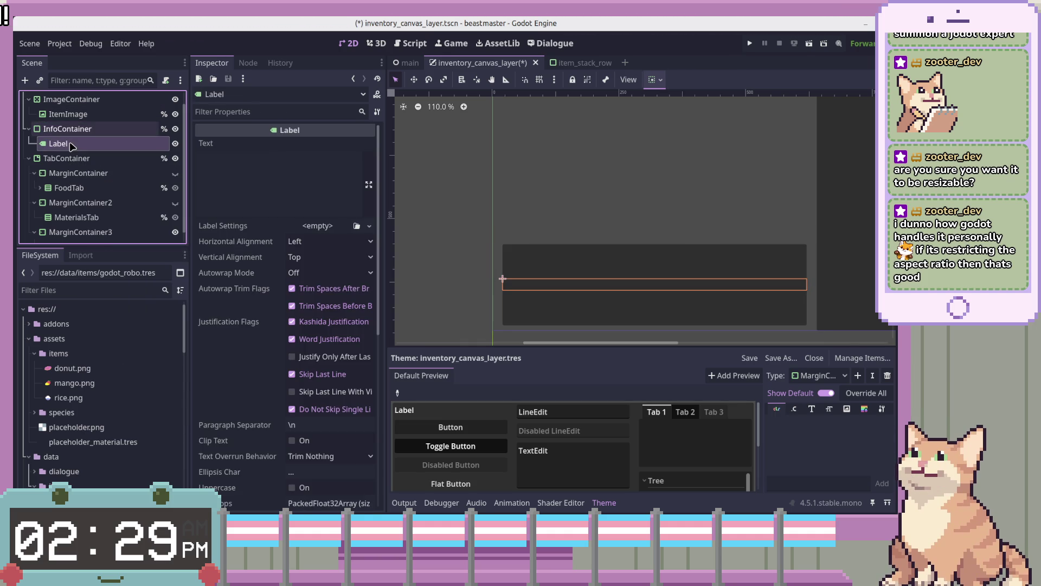
right_click(75, 133)
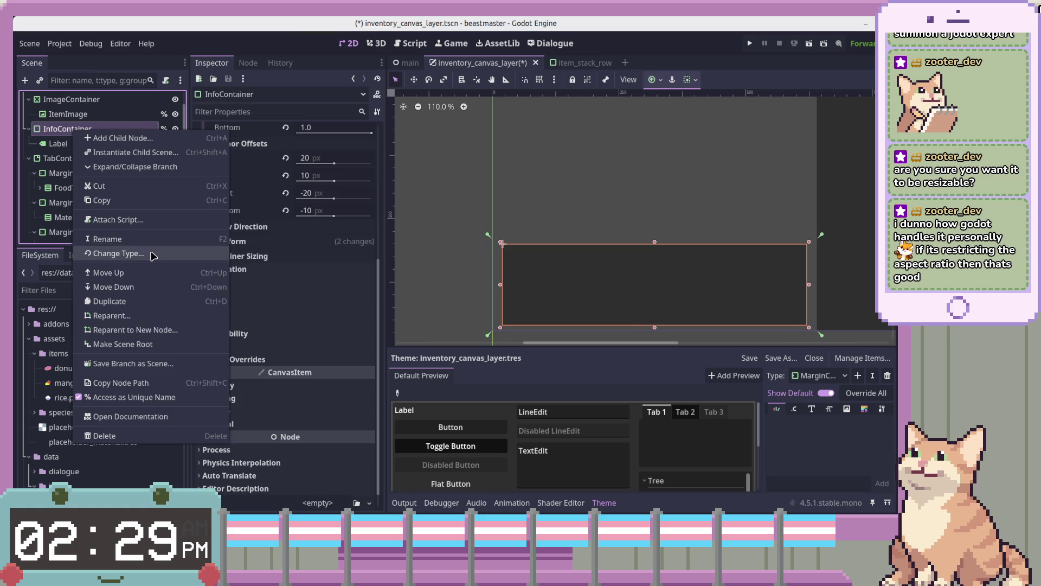
Step: Change InfoContainer's node type to VBoxContainer
left_click(155, 253)
type("Vbo")
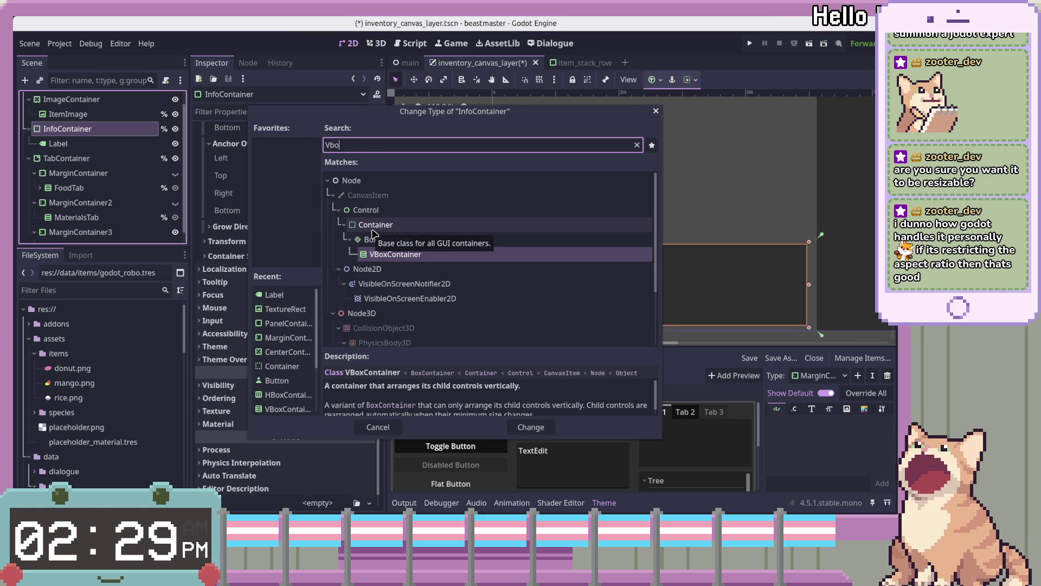
key("Return")
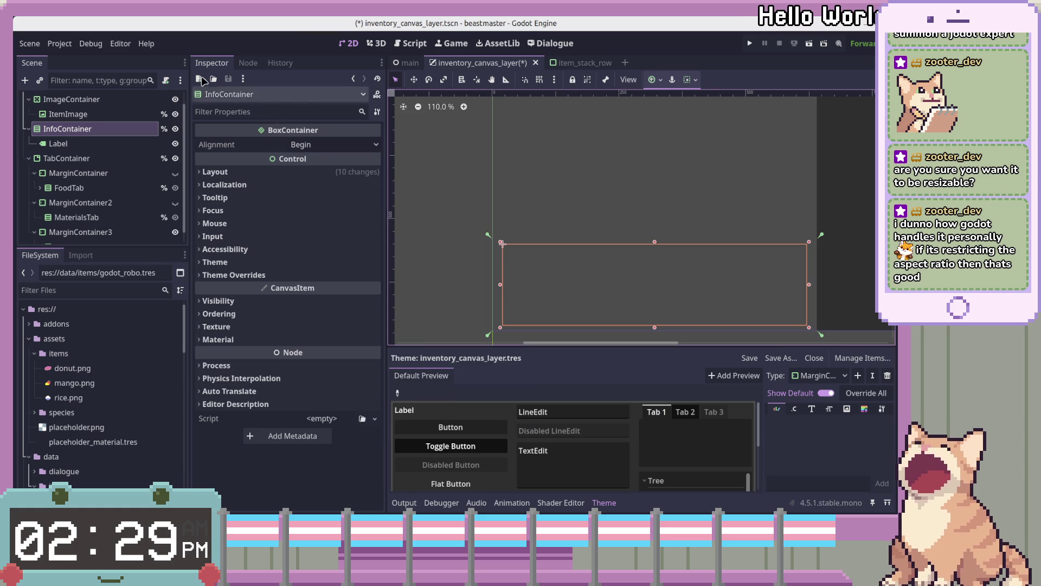
left_click(107, 142)
left_click(112, 133)
Step: Add a Panel under InfoContainer, undo it, and search for PanelContainer instead
key("ctrl+a")
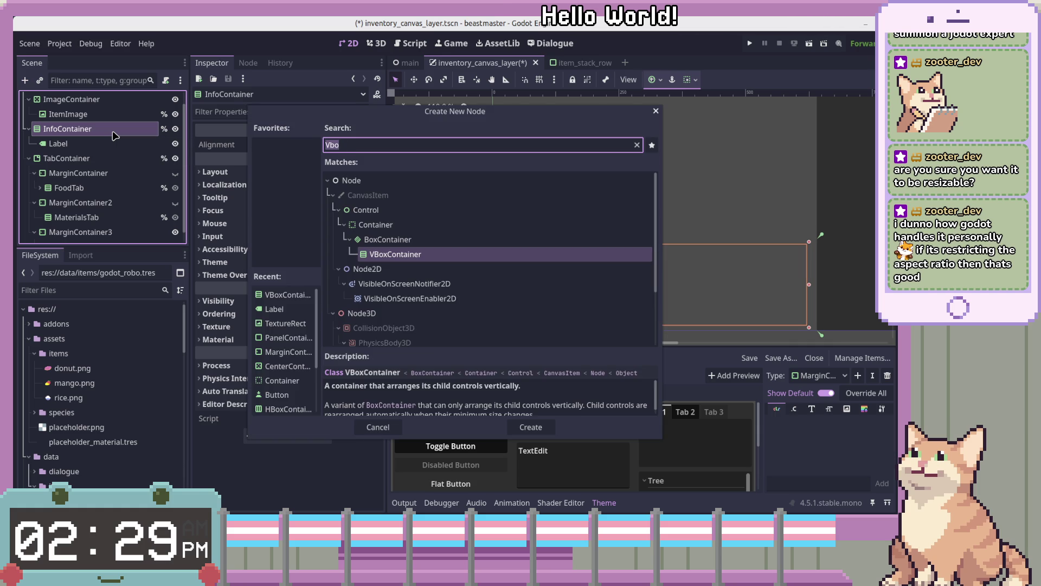
type("Panel")
key("Return")
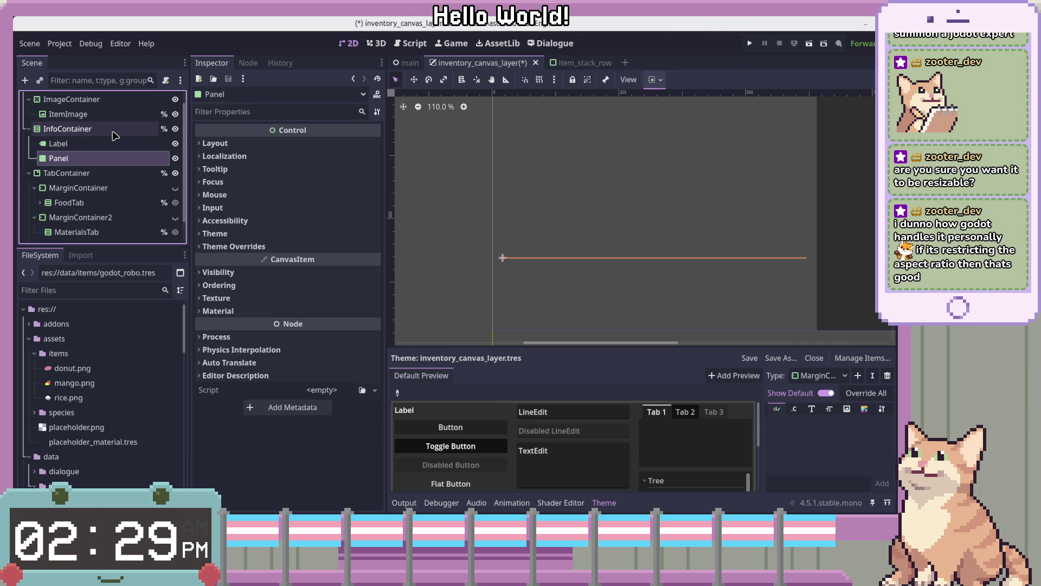
key("ctrl+z")
key("ctrl+a")
type("PanelCont")
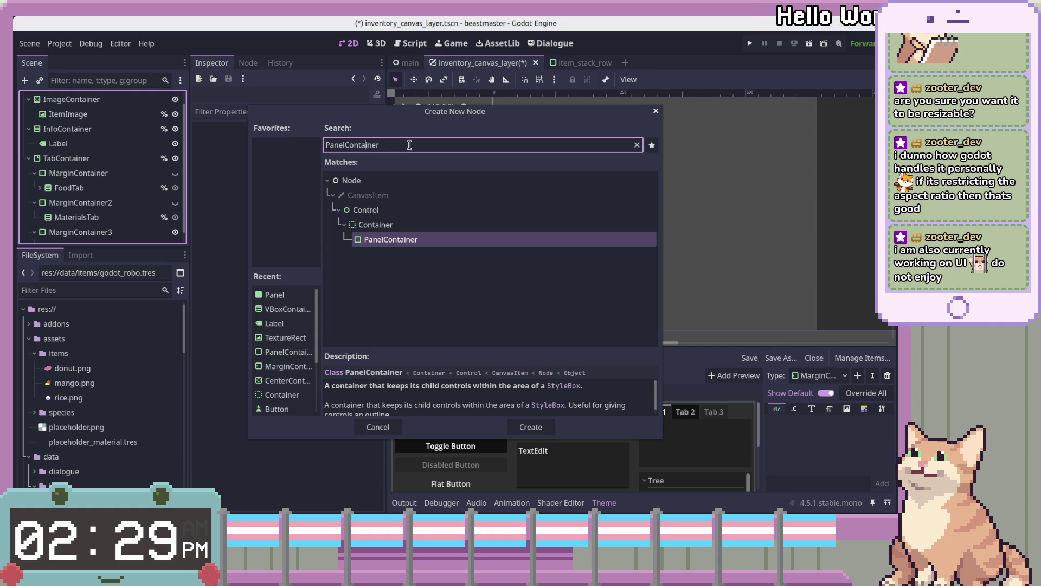
Step: Create a PanelContainer under InfoContainer and place it just below the Label
left_click(495, 294)
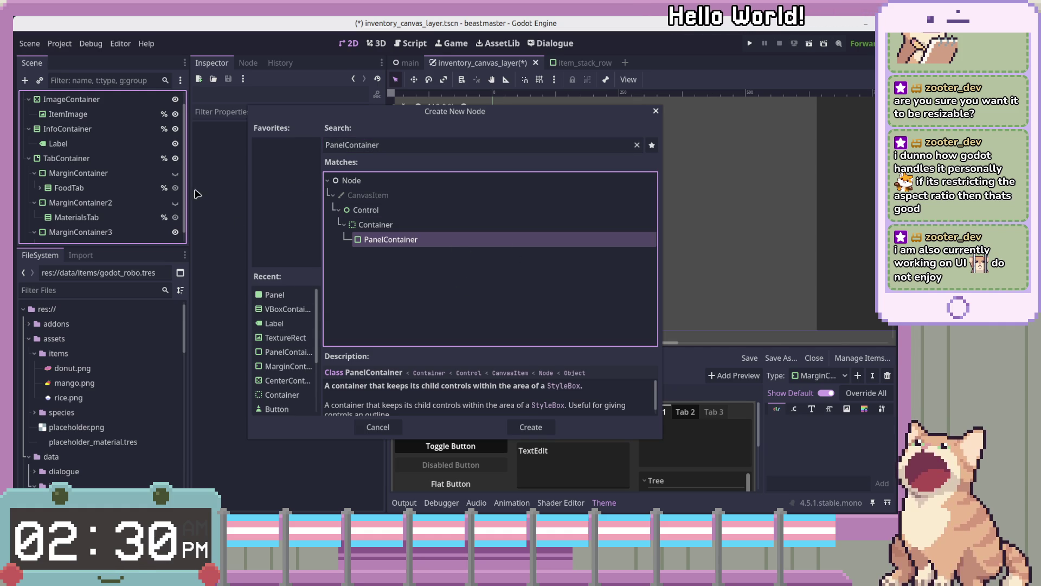
key("Up")
key("Up")
key("Down")
key("Down")
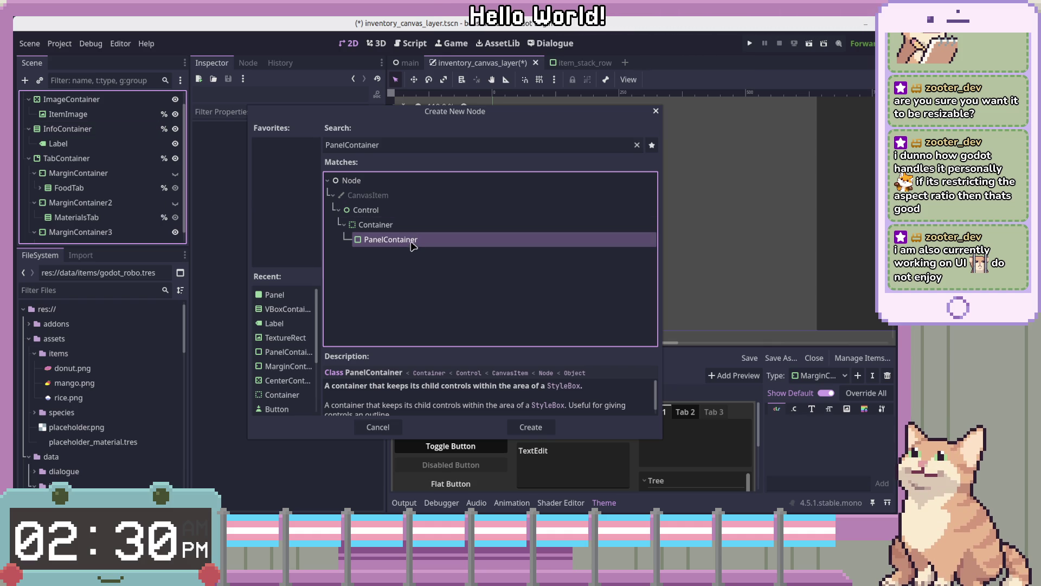
double_click(411, 239)
mouse_move(76, 234)
left_mouse_down()
mouse_move(84, 122)
mouse_move(81, 143)
mouse_move(90, 142)
left_mouse_up()
Step: Set the new PanelContainer's container sizing to Expand vertically
left_click(81, 124)
left_click(81, 139)
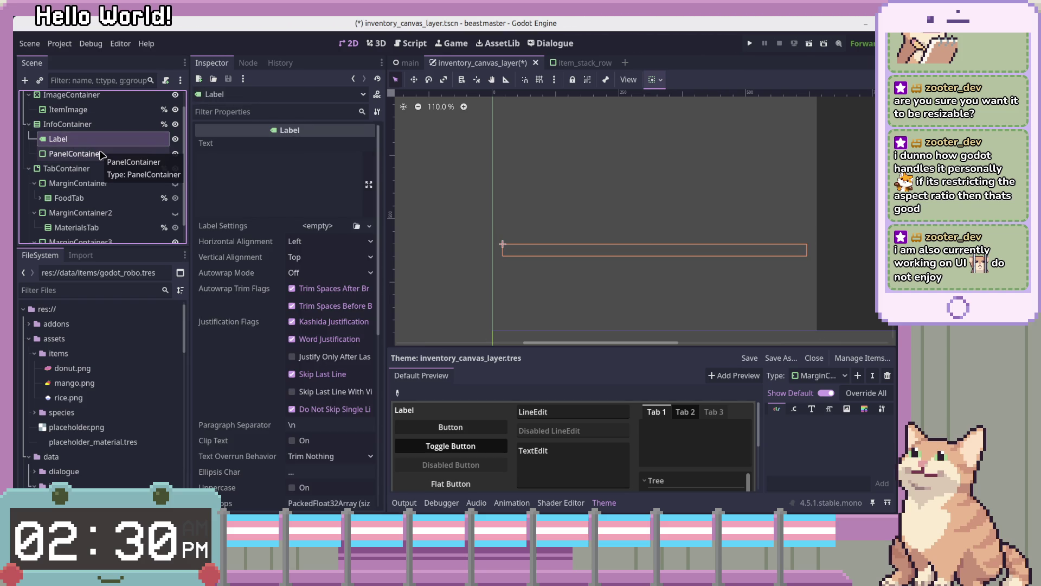
left_click(102, 154)
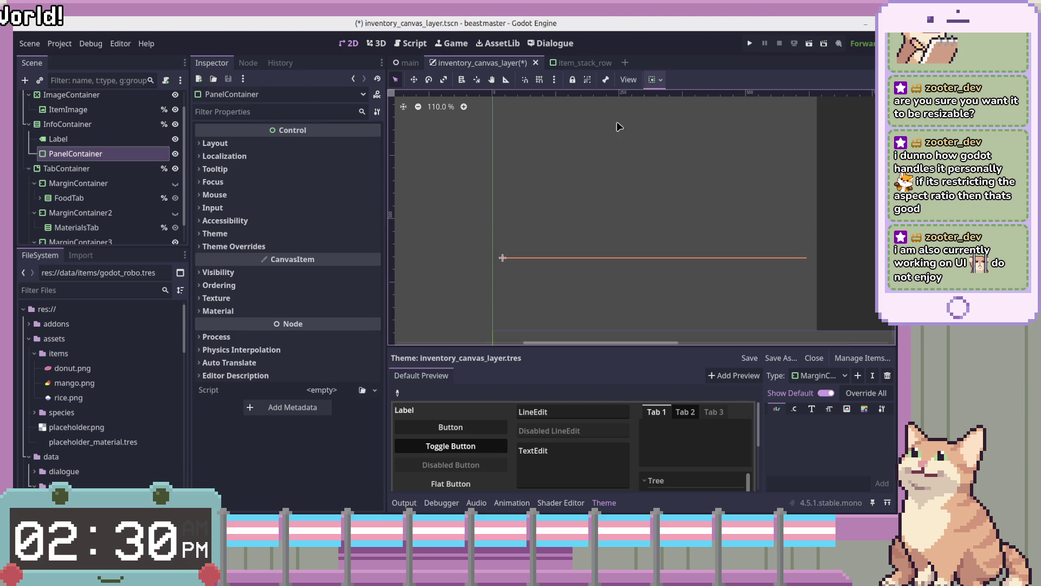
left_click(655, 79)
left_click(712, 192)
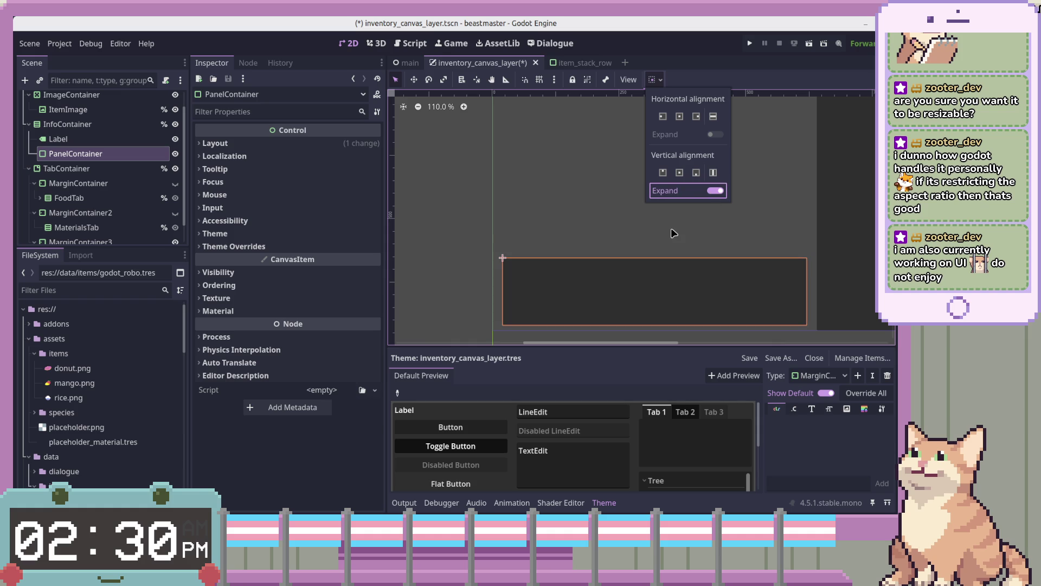
left_click(135, 143)
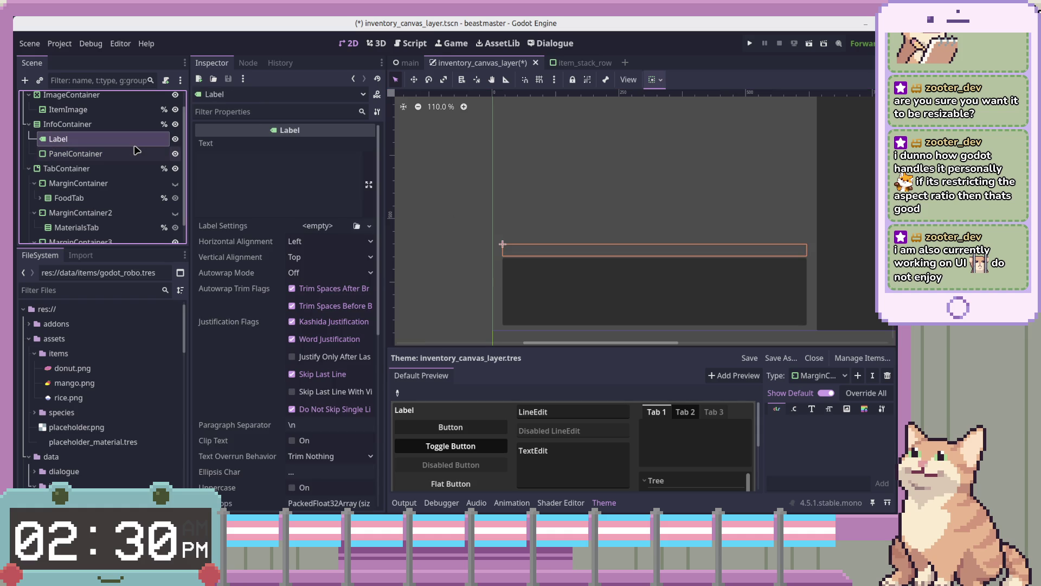
Step: Center the Label's text horizontally, change its text to 'Item Name', and save the scene
left_click(327, 244)
left_click(306, 274)
left_click(273, 177)
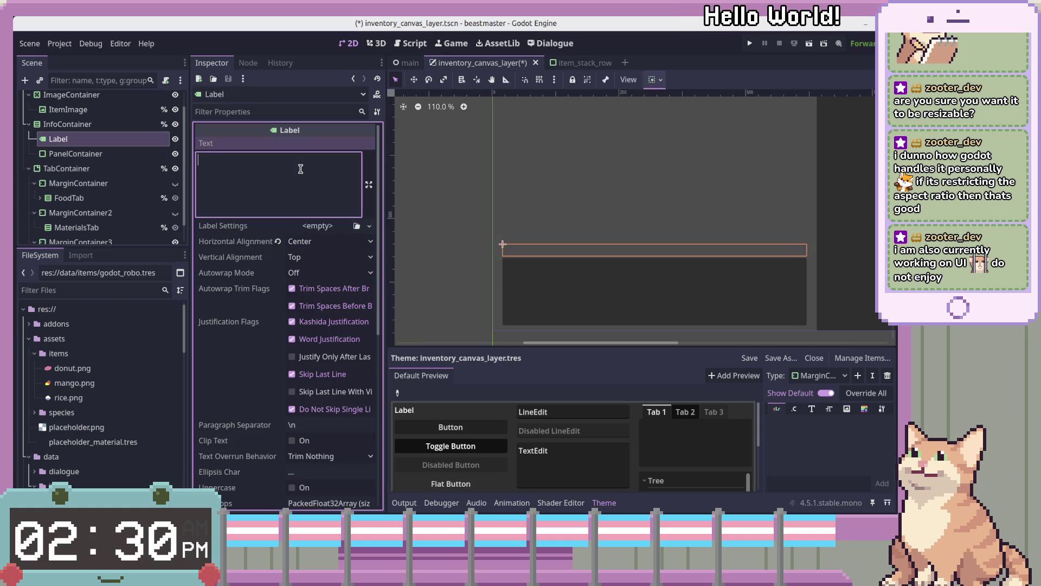
type("Item Name")
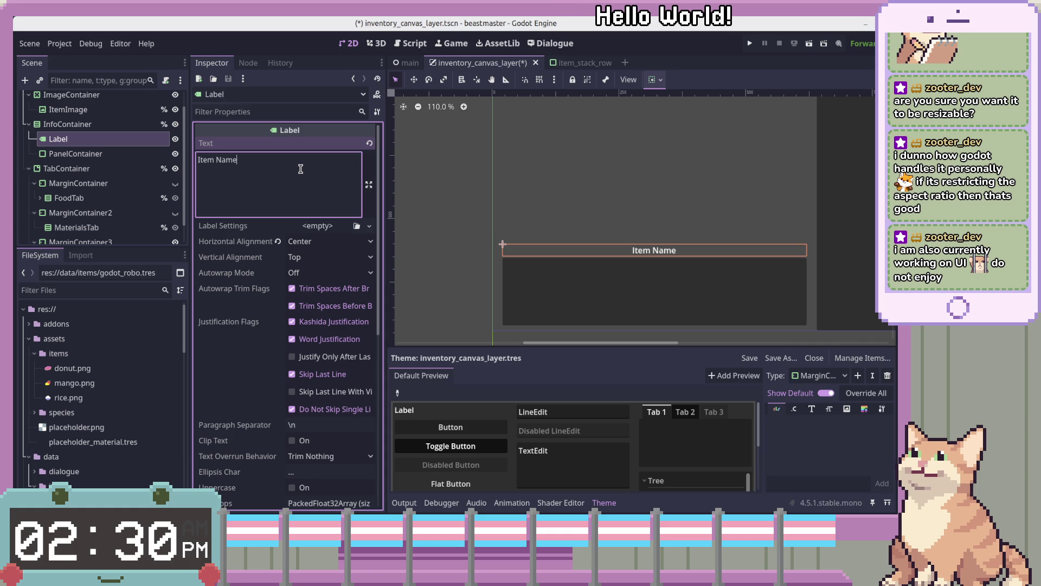
key("ctrl+s")
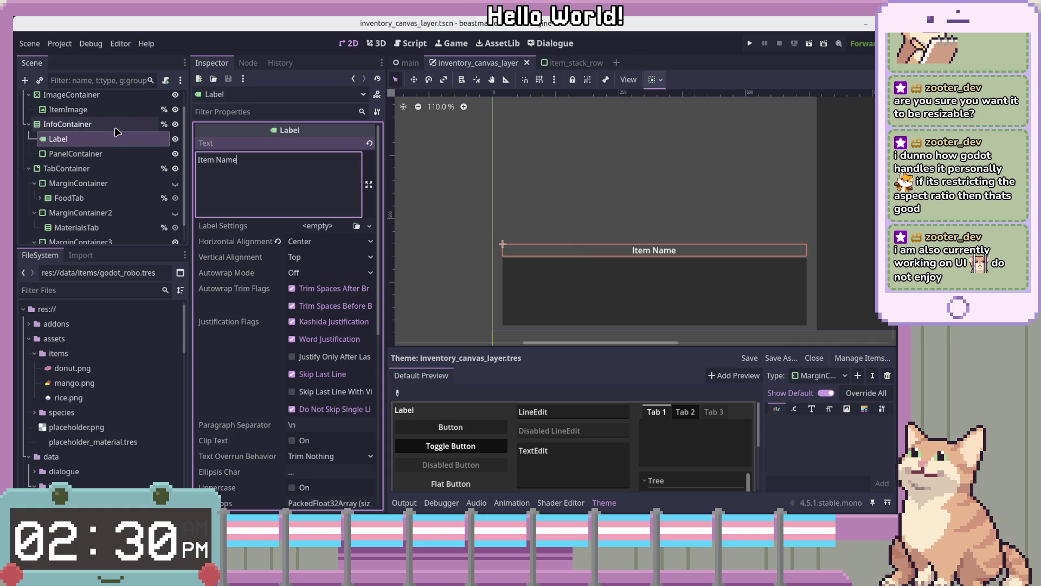
Step: Add a new PanelContainer under InfoContainer and move the Label inside it
right_click(107, 142)
left_click(157, 148)
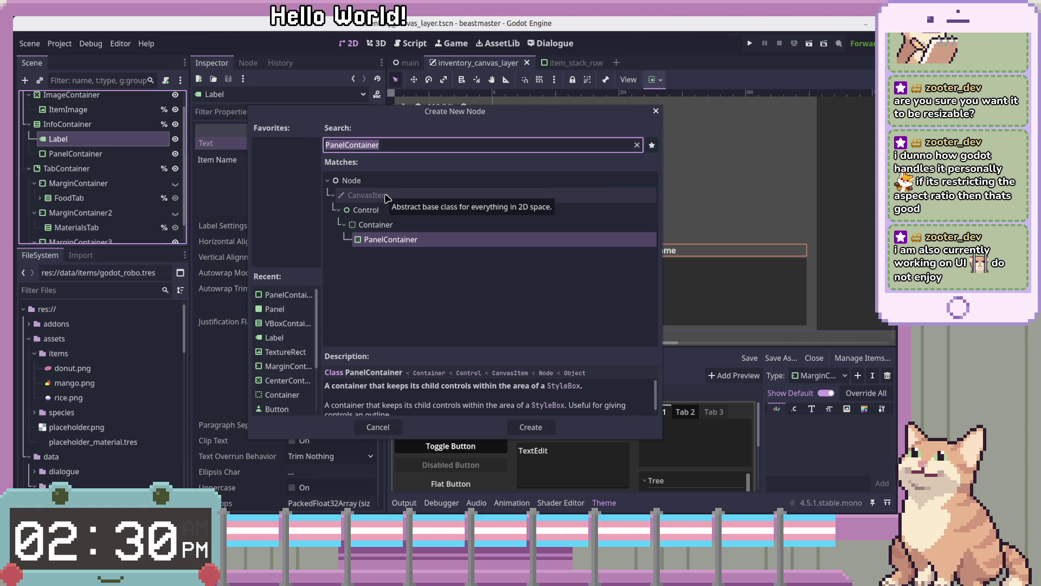
type("PanelContai")
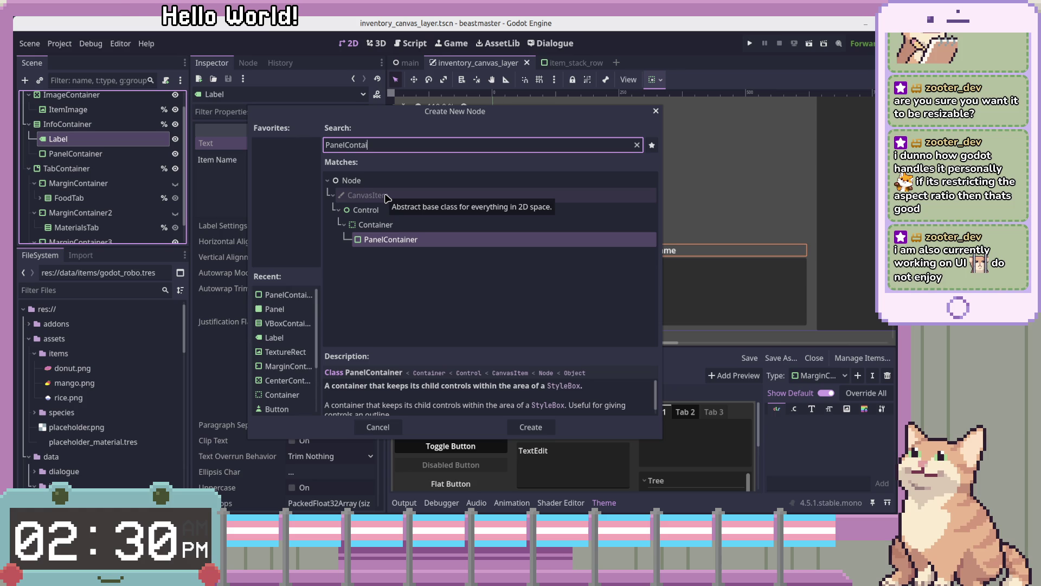
key("Return")
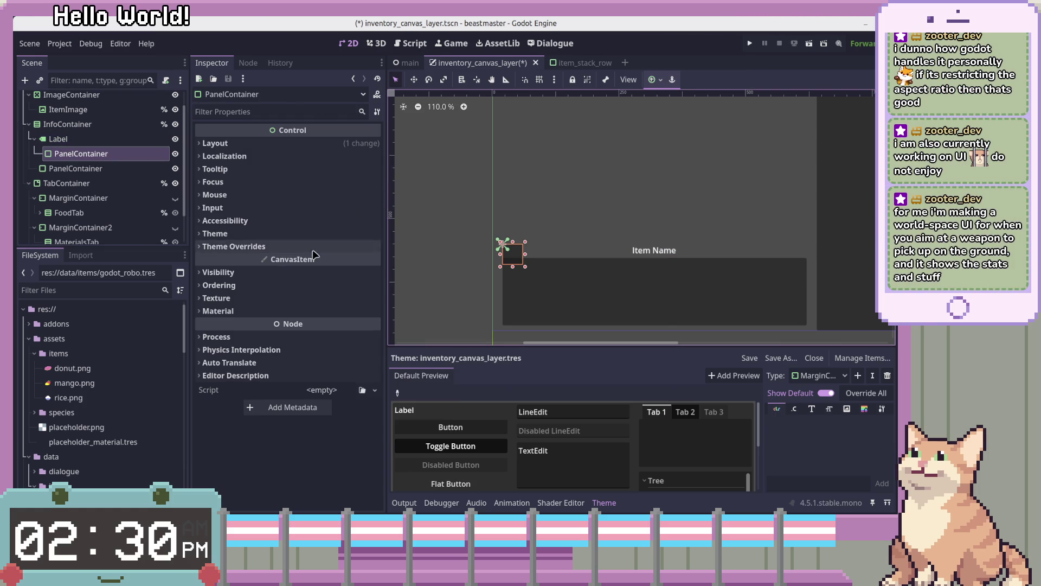
mouse_move(82, 153)
left_mouse_down()
mouse_move(92, 134)
mouse_move(96, 142)
left_mouse_up()
left_click(120, 140)
Step: Rename the new container ItemNameContainer and the label ItemNameLabel
double_click(121, 140)
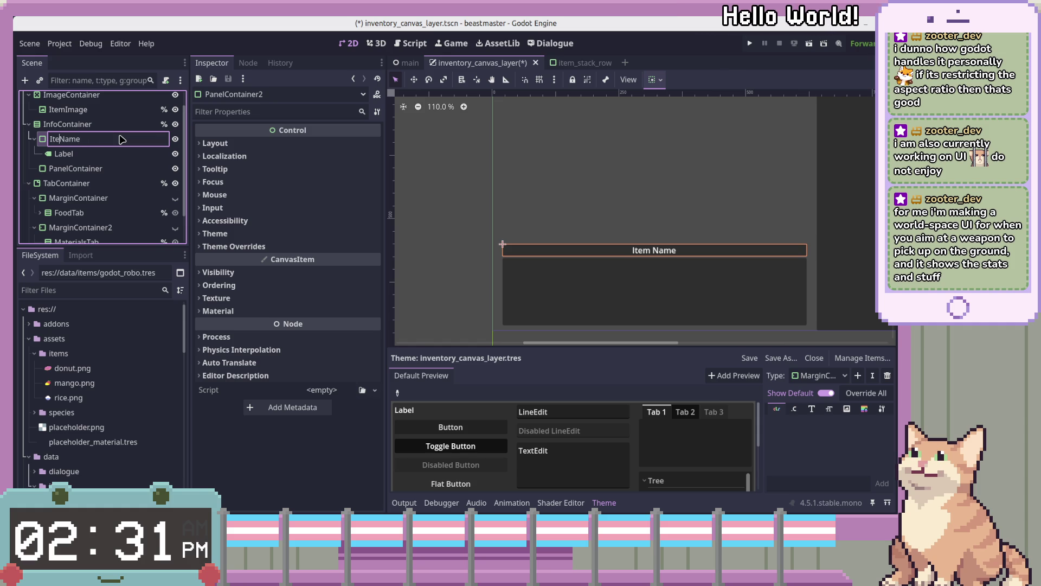
type("N")
type("on")
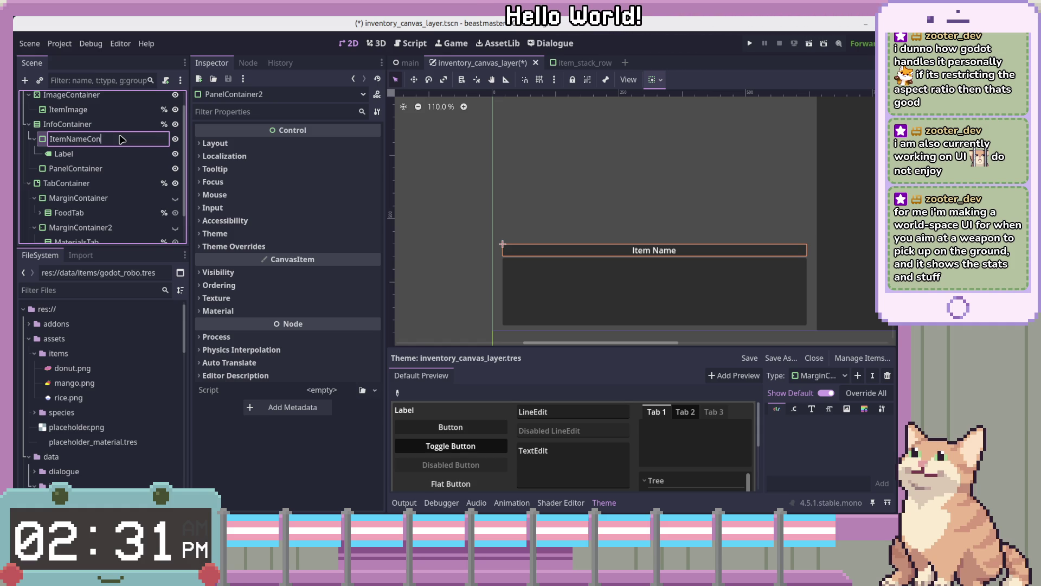
type("ner")
key("Tab")
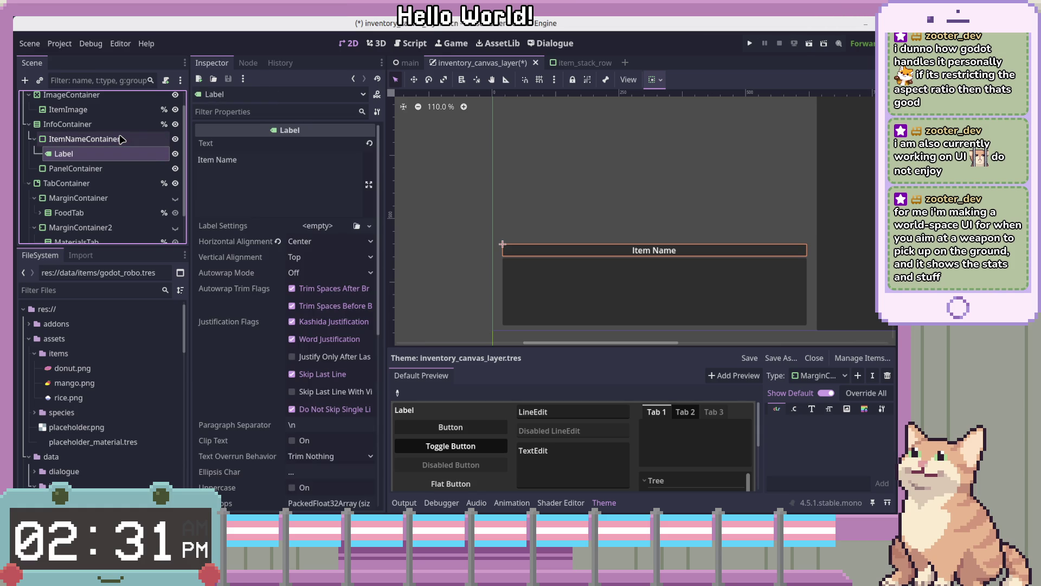
type("ItemNameL")
key("Return")
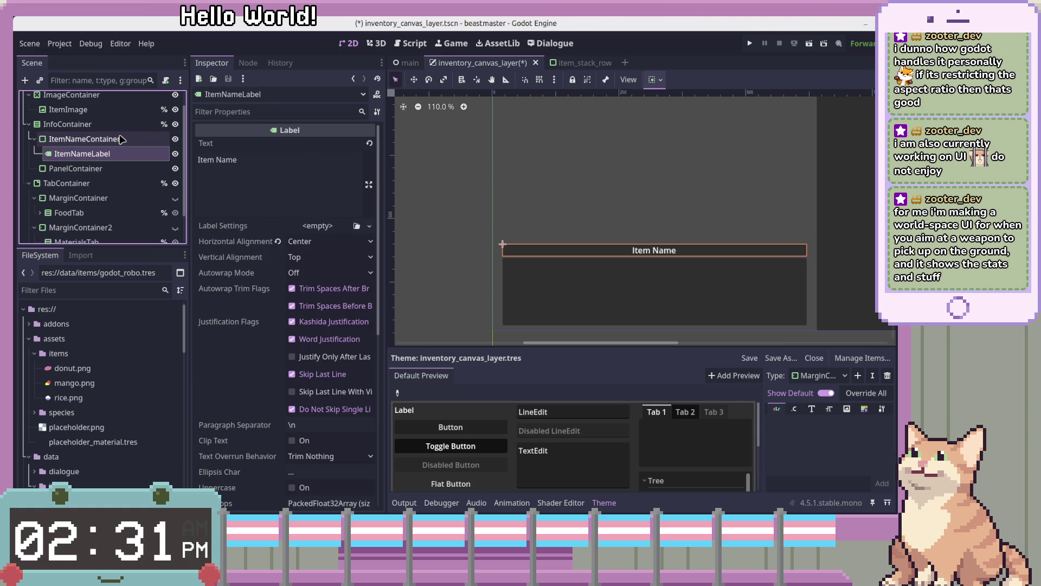
right_click(136, 154)
key("Escape")
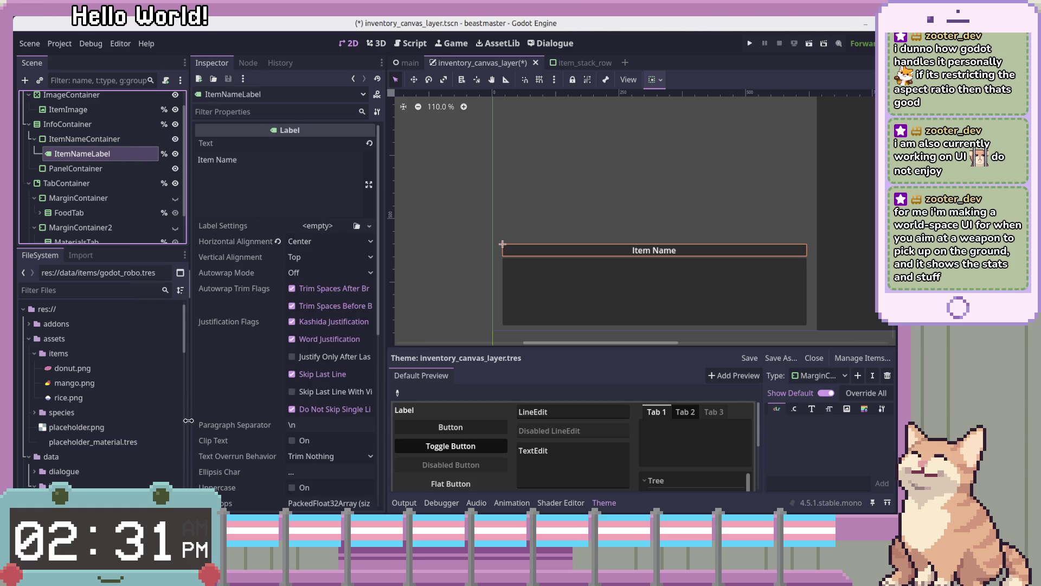
Step: Rename the lower PanelContainer to ItemDescriptionContainer
left_click(109, 142)
left_click(113, 169)
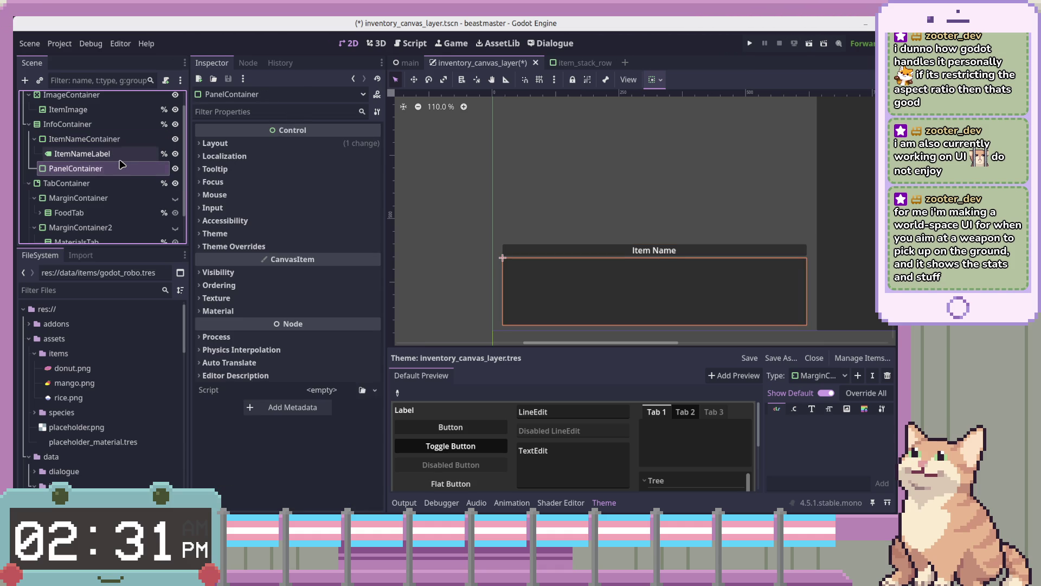
double_click(120, 166)
type("ItemDescriptionC")
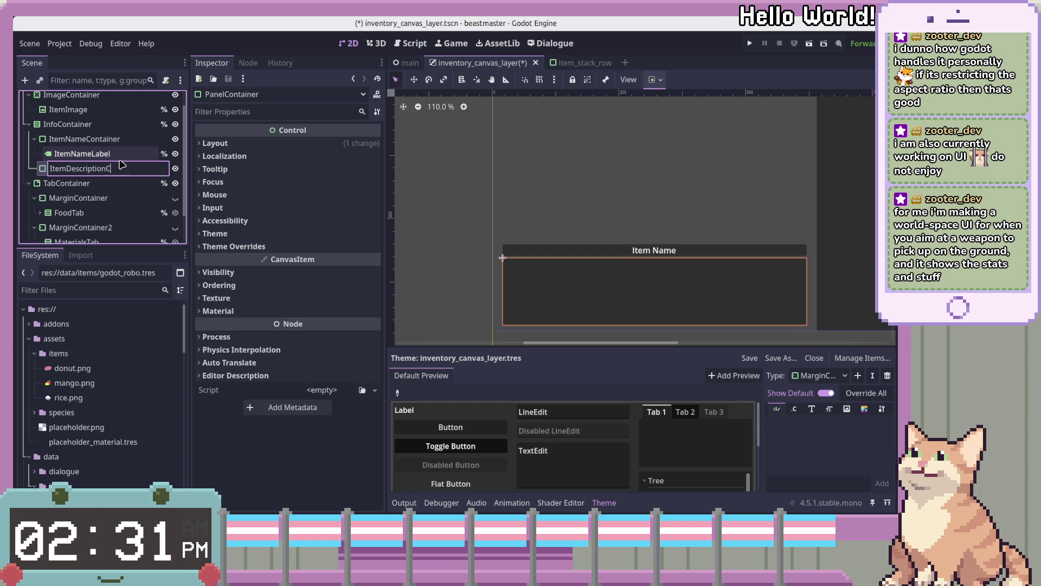
type("ontainer")
key("Return")
Step: Add a Label child to ItemDescriptionContainer and begin naming it ItemDescription
key("ctrl+a")
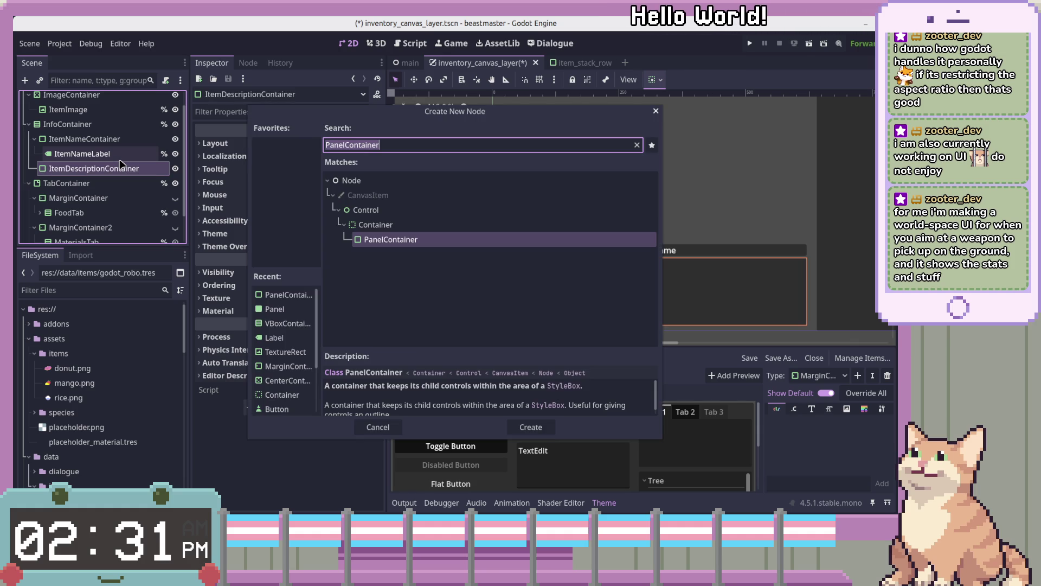
type("T")
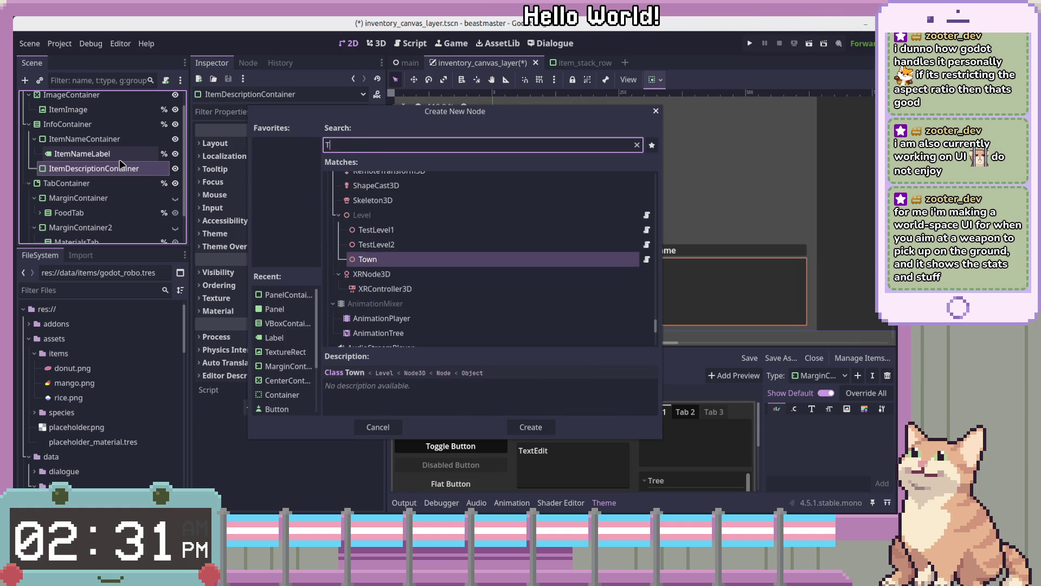
key("BackSpace")
type("Lab")
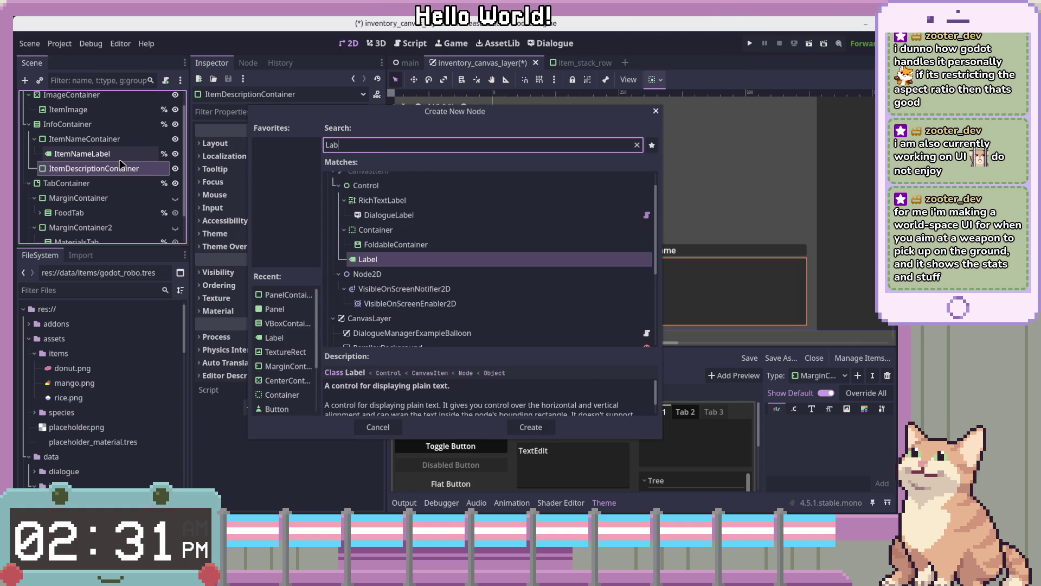
key("BackSpace")
key("BackSpace")
key("BackSpace")
type("Ri")
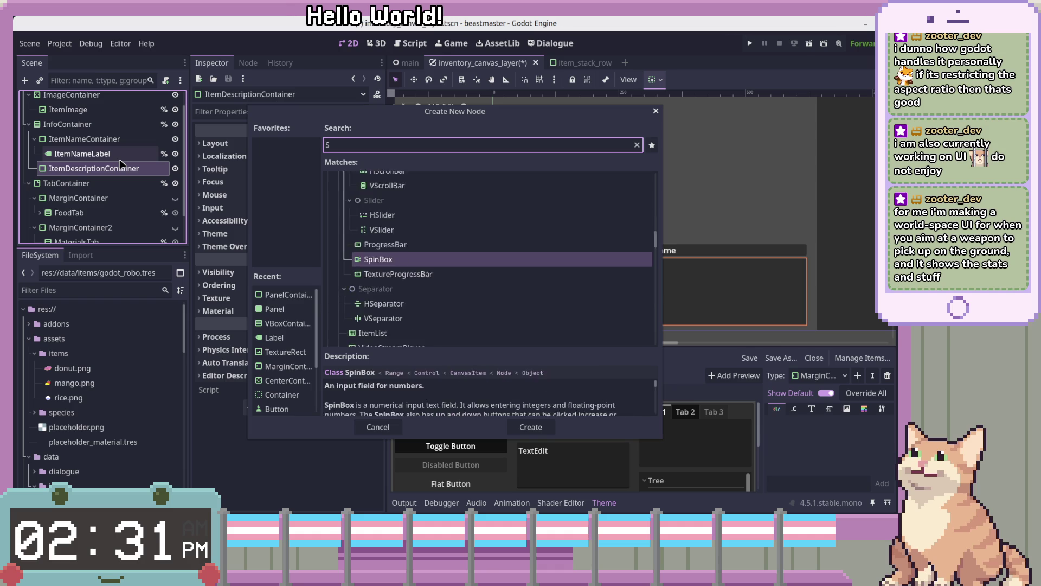
type("chTex")
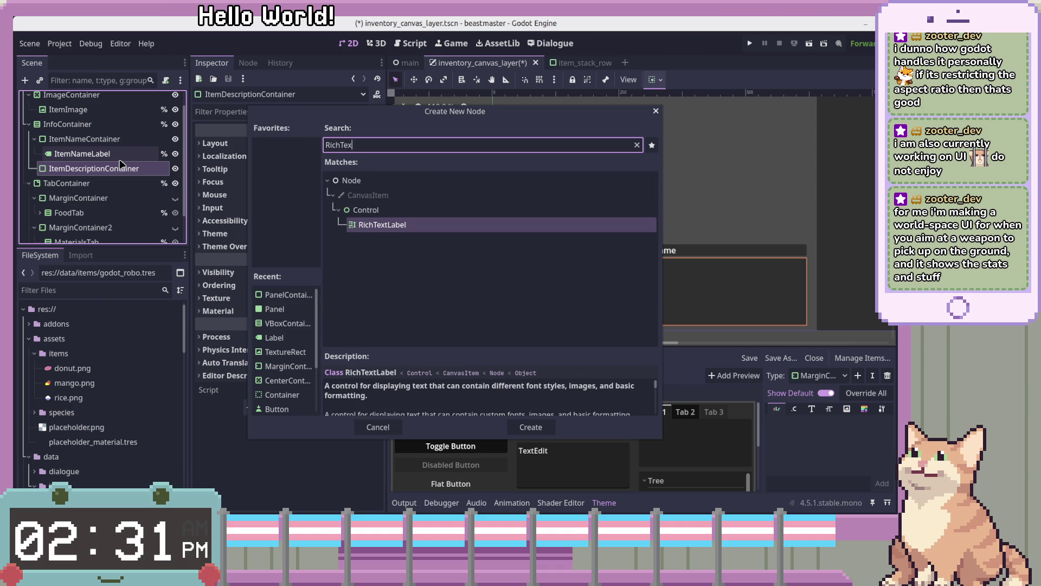
key("BackSpace")
key("BackSpace")
key("BackSpace")
type("Label")
key("Return")
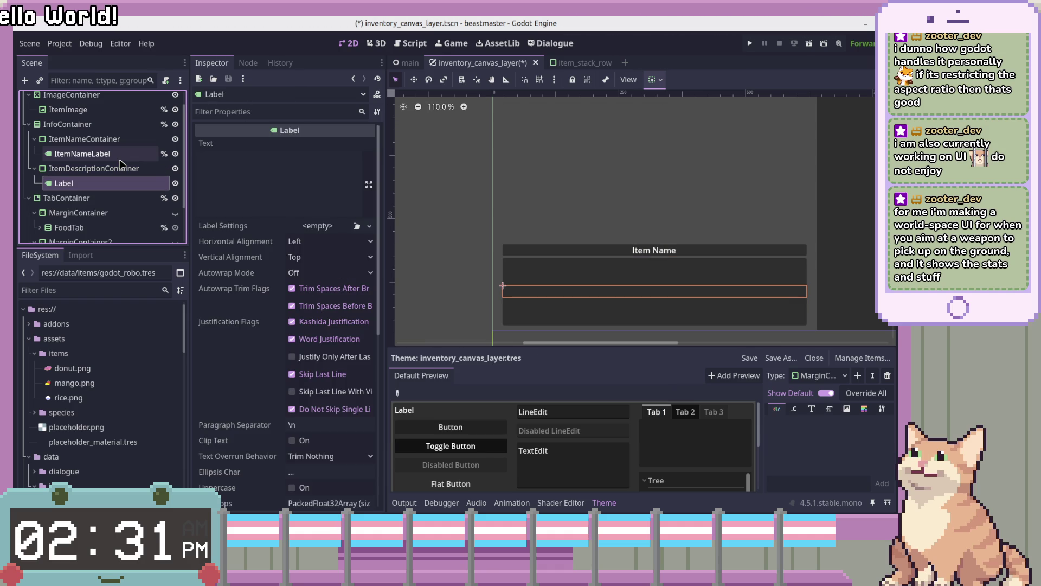
key("F2")
type("ItemDiscription")
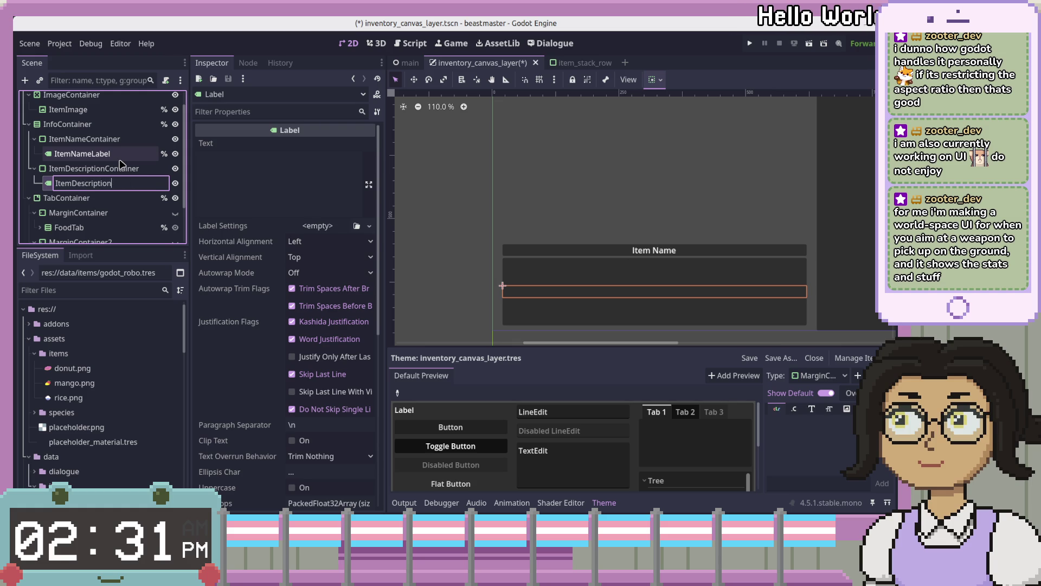
Step: Name the label ItemDescriptionLabel, save, make it scene-unique, and set it to Fill vertically
type("el")
key("Return")
key("ctrl+s")
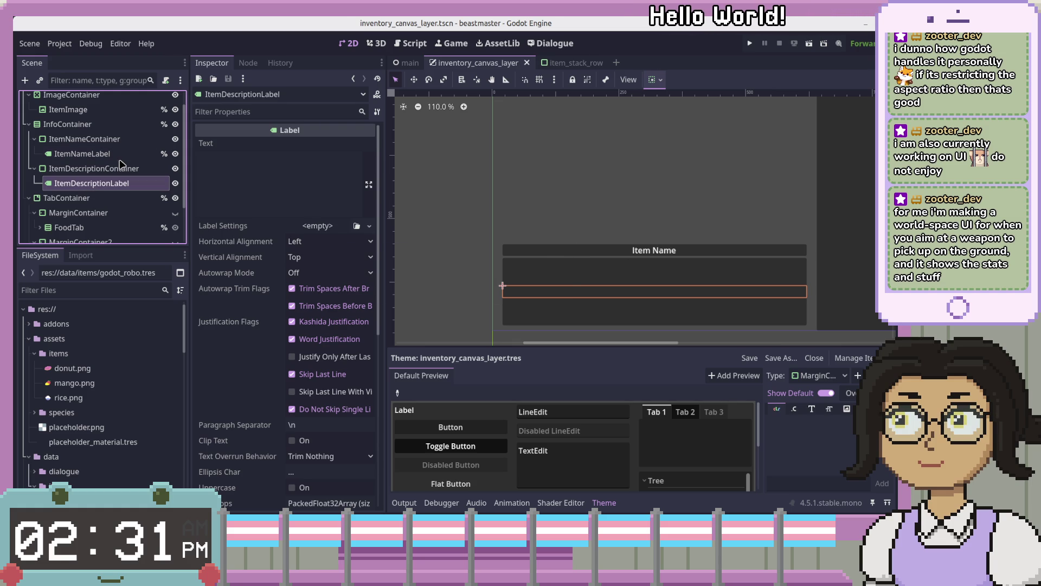
right_click(143, 181)
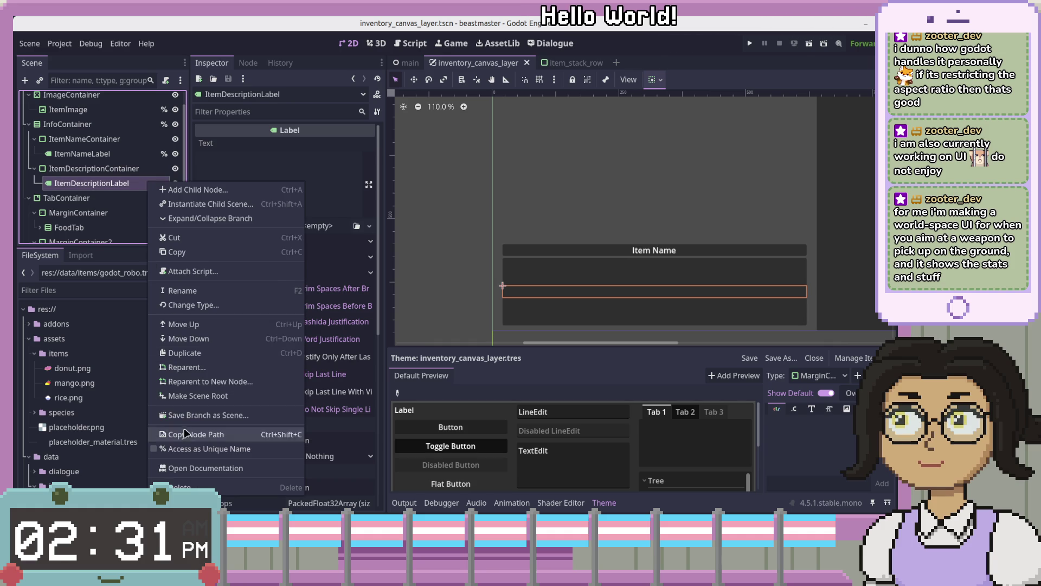
left_click(168, 448)
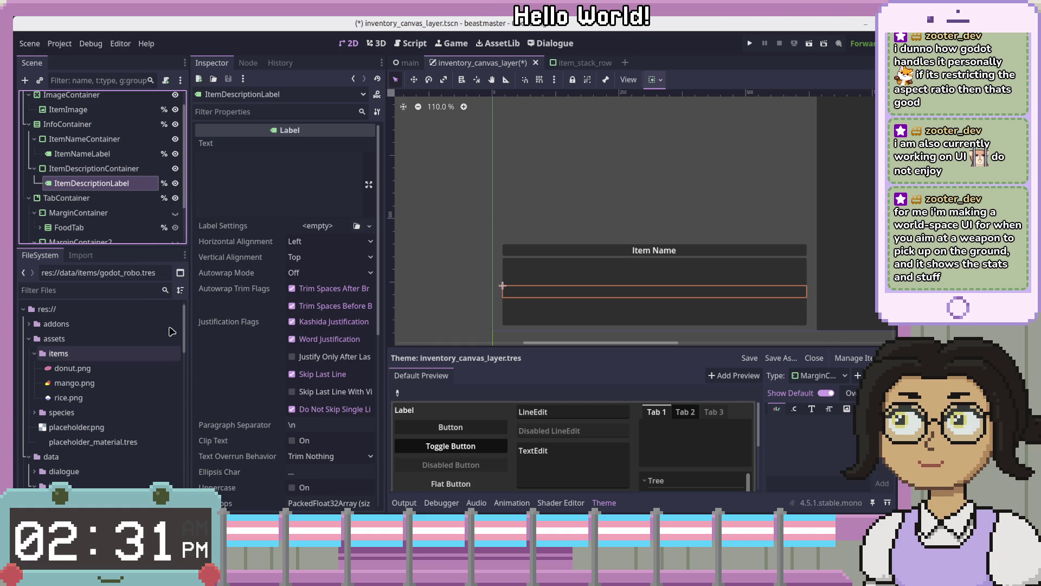
left_click(655, 79)
left_click(713, 173)
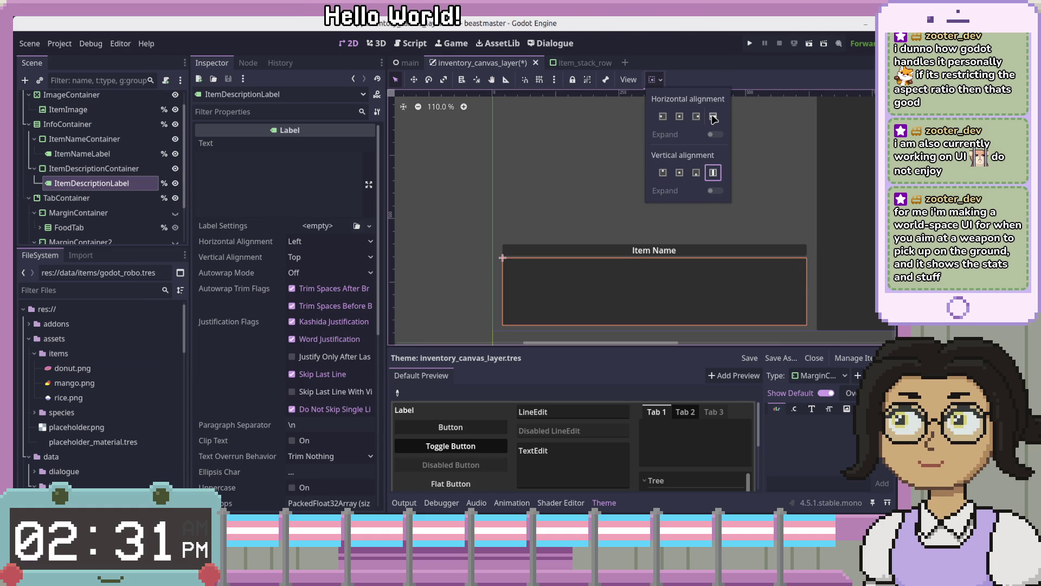
Step: Set ItemNameContainer's horizontal container alignment to Center
left_click(116, 172)
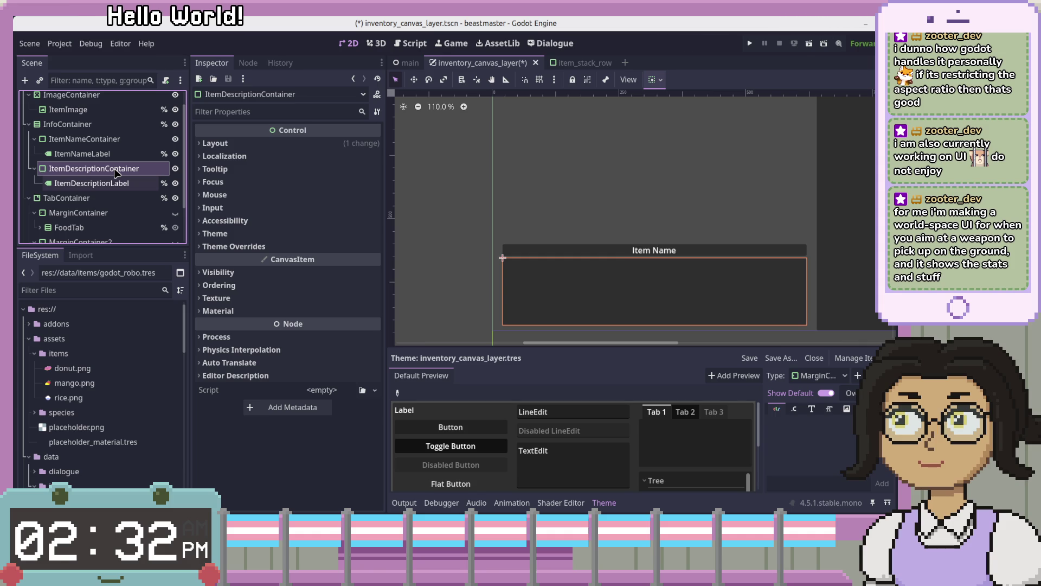
left_click(109, 154)
left_click(110, 142)
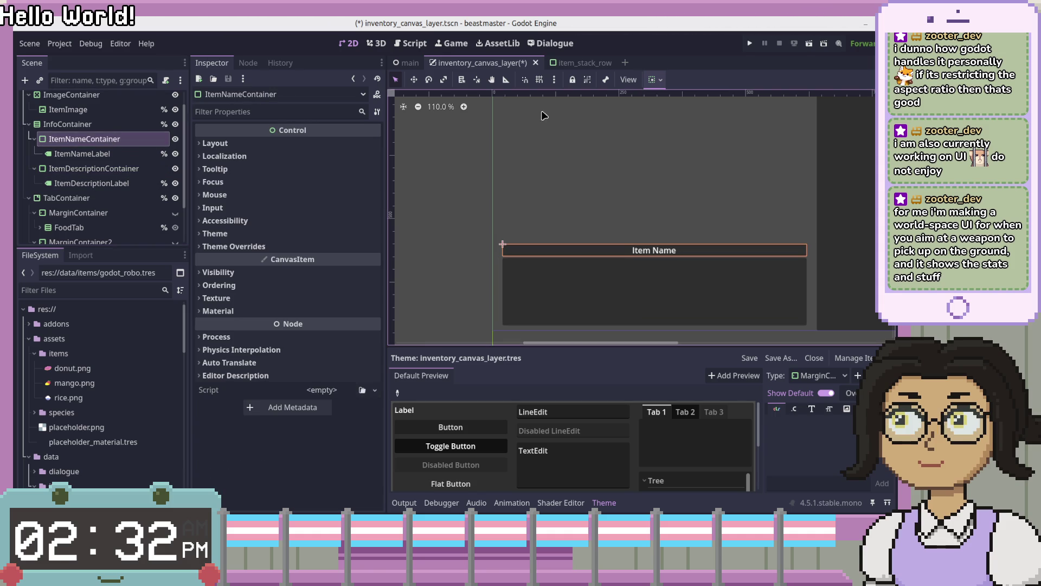
left_click(651, 81)
left_click(679, 116)
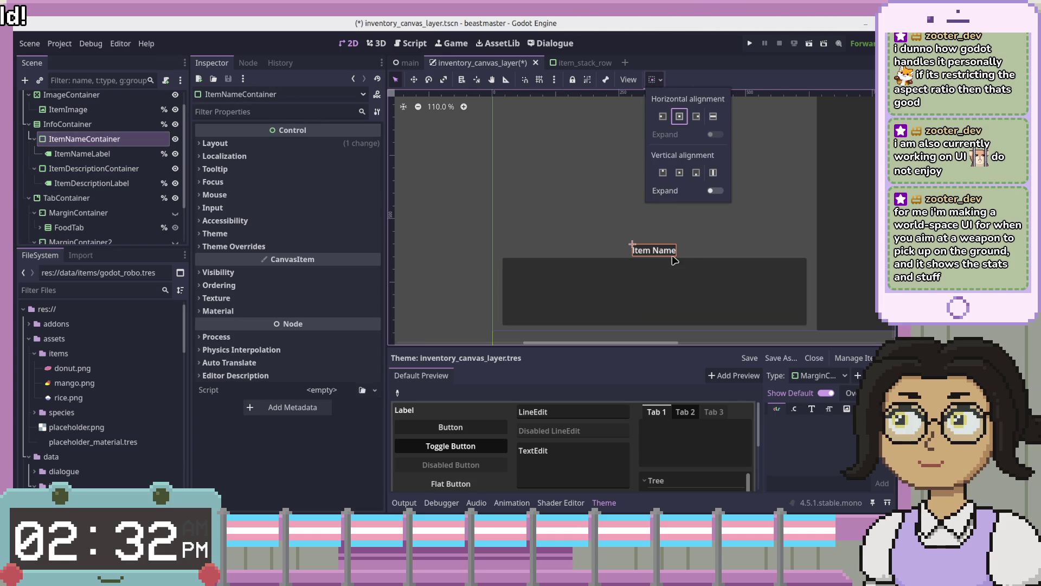
left_click(99, 155)
Step: Review ItemNameLabel's Displayed Text and Theme Overrides properties, then reselect ItemNameContainer
left_click(110, 139)
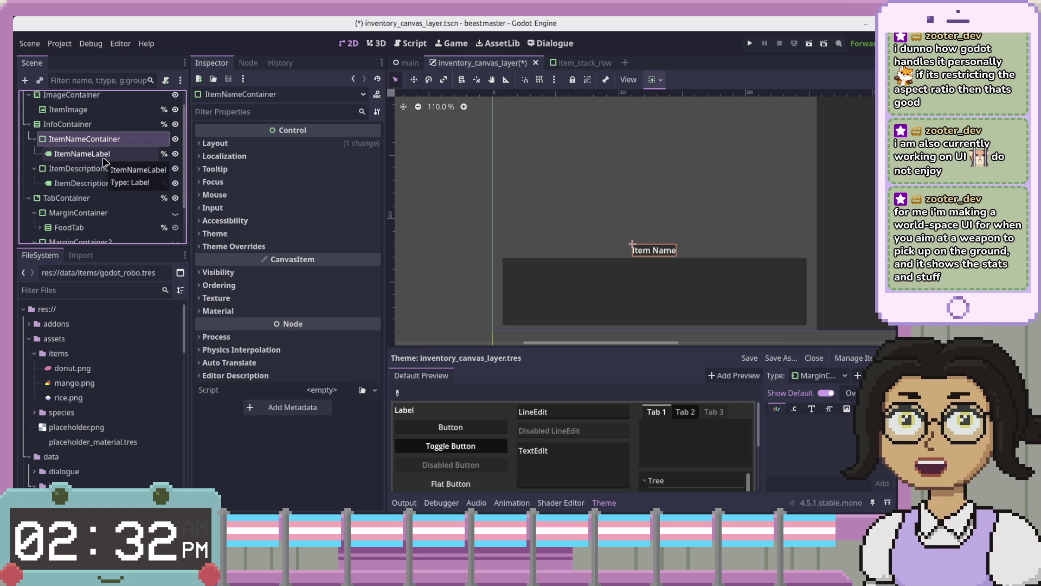
left_click(109, 157)
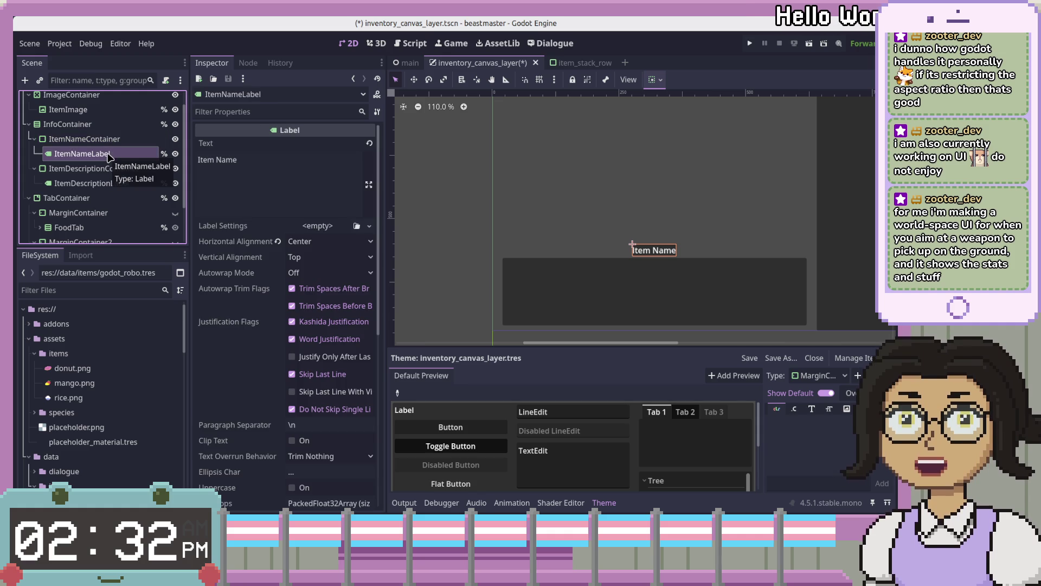
left_click(107, 140)
left_click(108, 155)
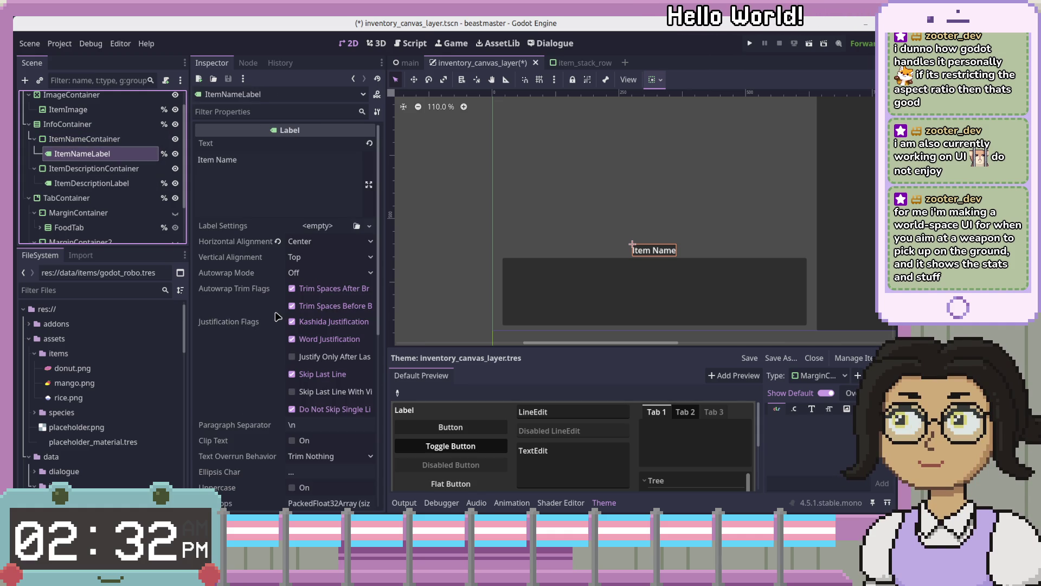
scroll(275, 336, "down", 5)
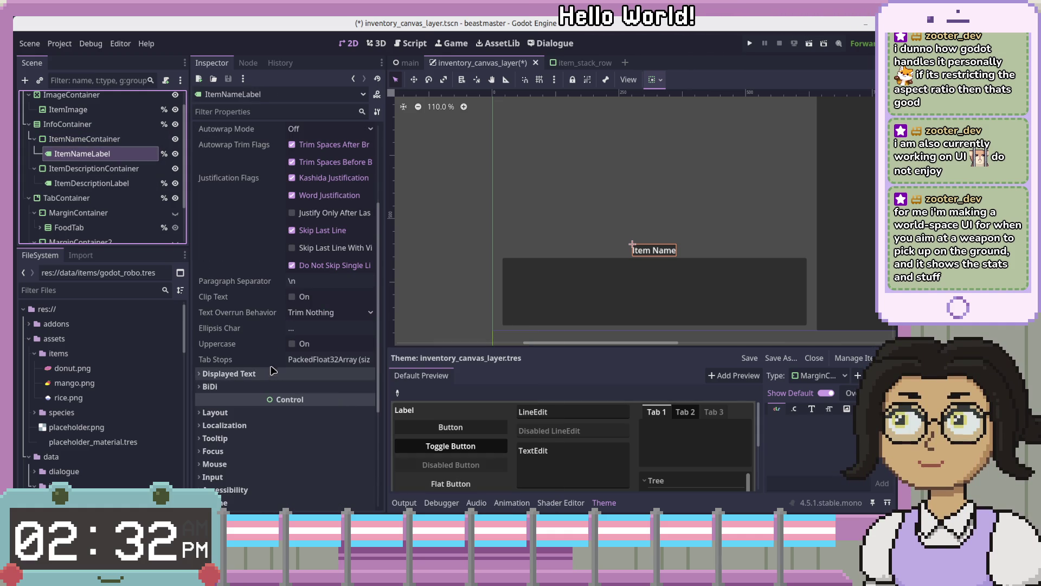
left_click(268, 373)
left_click(260, 374)
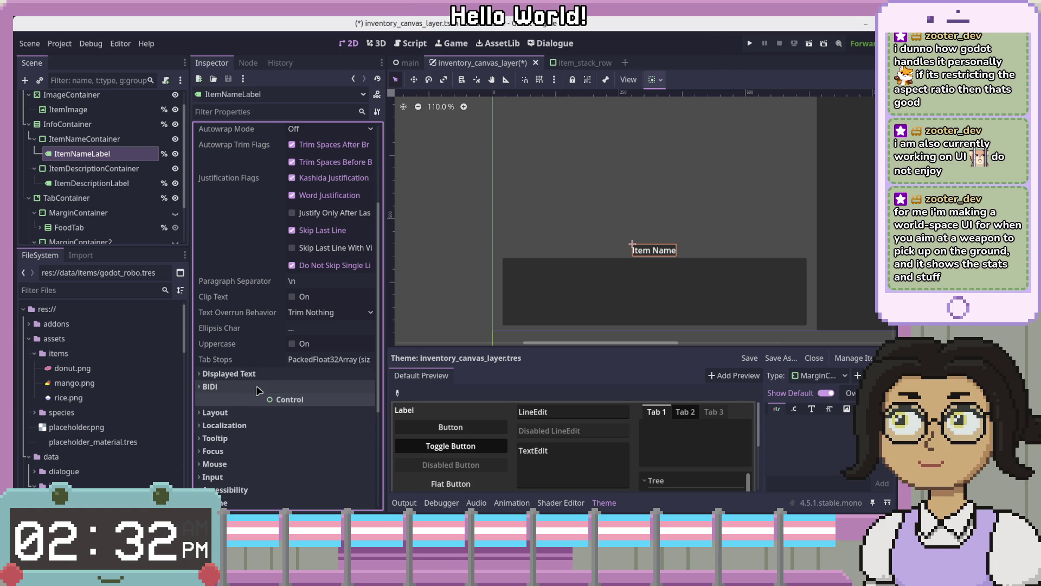
scroll(256, 392, "down", 3)
left_click(255, 419)
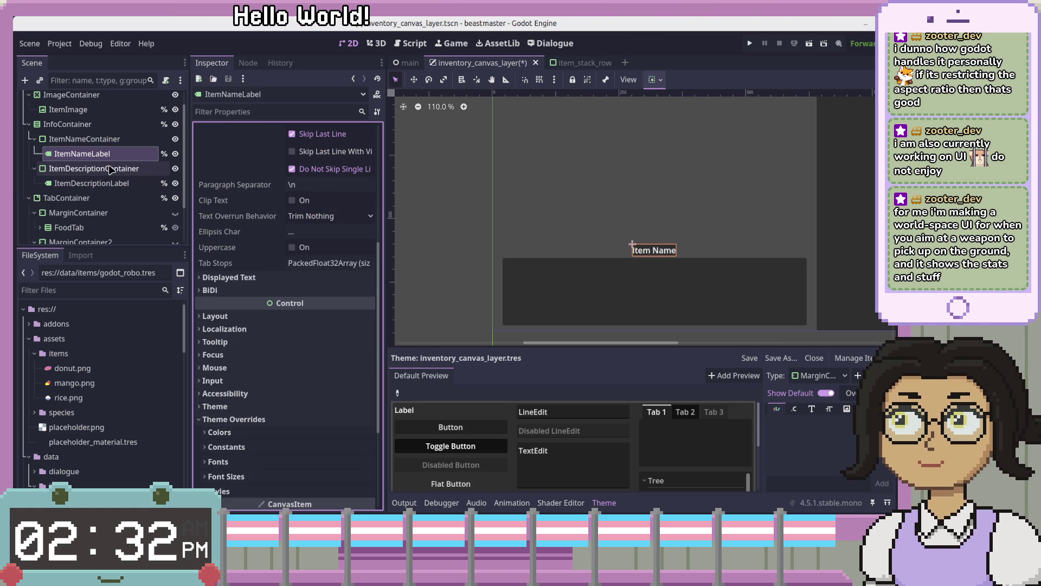
left_click(118, 140)
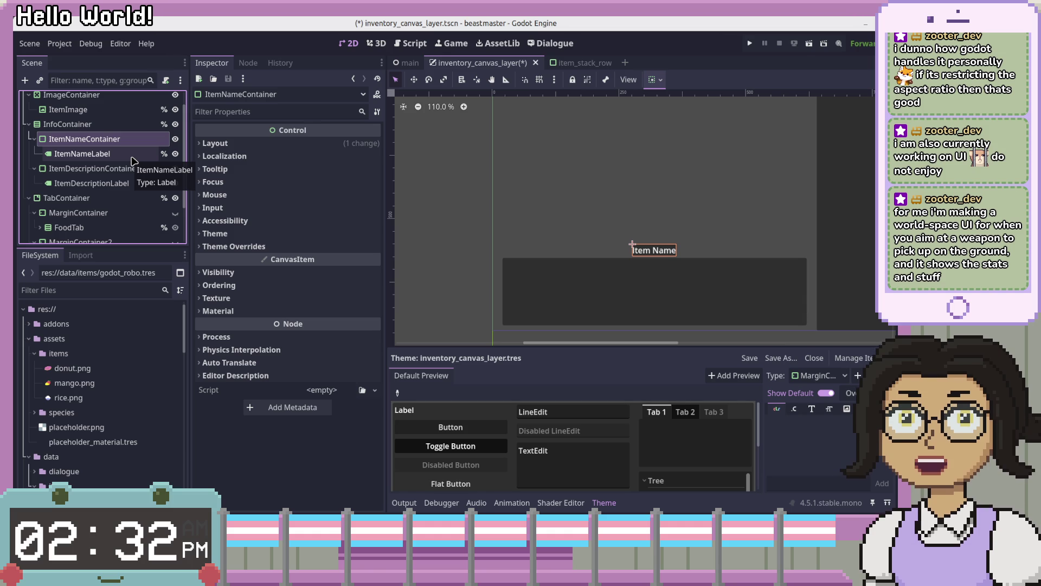
key("ctrl+a")
Step: Create a MarginContainer in ItemNameContainer and move ItemNameLabel inside it
type("Margin")
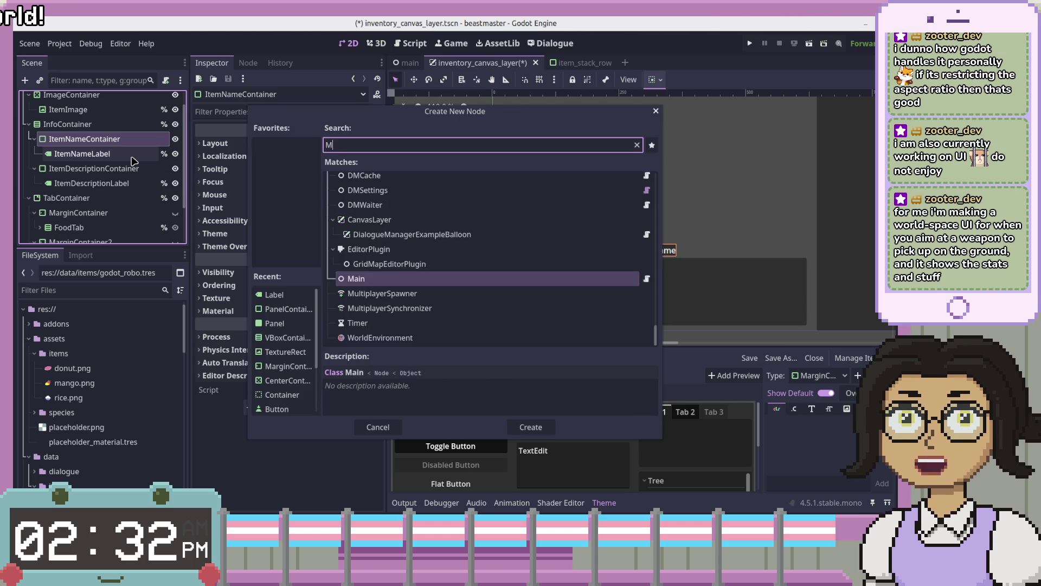
key("Return")
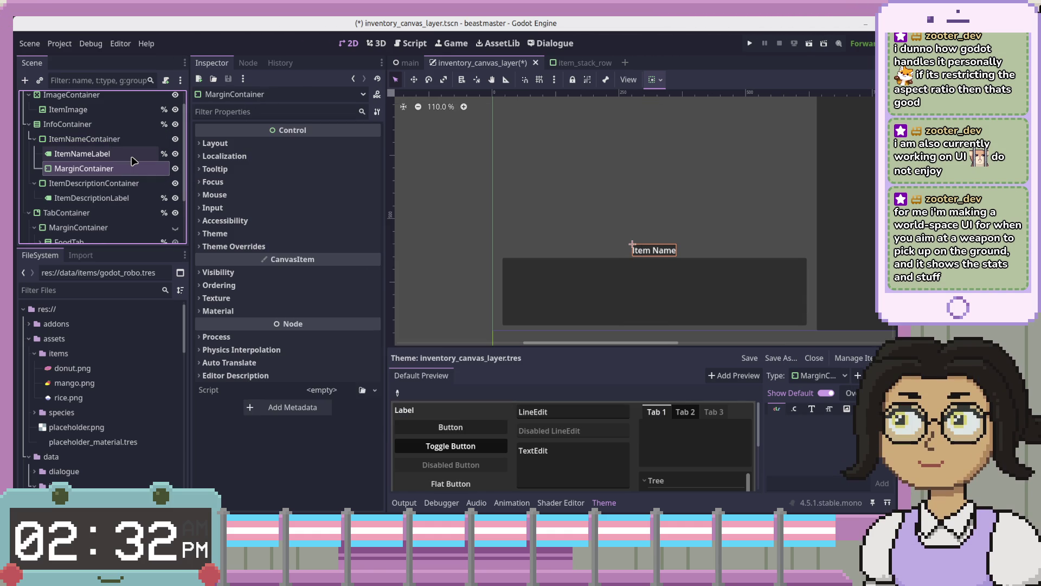
key("ctrl+Up")
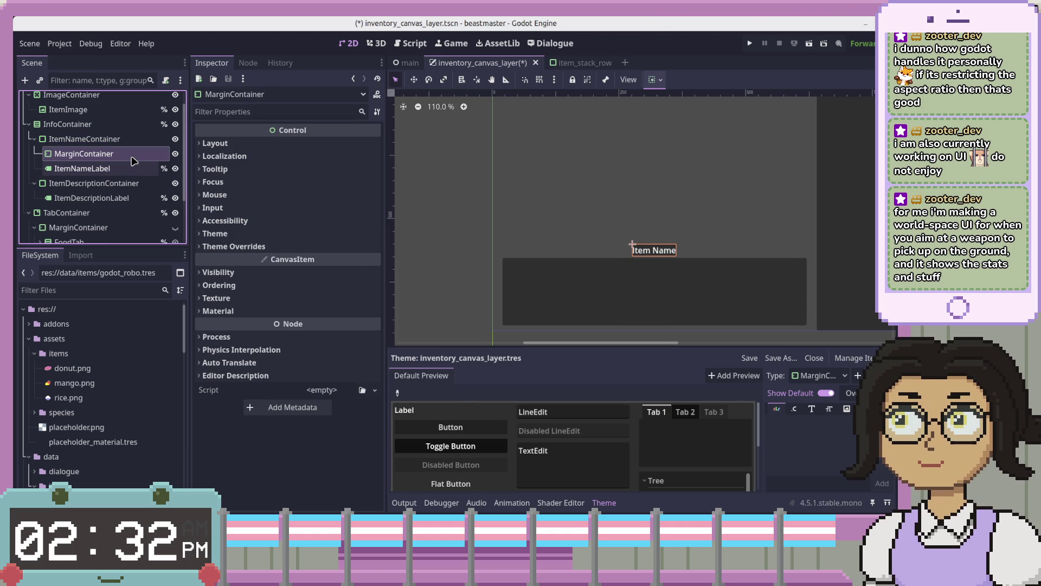
key("Down")
left_click_drag(143, 156, 140, 159)
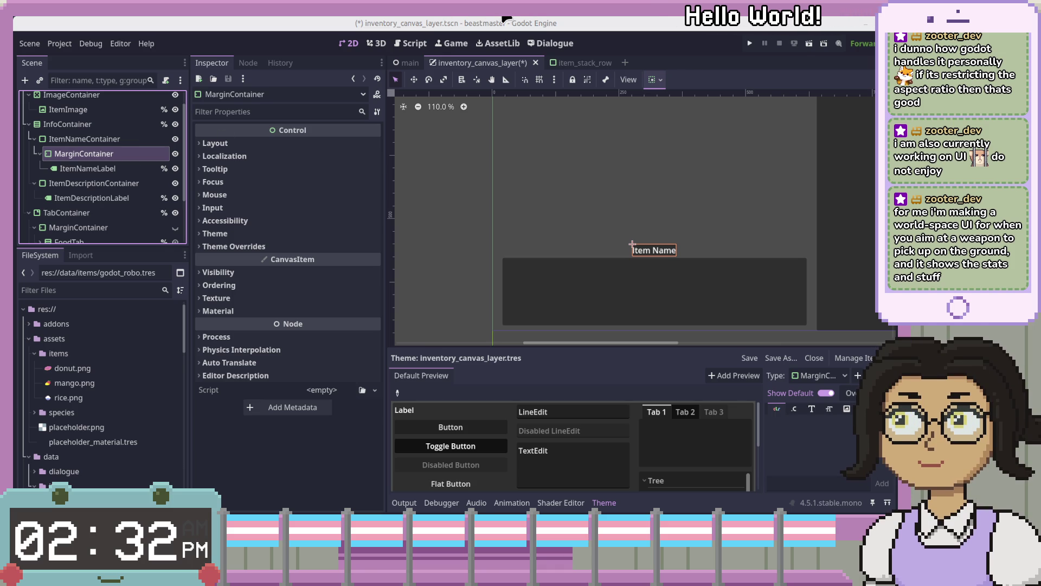
Step: Expand the MarginContainer's Layout and Container Sizing properties and widen the Inspector panel
left_click(87, 168)
left_click(84, 154)
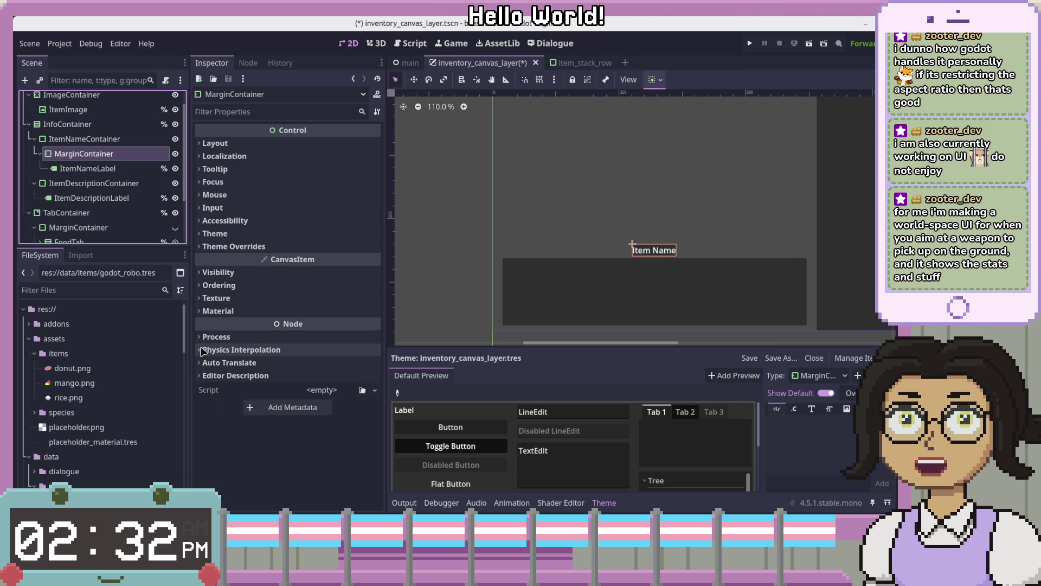
left_click(217, 144)
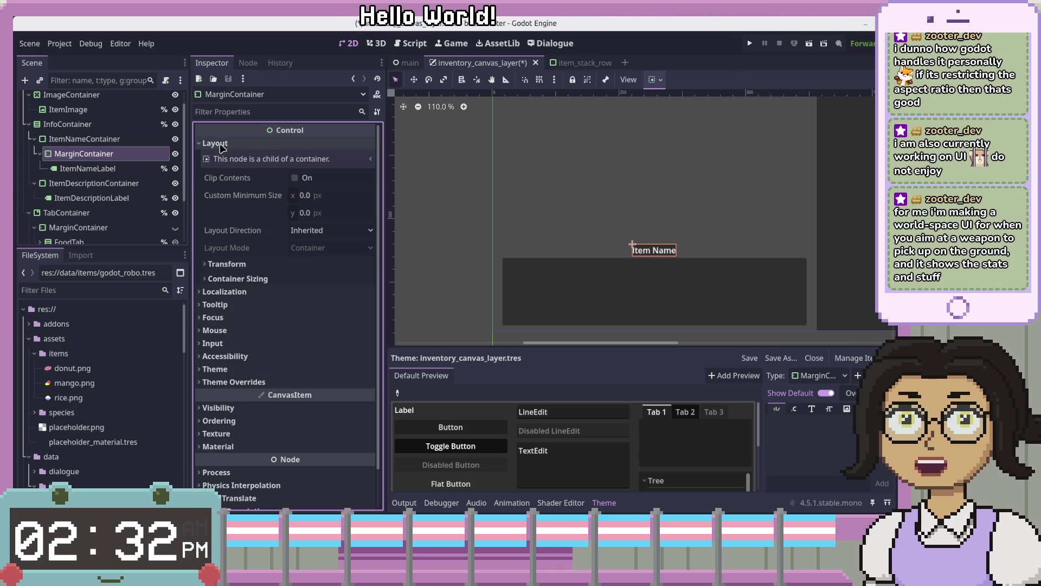
left_click(236, 278)
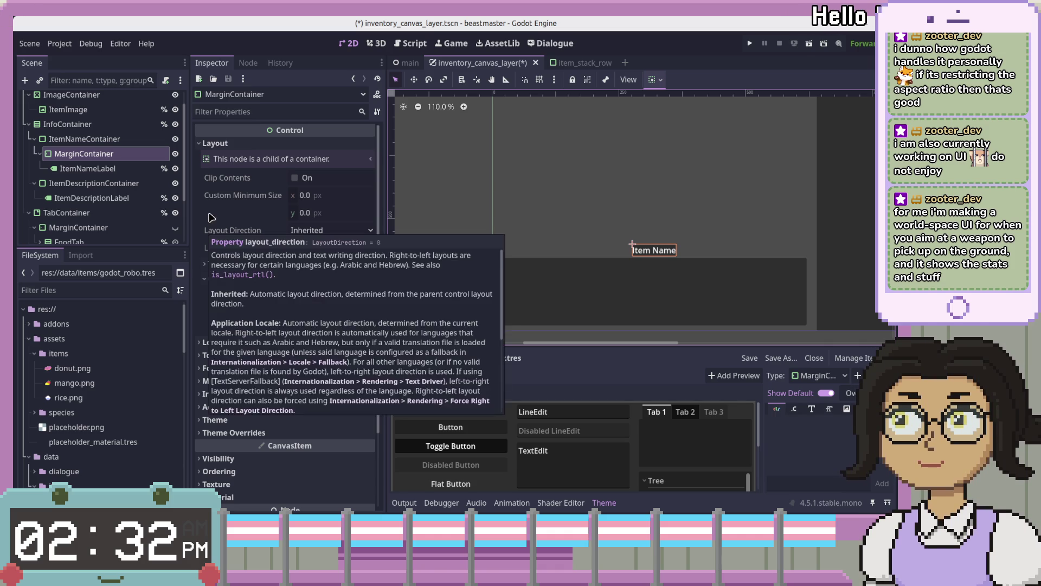
mouse_move(387, 260)
left_mouse_down()
mouse_move(396, 261)
mouse_move(375, 259)
mouse_move(384, 259)
left_mouse_up()
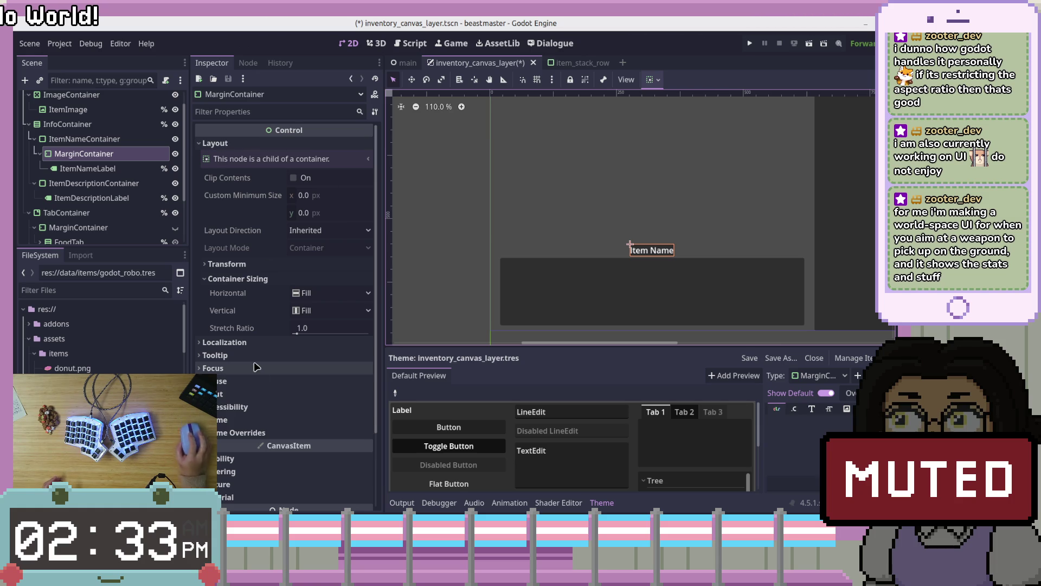
left_click(87, 168)
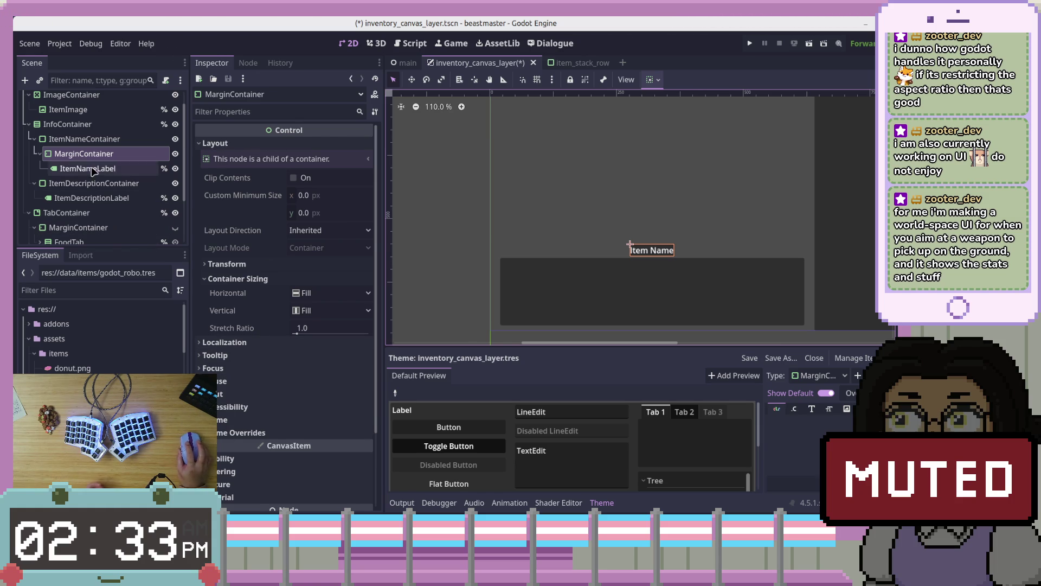
Step: Check ItemNameLabel's Layout properties, then select the MarginContainer
left_click(215, 316)
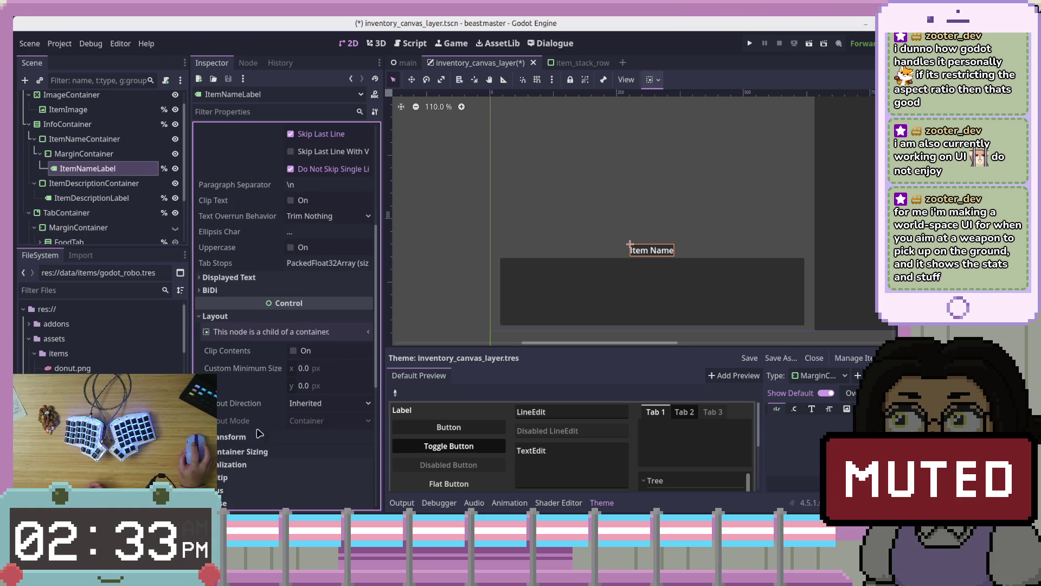
left_click(87, 154)
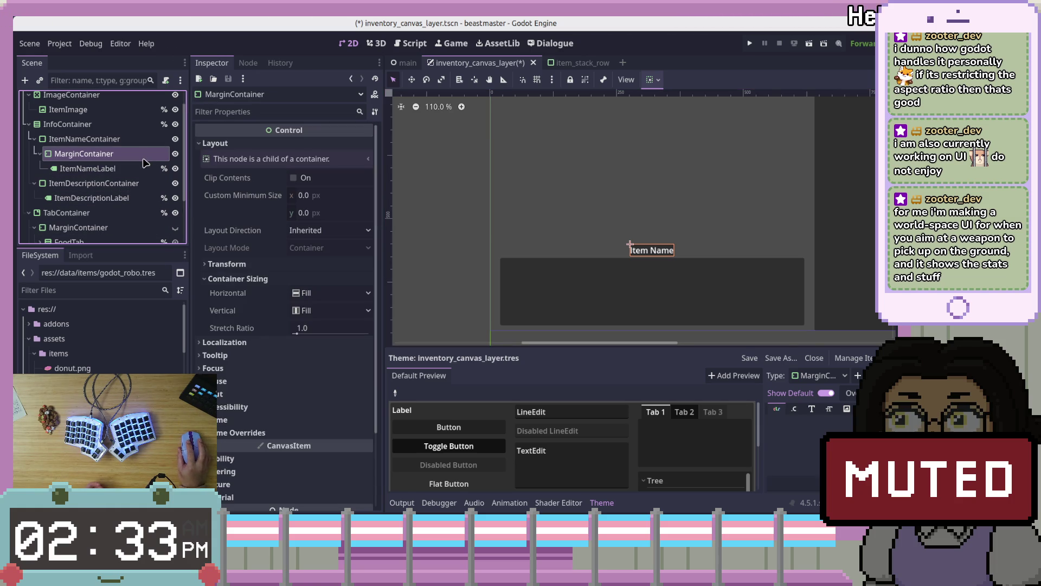
right_click(145, 159)
left_click(87, 168)
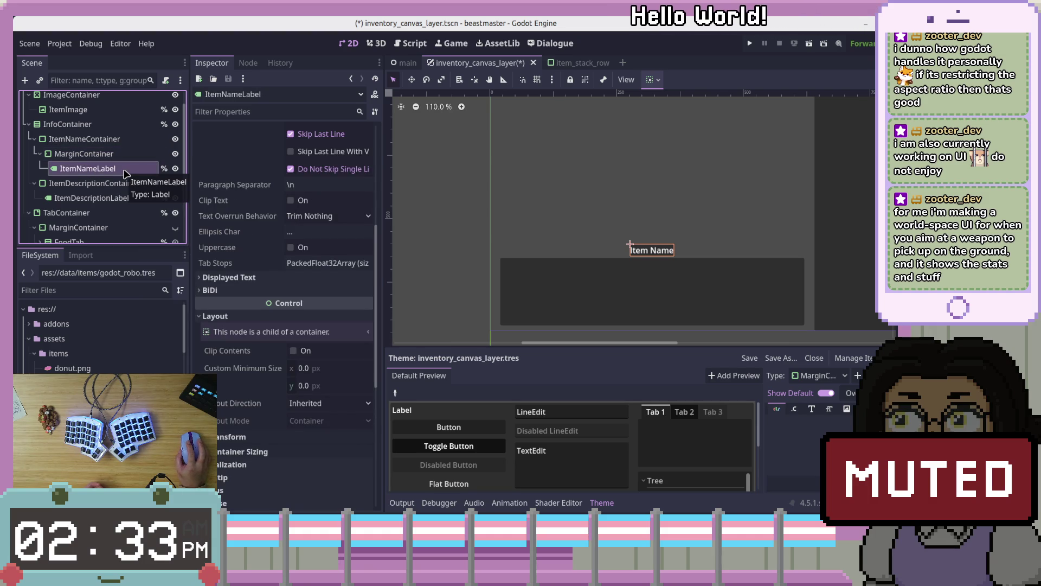
left_click(108, 153)
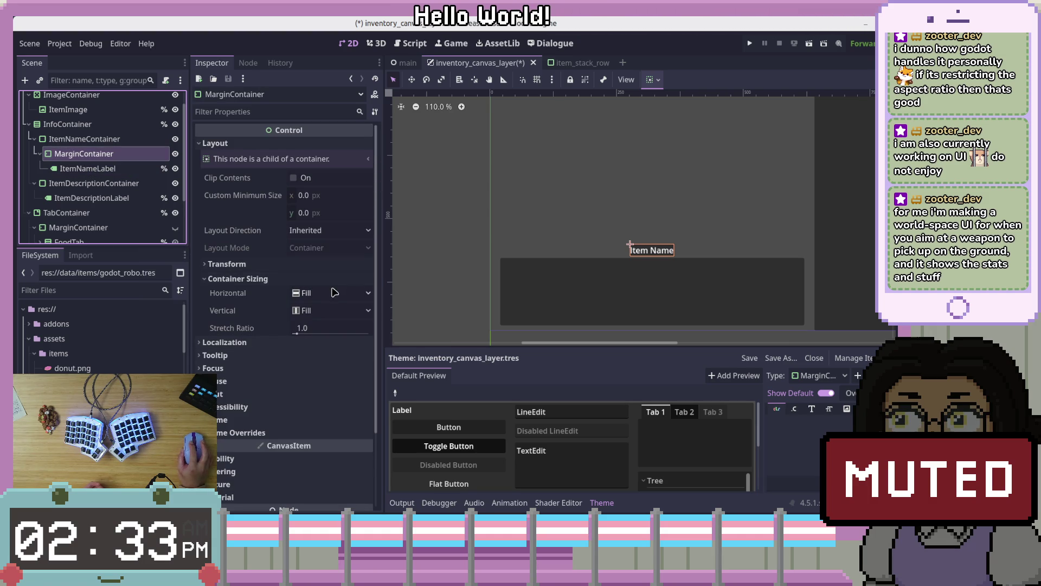
Step: Set the MarginContainer's Margin Left and Margin Right constant overrides to 20
left_click(255, 432)
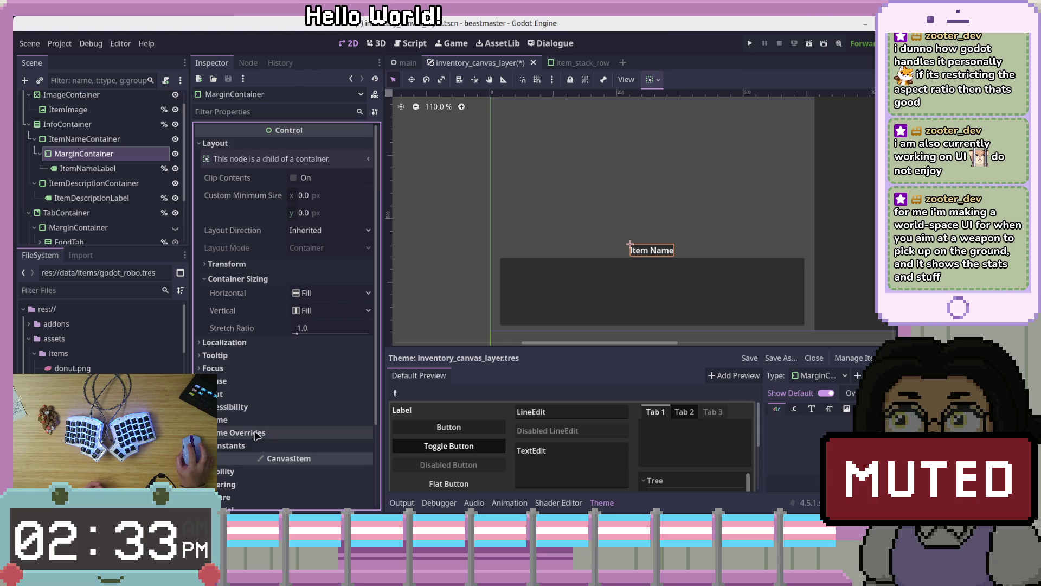
left_click(255, 445)
left_click(353, 463)
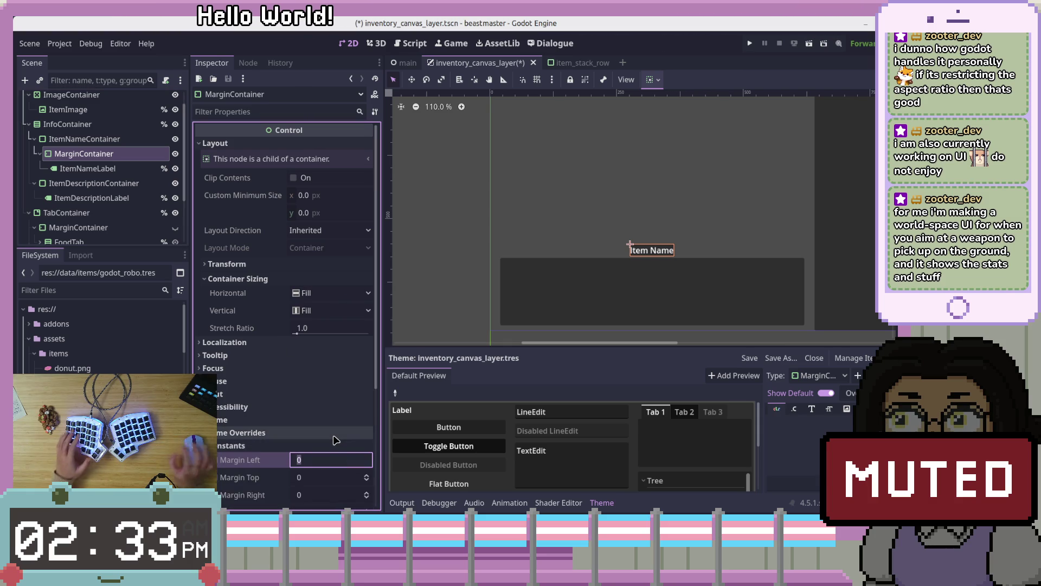
type("20")
key("Tab")
key("Tab")
type("20")
key("Return")
left_click(79, 169)
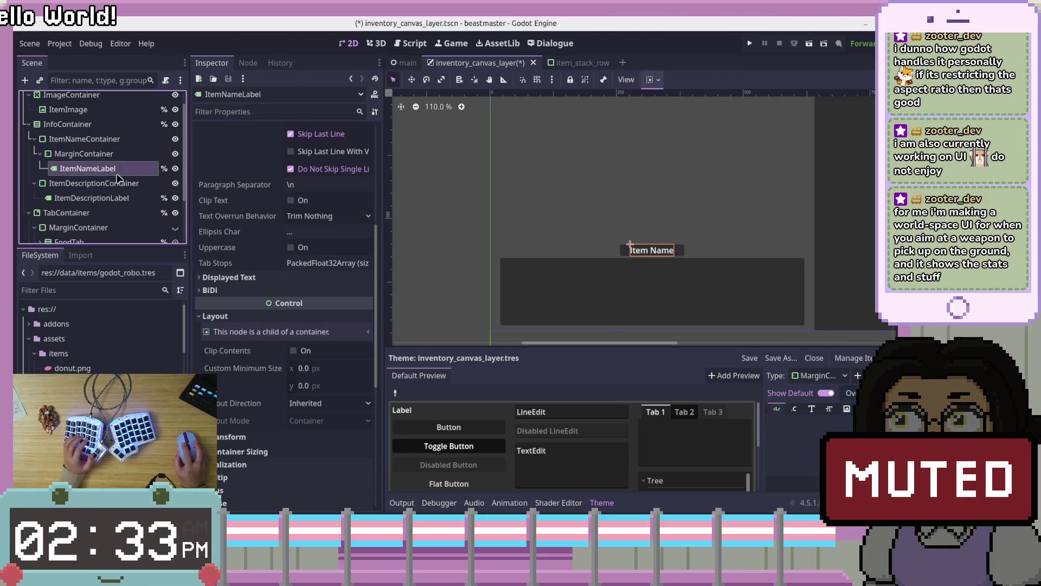
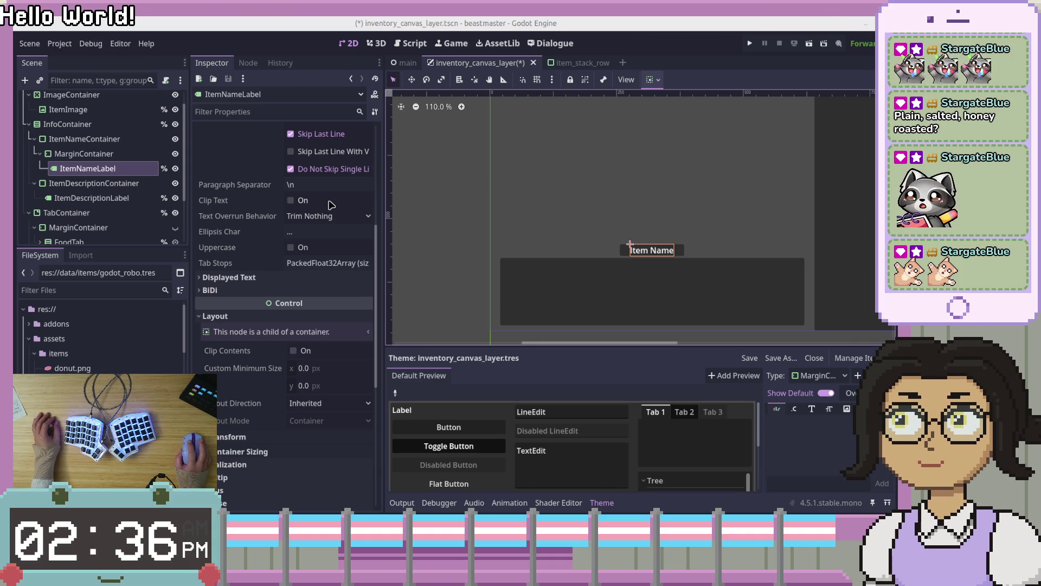
Step: Try moving ItemNameLabel into ItemNameContainer, then return it inside MarginContainer, leaving minimum width 0
left_click(137, 170)
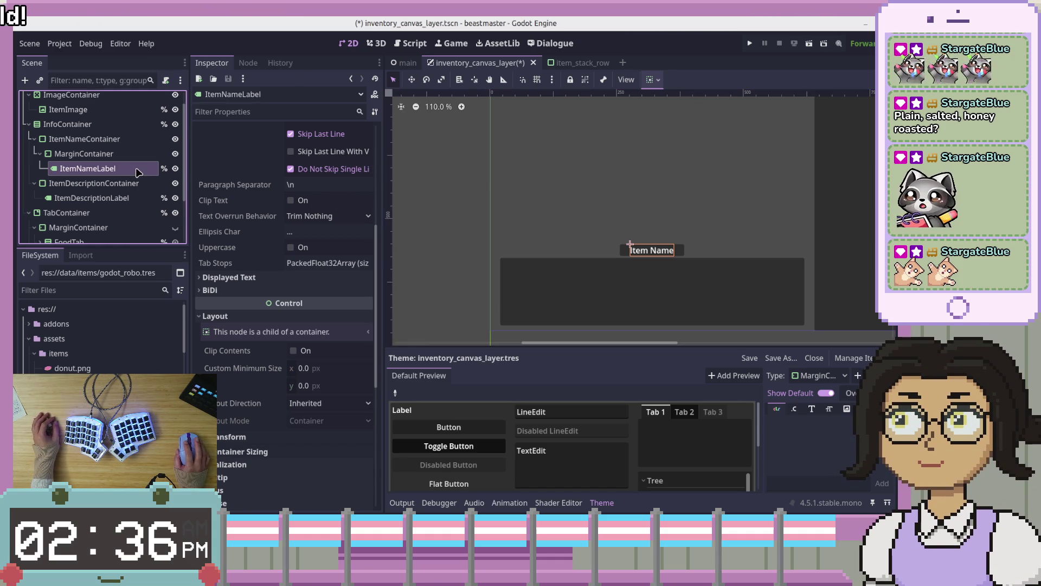
left_click(118, 157)
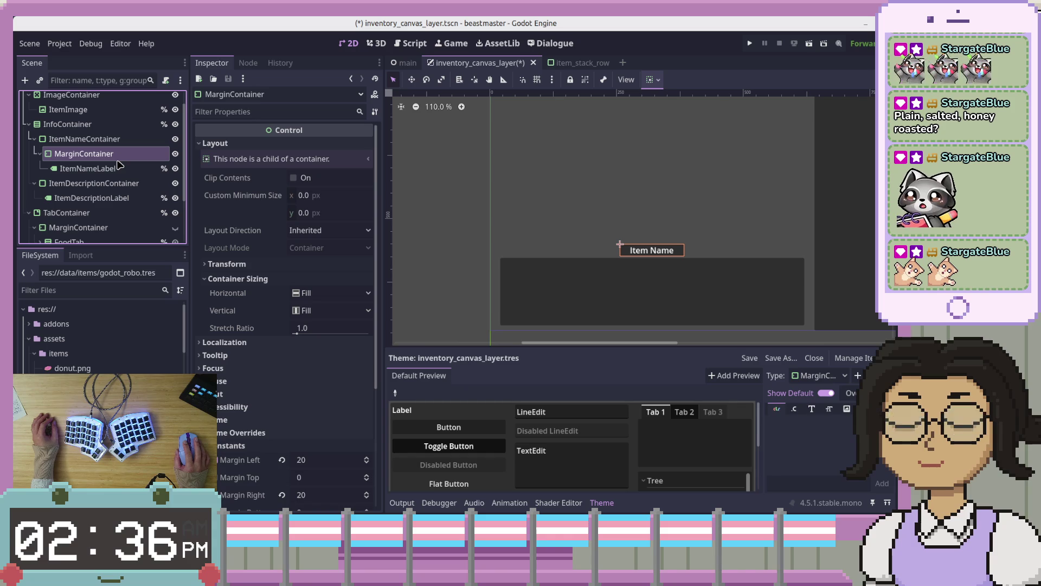
left_click(115, 172)
left_click(115, 159)
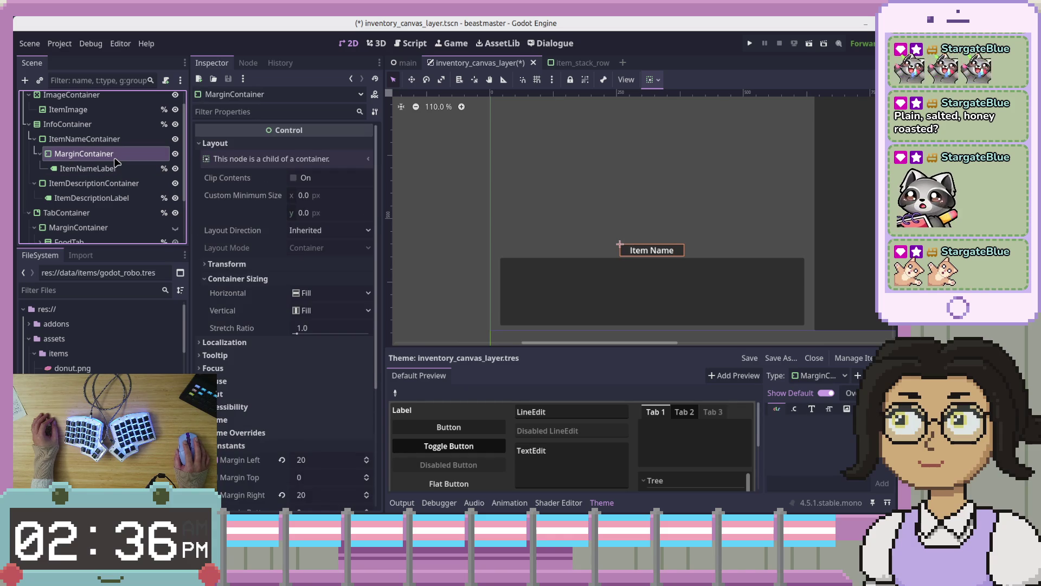
left_click(113, 171)
left_click_drag(117, 145, 117, 141)
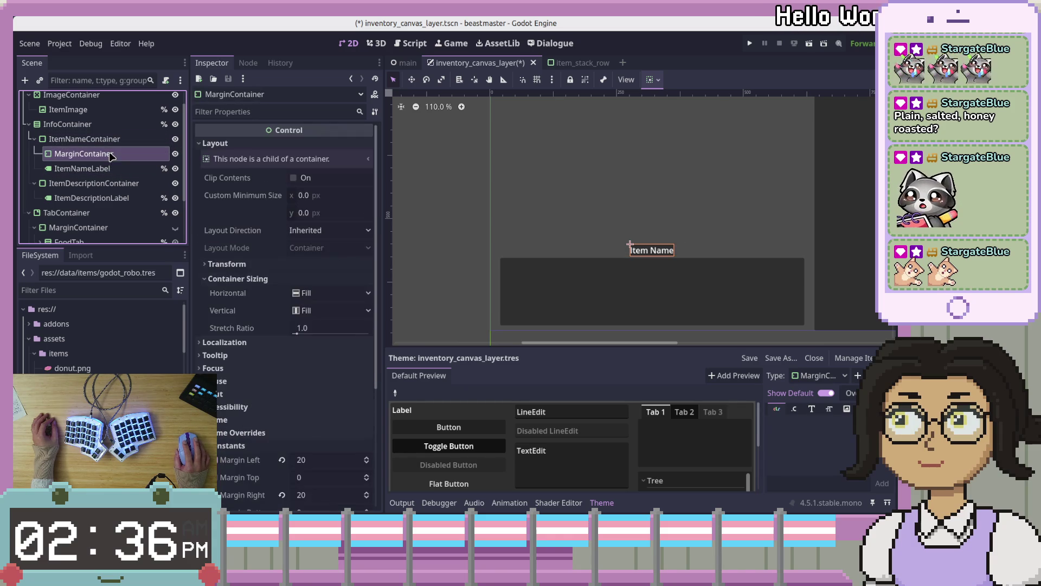
left_click(323, 368)
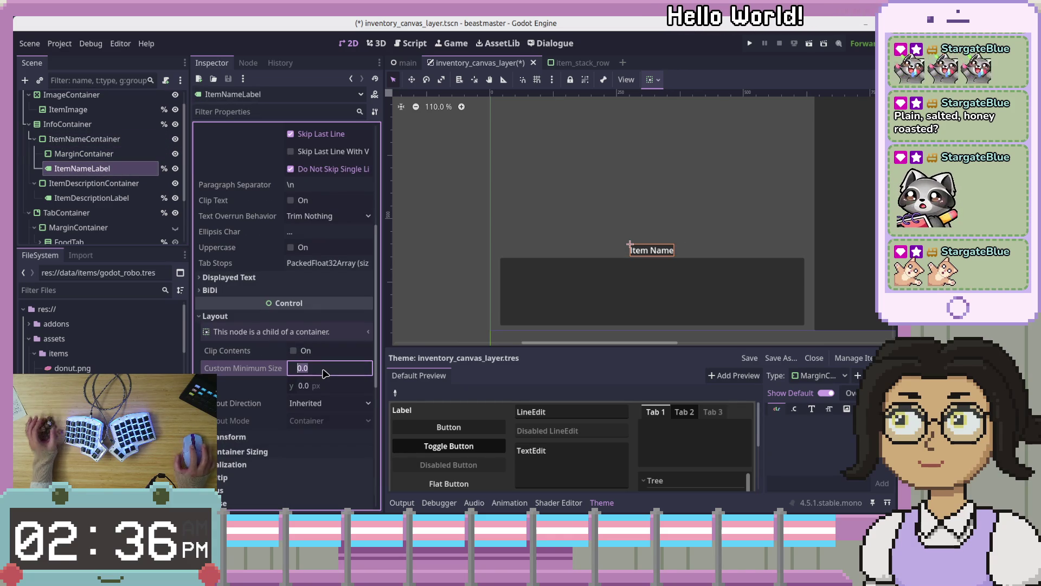
key("Escape")
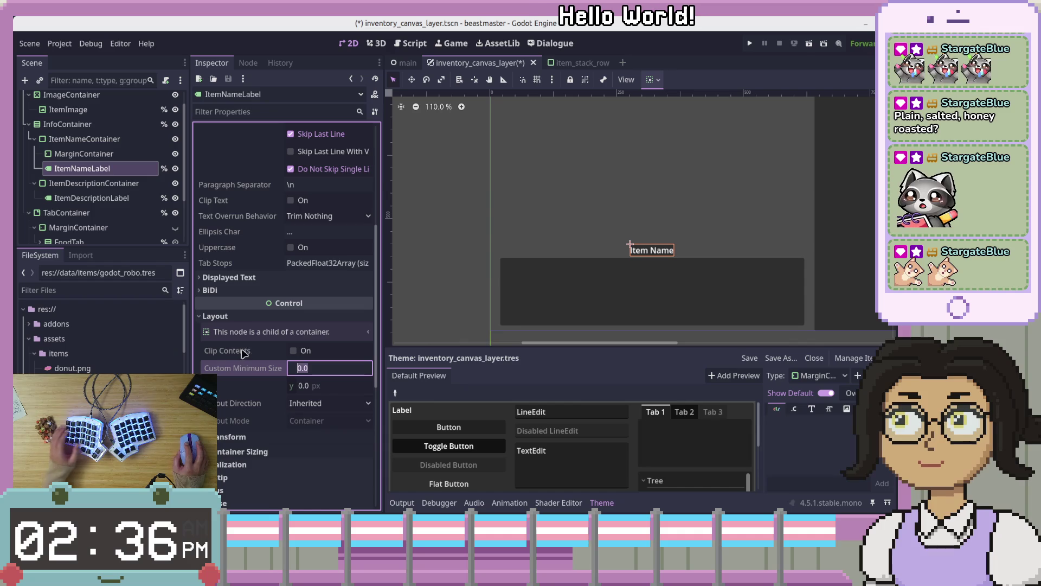
left_click(106, 183)
left_click_drag(87, 168, 97, 156)
left_click(97, 156)
left_click(87, 168)
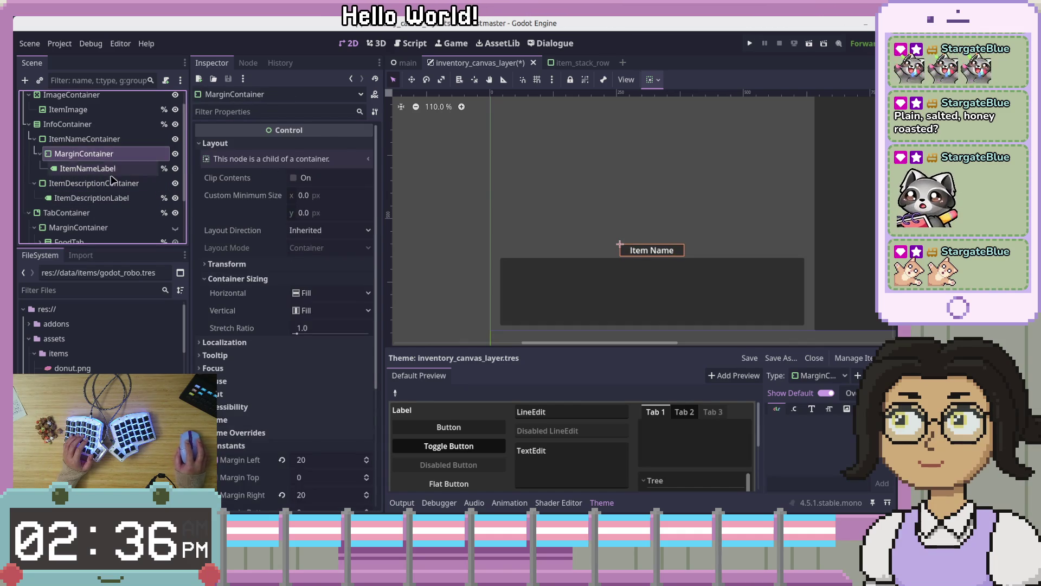
Step: Test the centred label by pasting several extra copies of 'Item Name' into its text
scroll(316, 217, "up", 8)
left_click(316, 156)
key("ctrl+a")
key("ctrl+c")
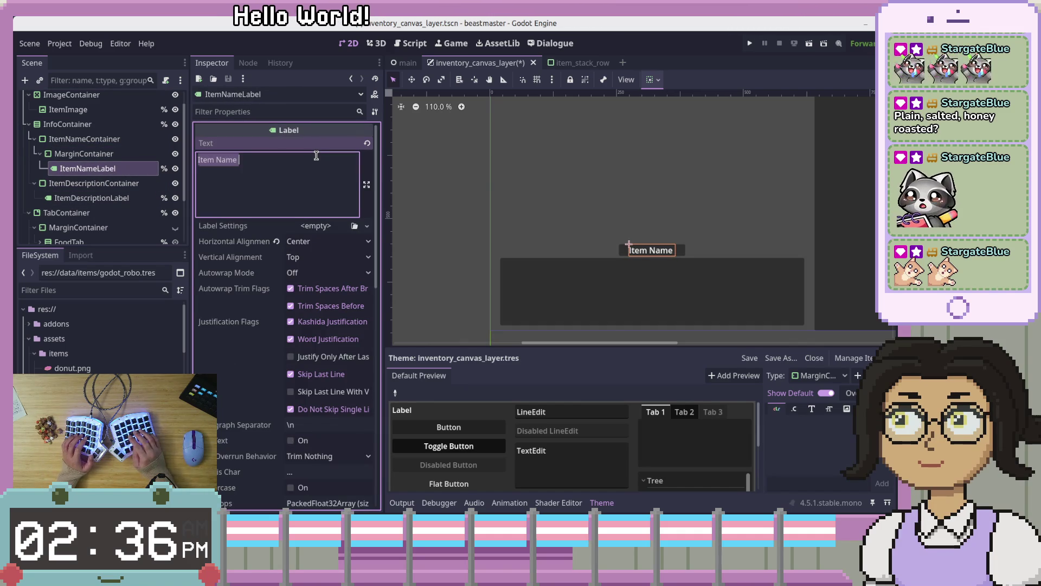
key("Right")
key("ctrl+v")
key("ctrl+a")
key("ctrl+c")
key("Right")
key("ctrl+v")
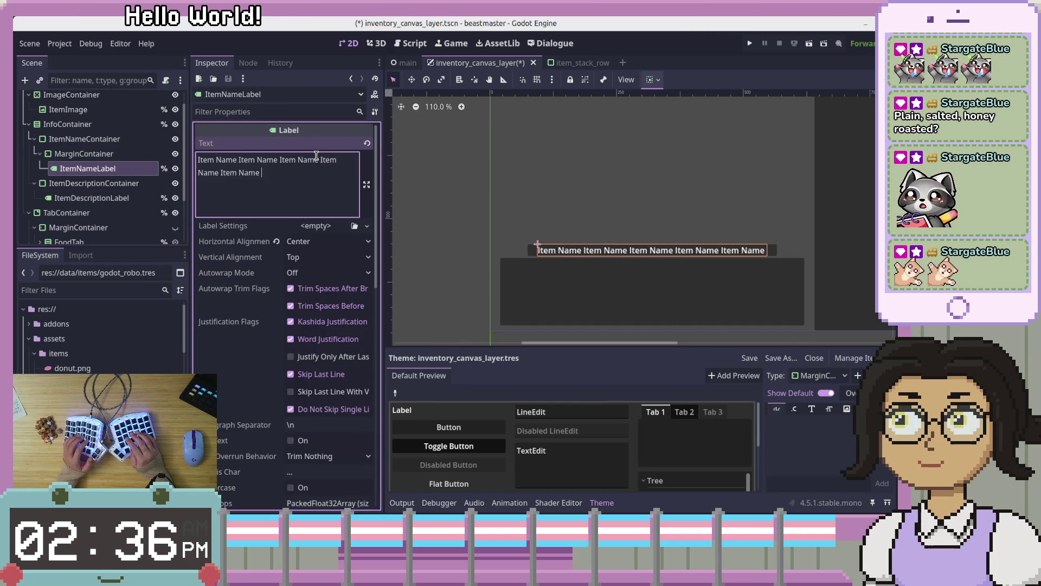
key("ctrl+v")
key("ctrl+v")
key("ctrl+v")
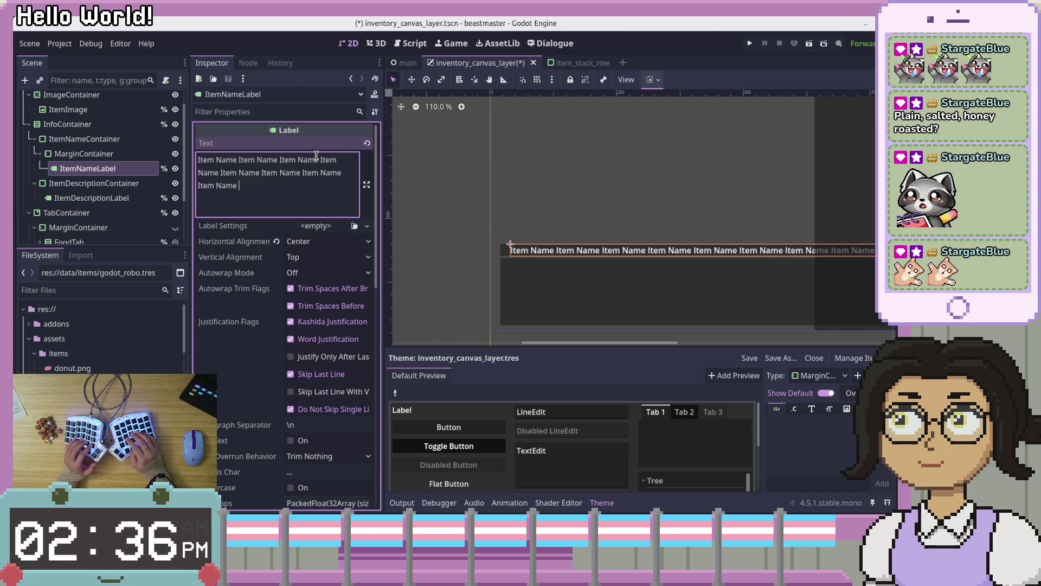
Step: Restore the label text to just 'Item Name' and save the scene
key("ctrl+a")
key("BackSpace")
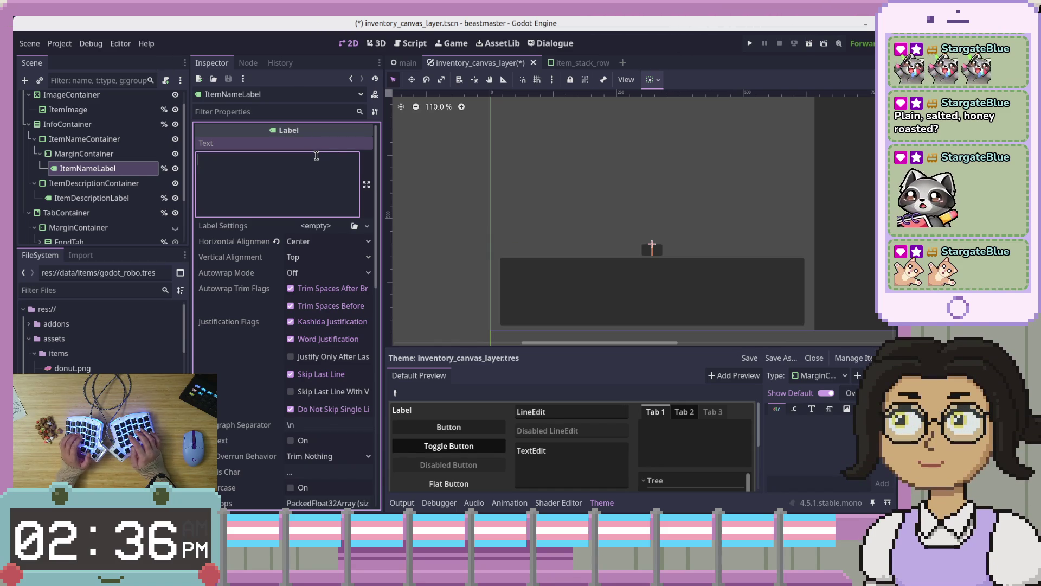
key("ctrl+v")
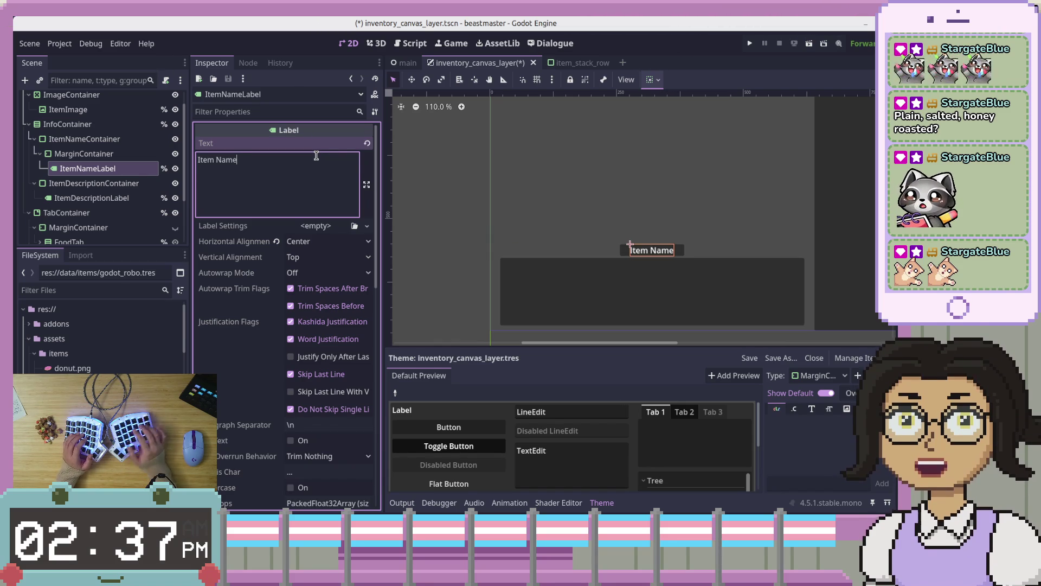
key("ctrl+s")
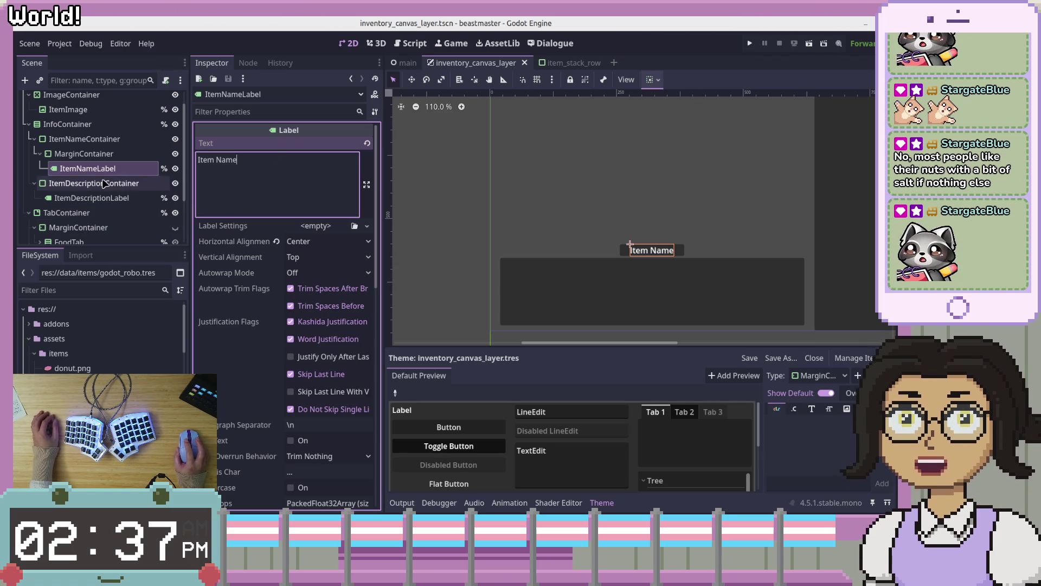
Step: Compare ItemNameLabel's text with ItemDescriptionLabel, ending on the description label's empty, left-aligned properties
left_click(77, 184)
left_click(86, 169)
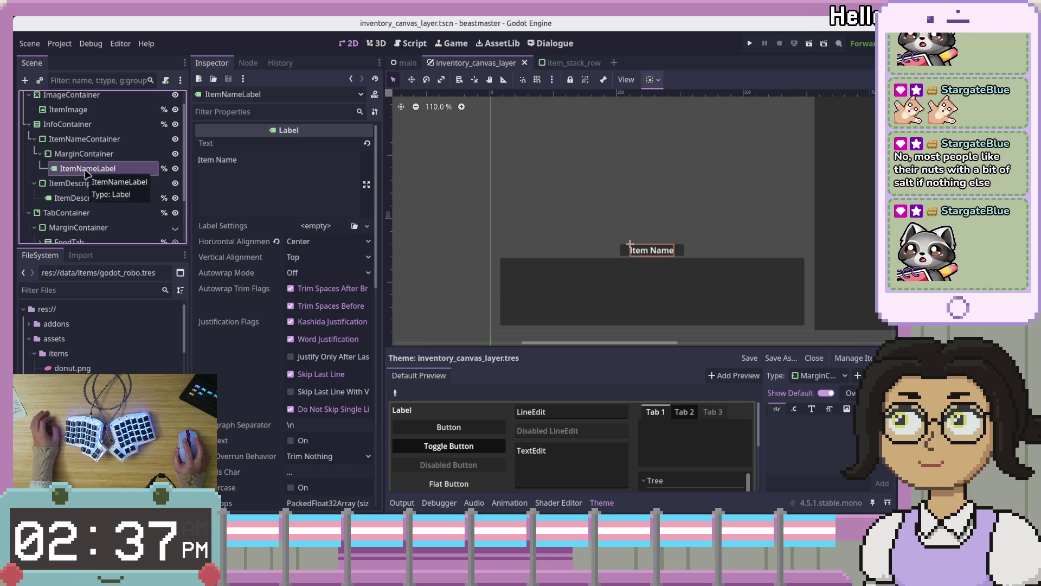
left_click(289, 167)
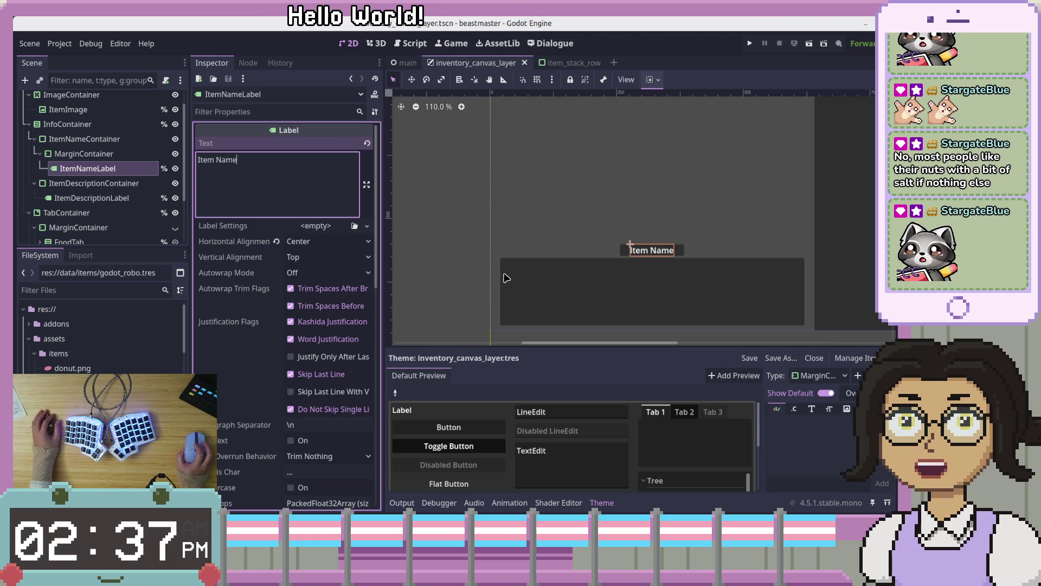
scroll(509, 274, "up", 3)
scroll(509, 274, "down", 8)
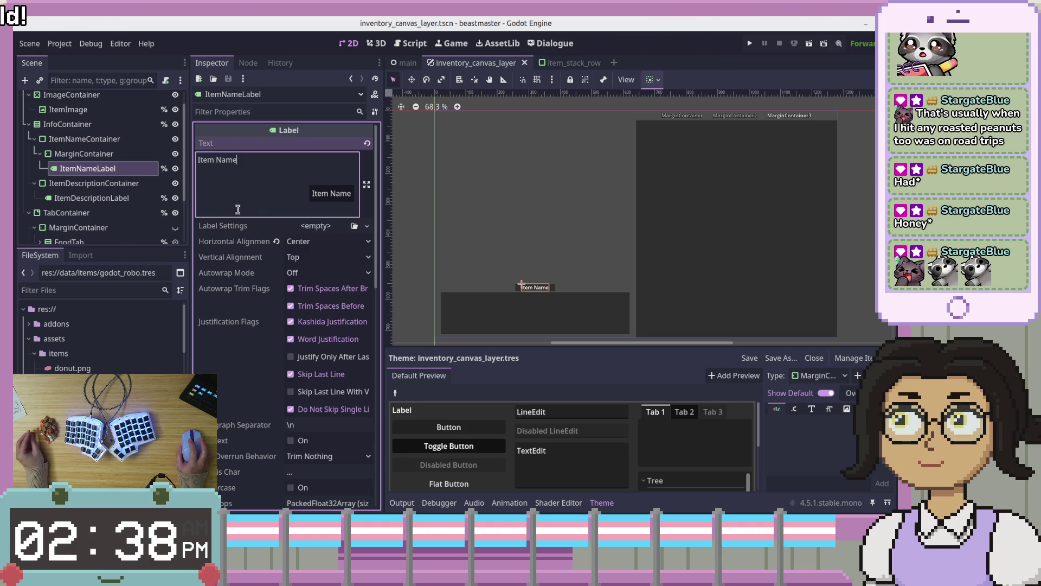
left_click(92, 197)
left_click(118, 167)
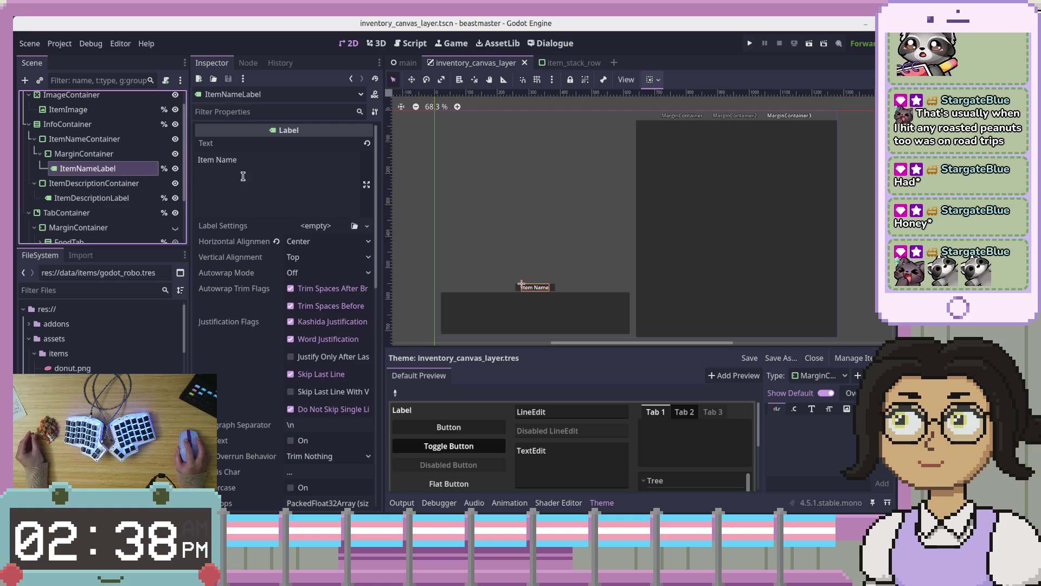
left_click(260, 178)
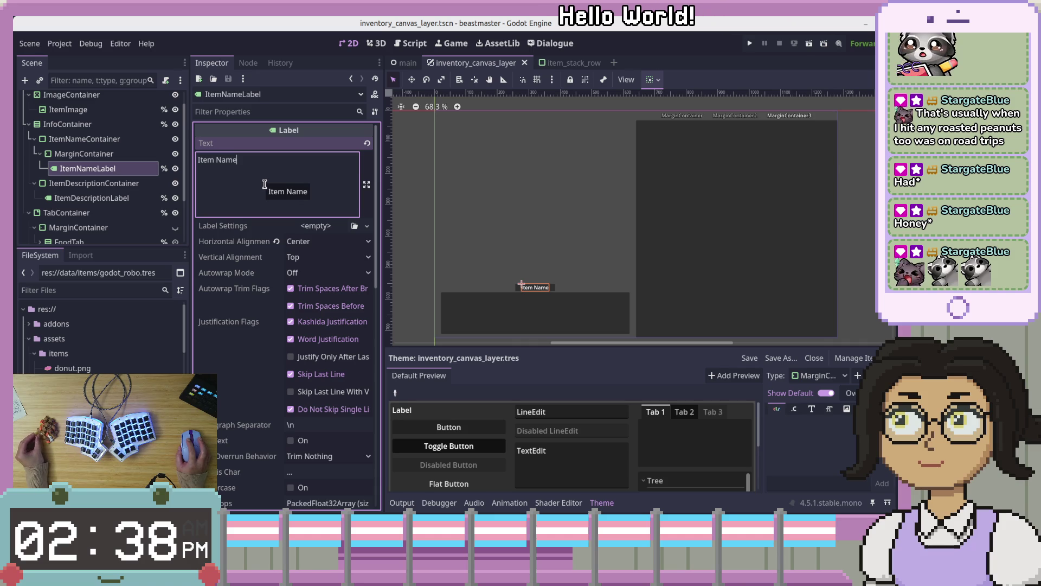
left_click(136, 197)
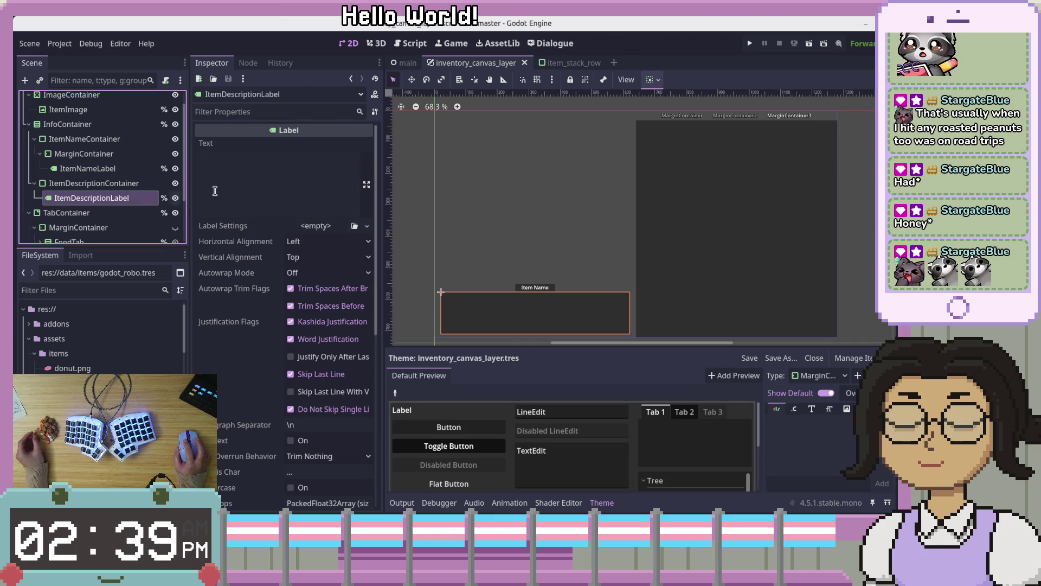
left_click(277, 186)
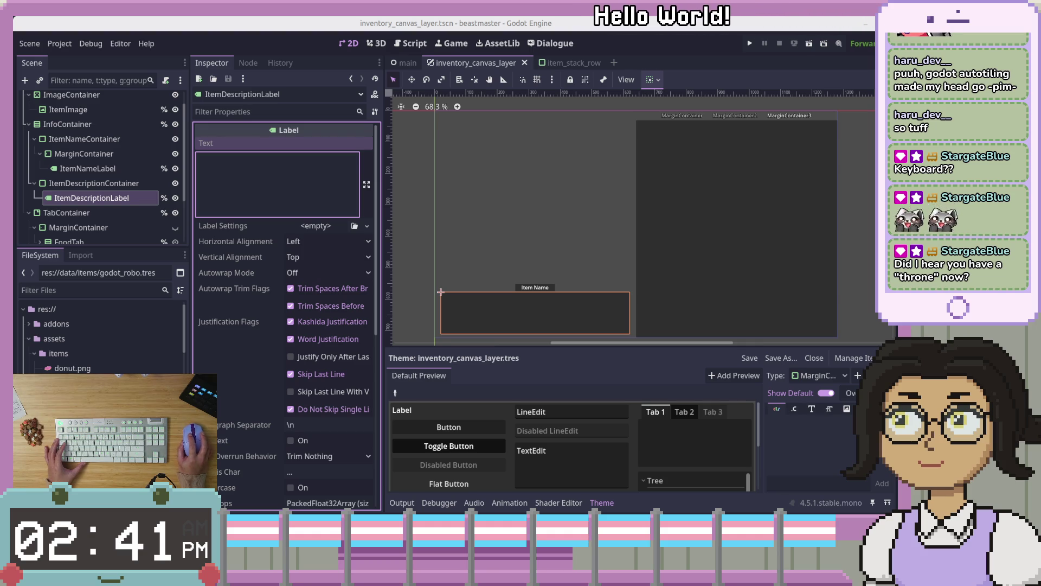
right_click(213, 164)
Step: Paste the long cat description into ItemDescriptionLabel's Text and set Autowrap Mode to Word
left_click(235, 200)
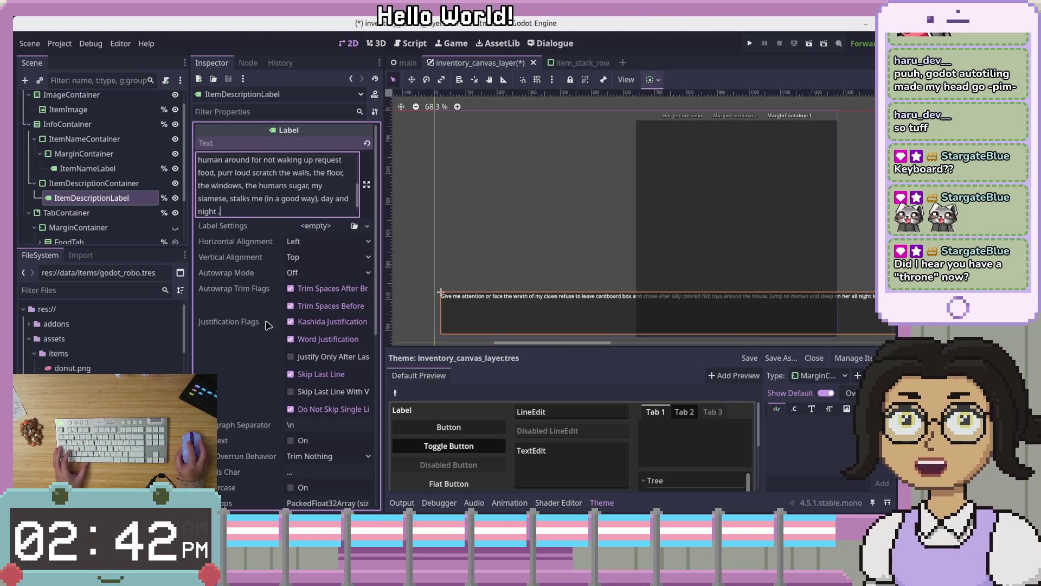
left_click(303, 272)
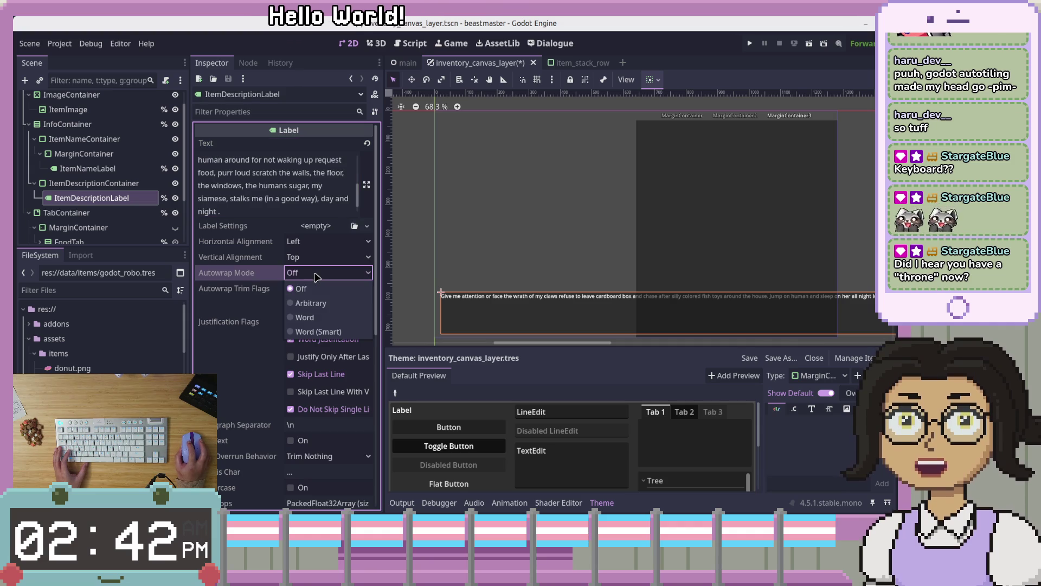
left_click(312, 320)
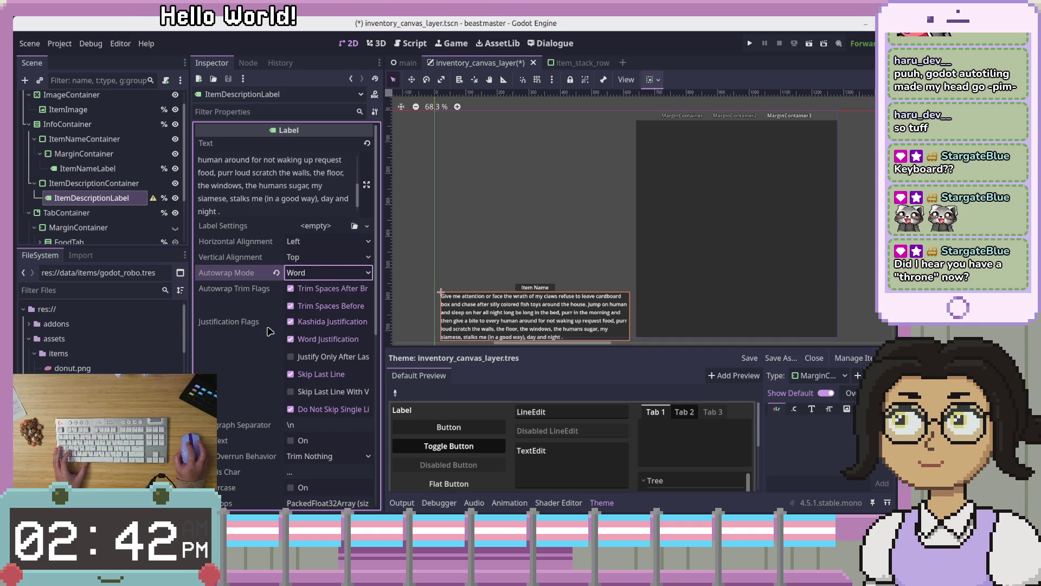
mouse_move(268, 331)
scroll(591, 261, "down", 1)
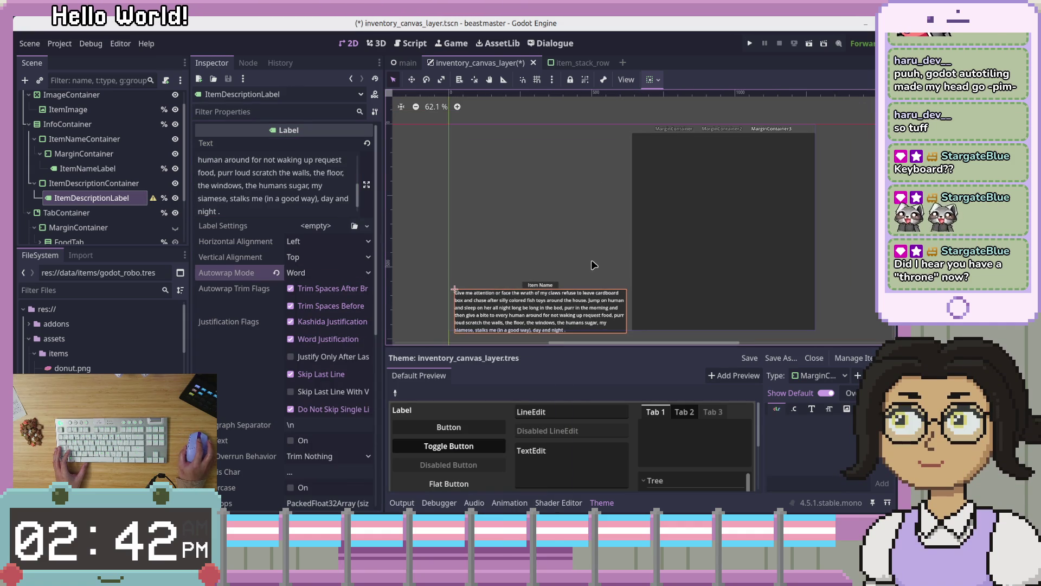